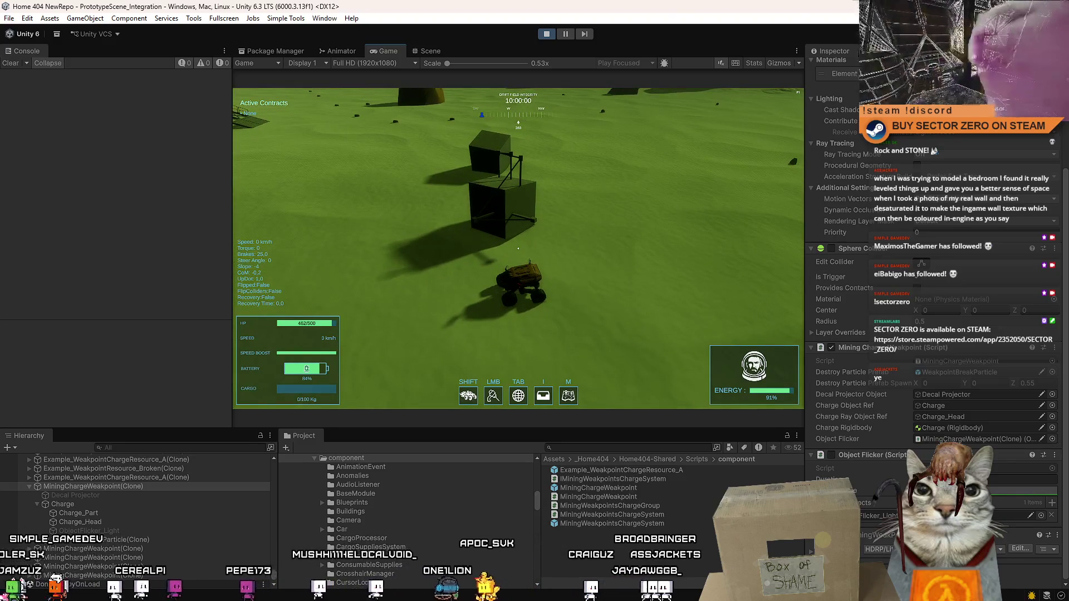
- Back the rover away as the charges detonate, then pause and stop the playtest
key(s)
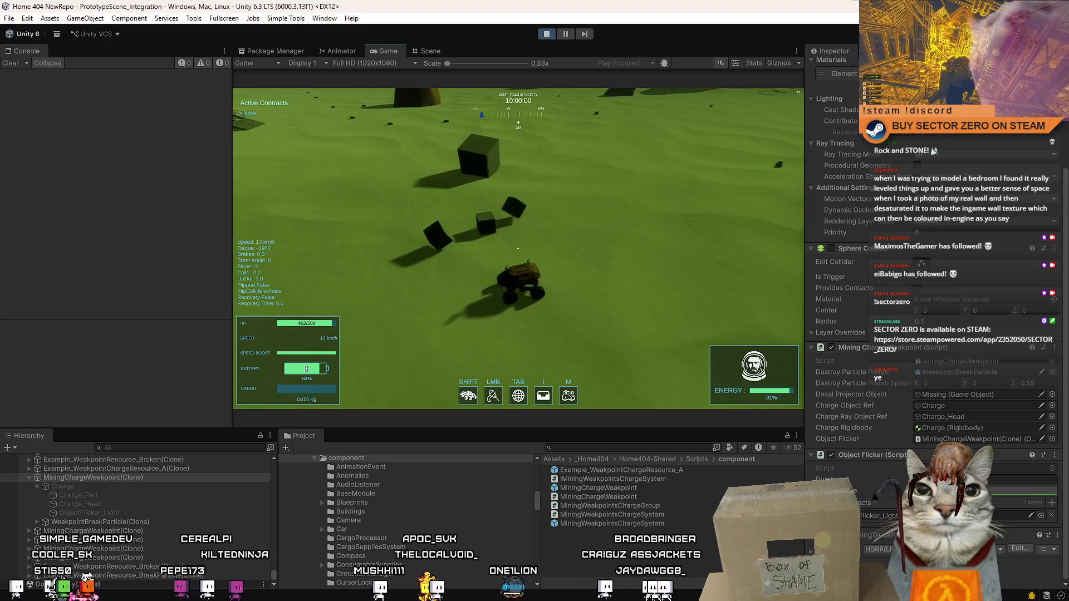
key(Escape)
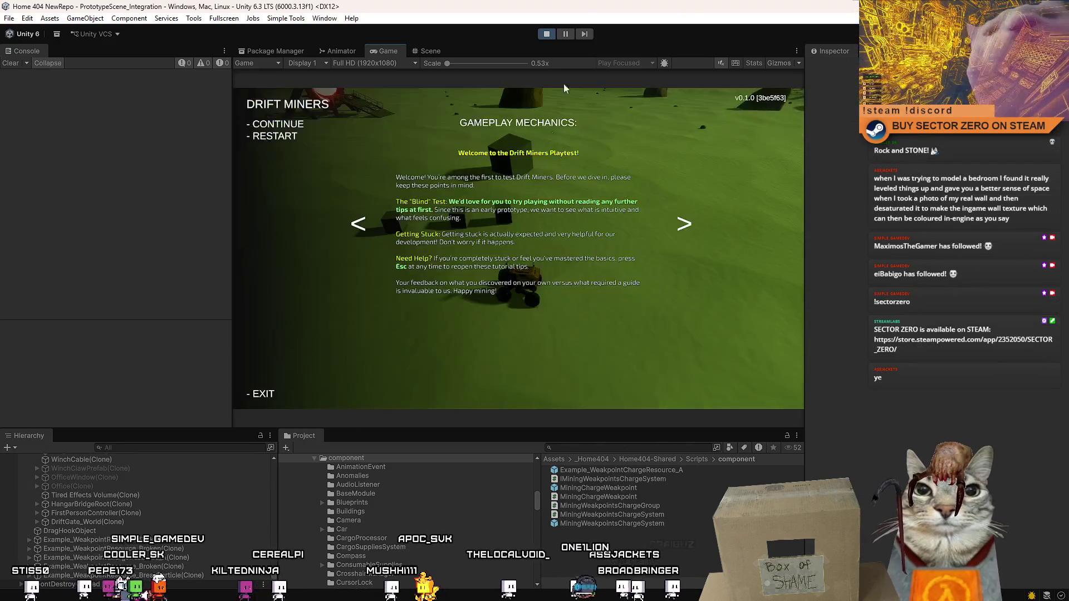
click(547, 35)
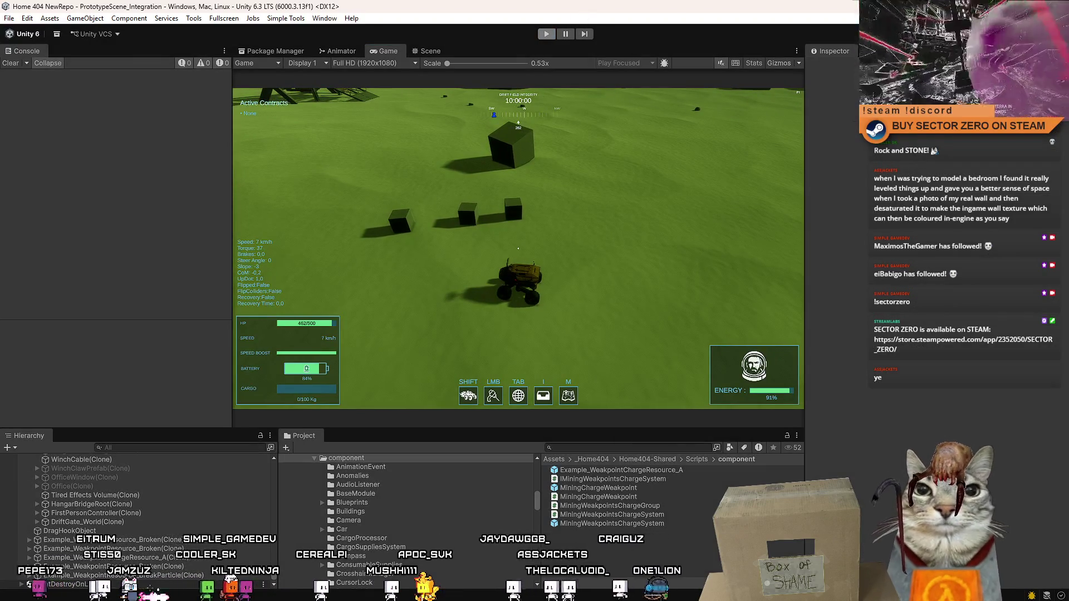
key(alt+Tab)
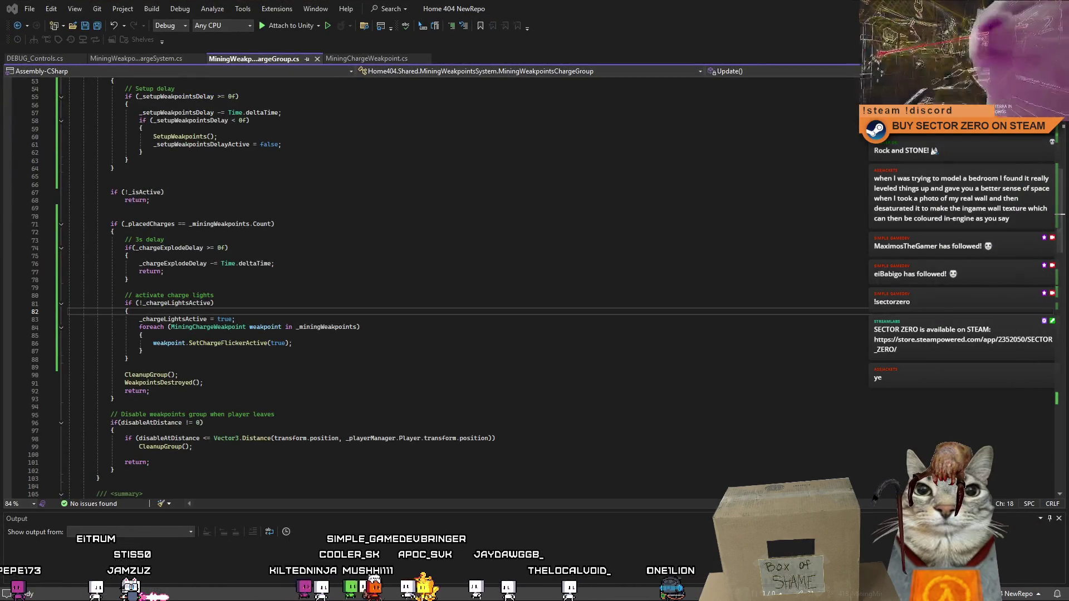
click(480, 384)
click(422, 367)
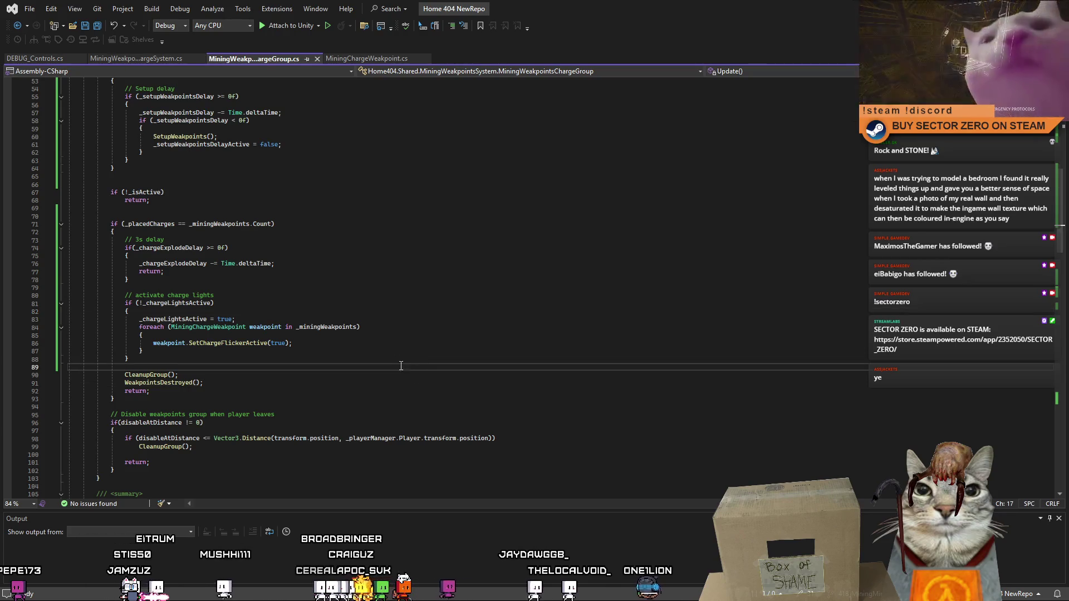
scroll(401, 365, up, 7)
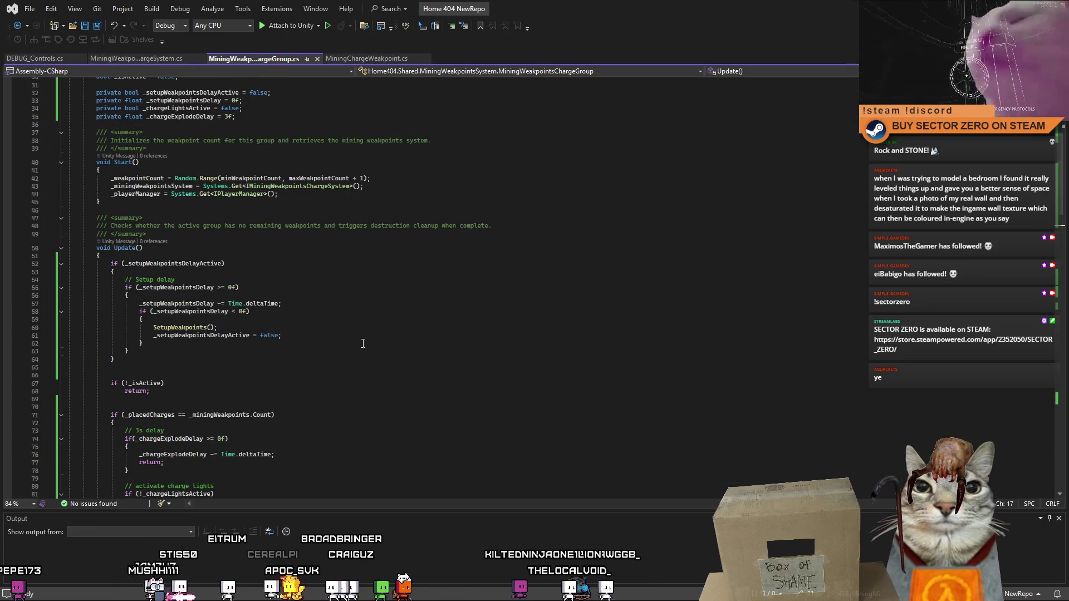
scroll(362, 344, down, 8)
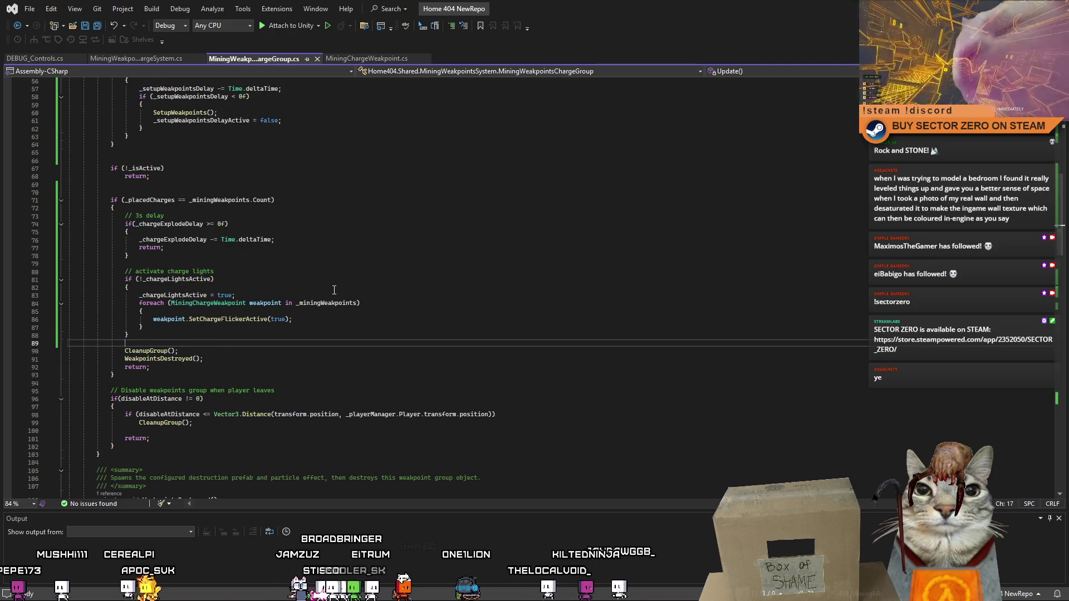
scroll(334, 289, down, 15)
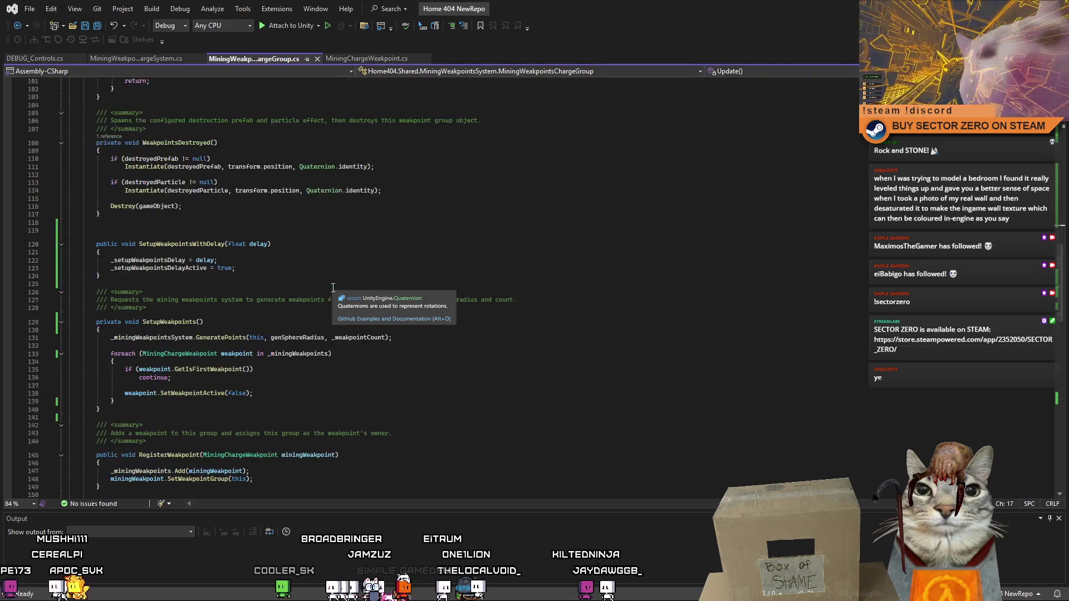
scroll(326, 279, down, 2)
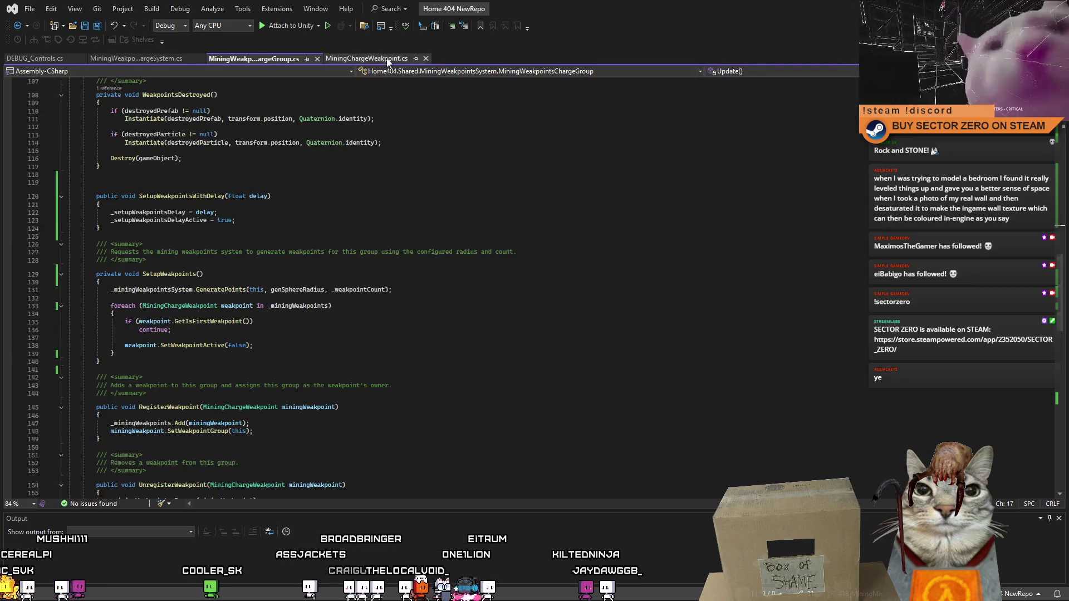
click(388, 62)
key(Up)
key(Up)
key(Up)
double_click(202, 303)
right_click(186, 304)
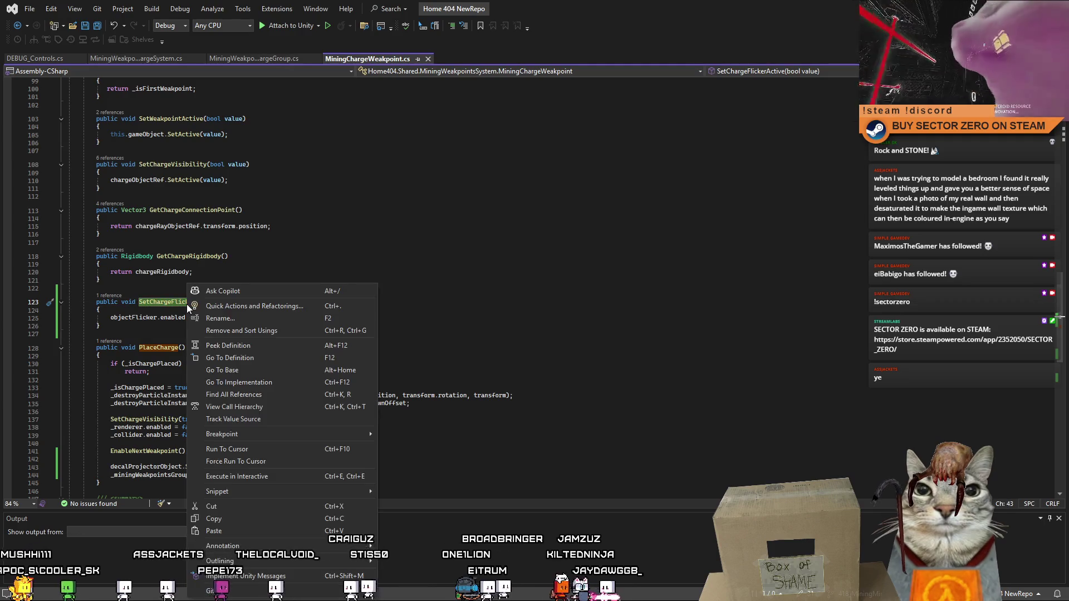
click(278, 397)
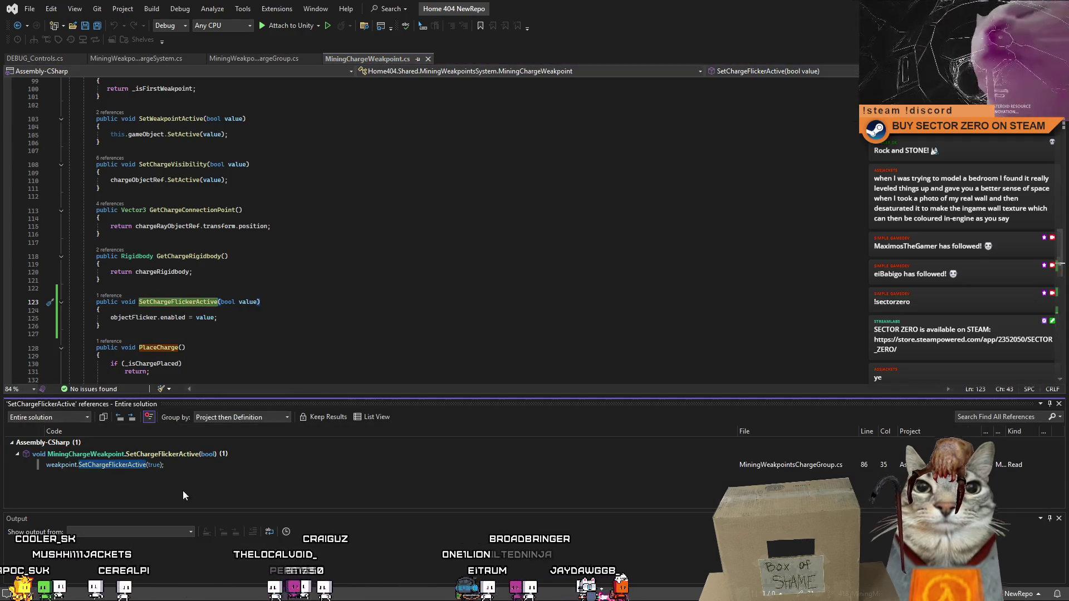
double_click(172, 464)
click(345, 265)
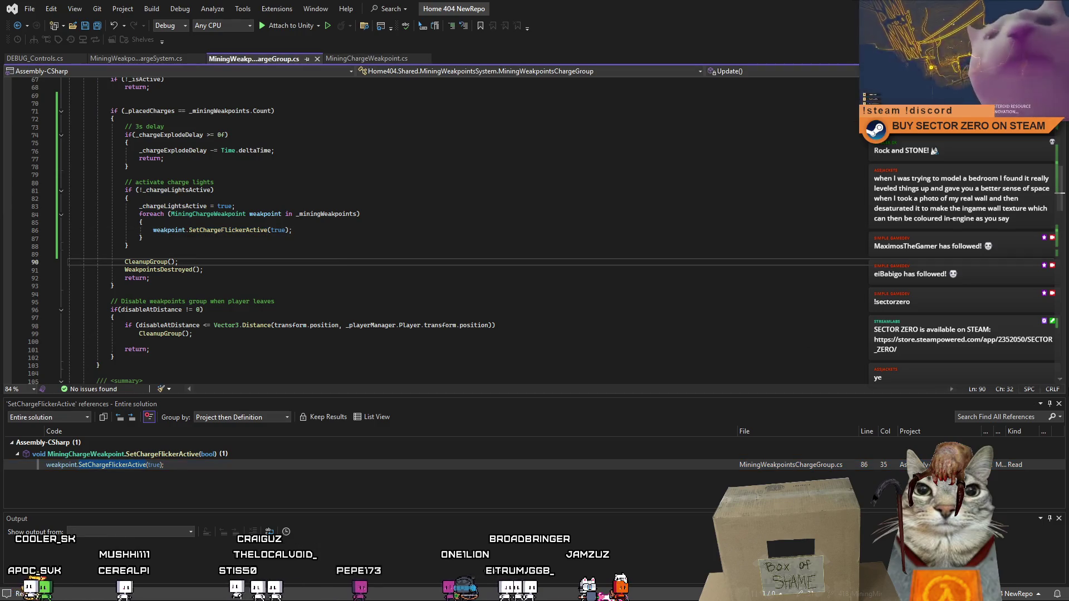
click(1059, 404)
scroll(371, 265, up, 5)
click(372, 266)
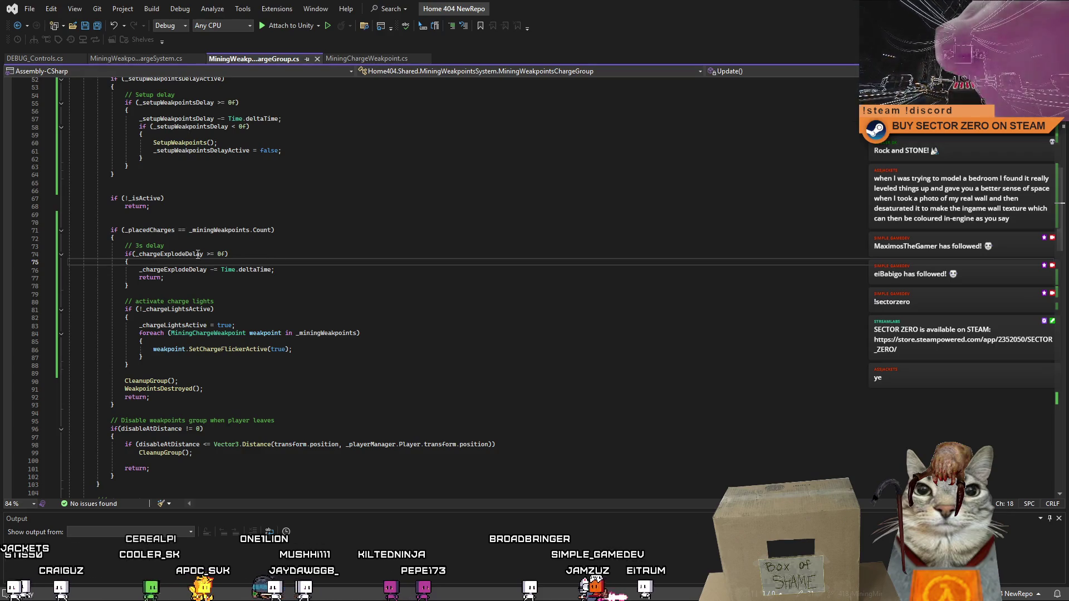
- Move the 'activate charge lights' block above the '// 3s delay' comment
mouse_move(124, 247)
mouse_down()
mouse_move(151, 283)
mouse_move(158, 368)
mouse_up()
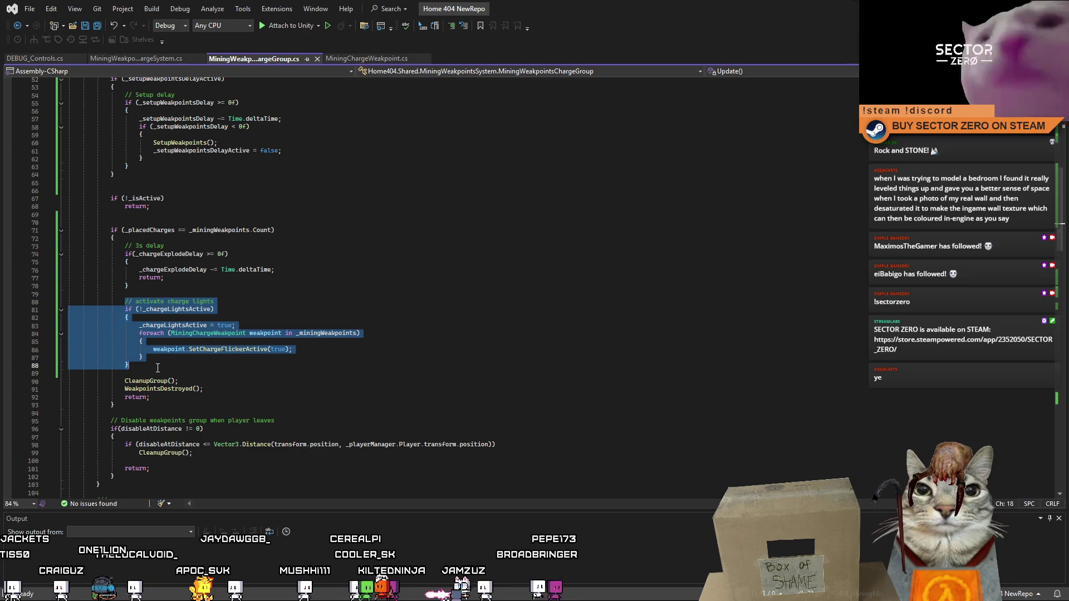
key(ctrl+x)
click(145, 237)
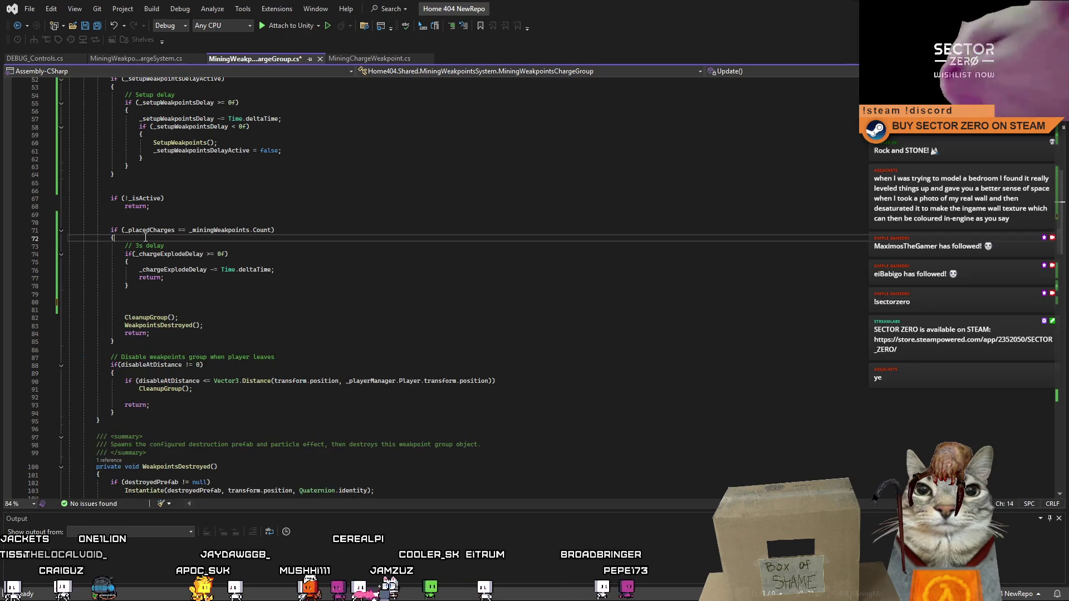
key(Return)
key(ctrl+v)
key(Return)
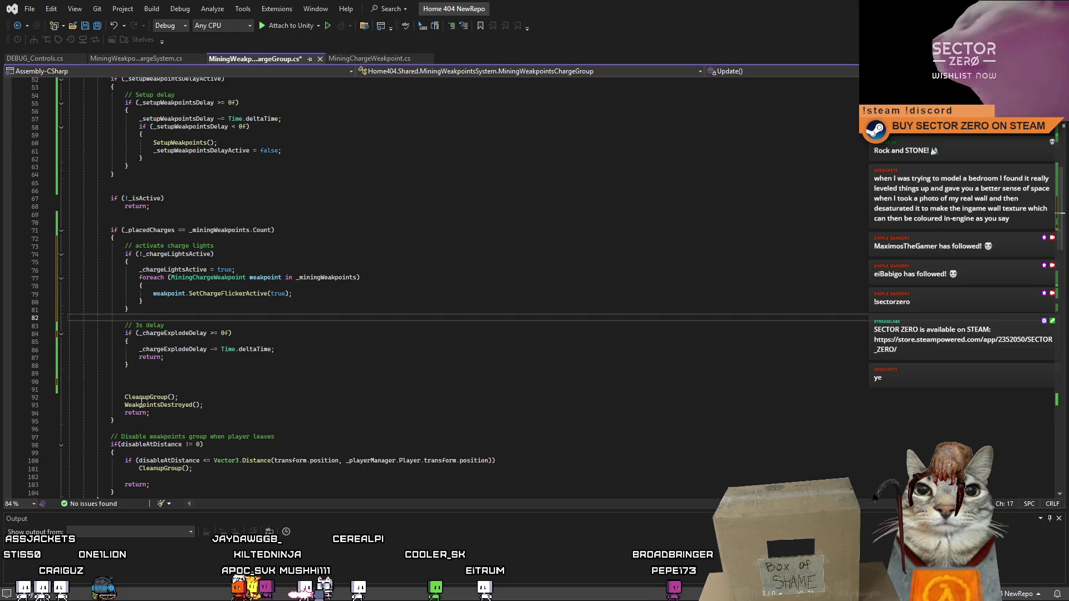
- Remove the extra blank lines above CleanupGroup() and save the charge group script
click(140, 389)
key(shift+Up)
key(shift+Up)
key(BackSpace)
click(437, 380)
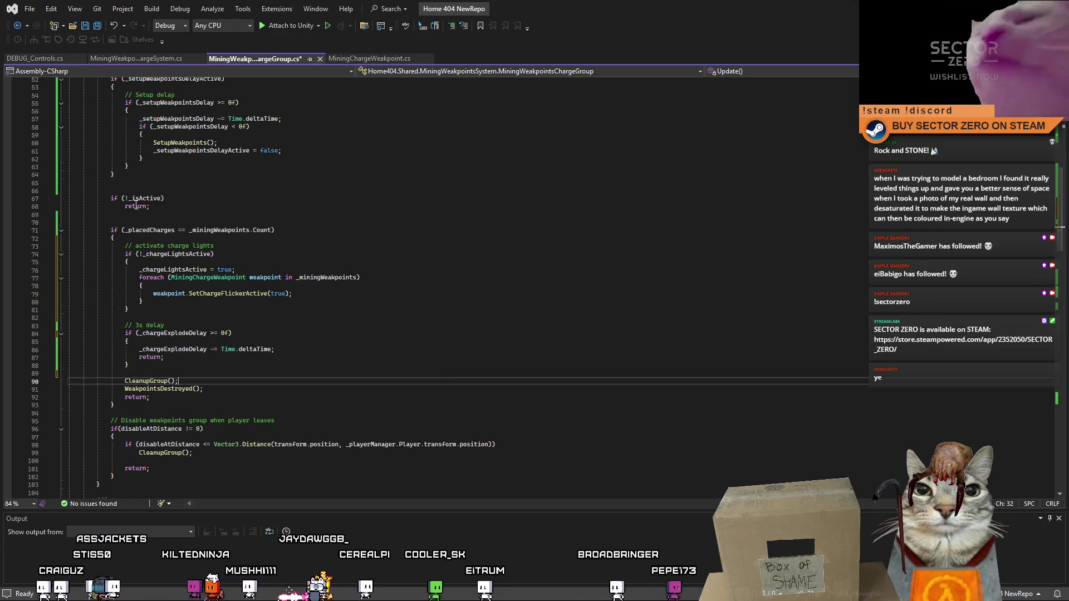
click(335, 357)
click(334, 333)
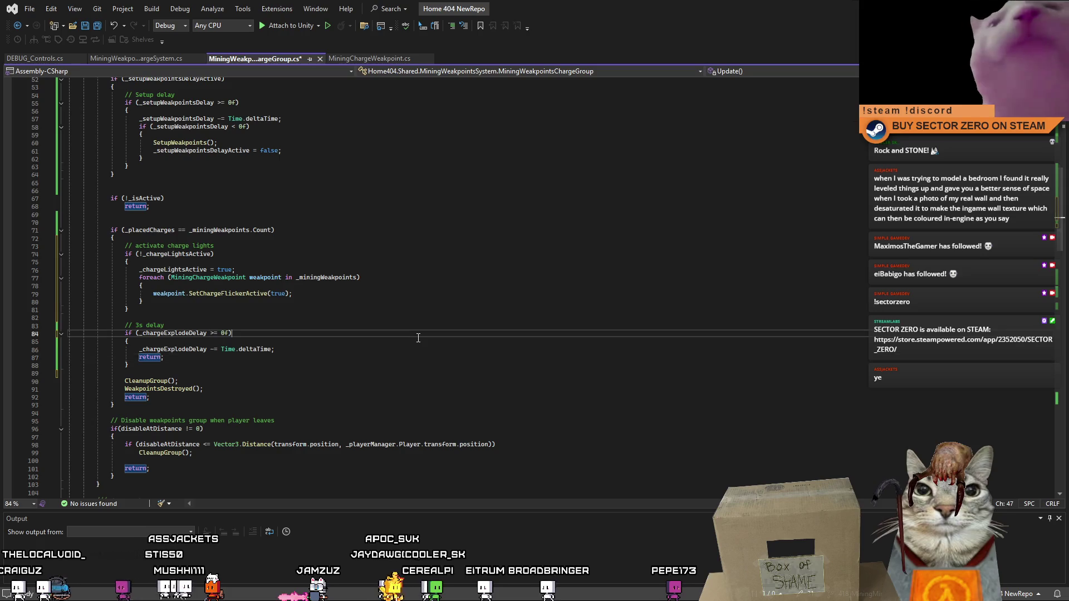
key(ctrl+s)
key(alt+Tab)
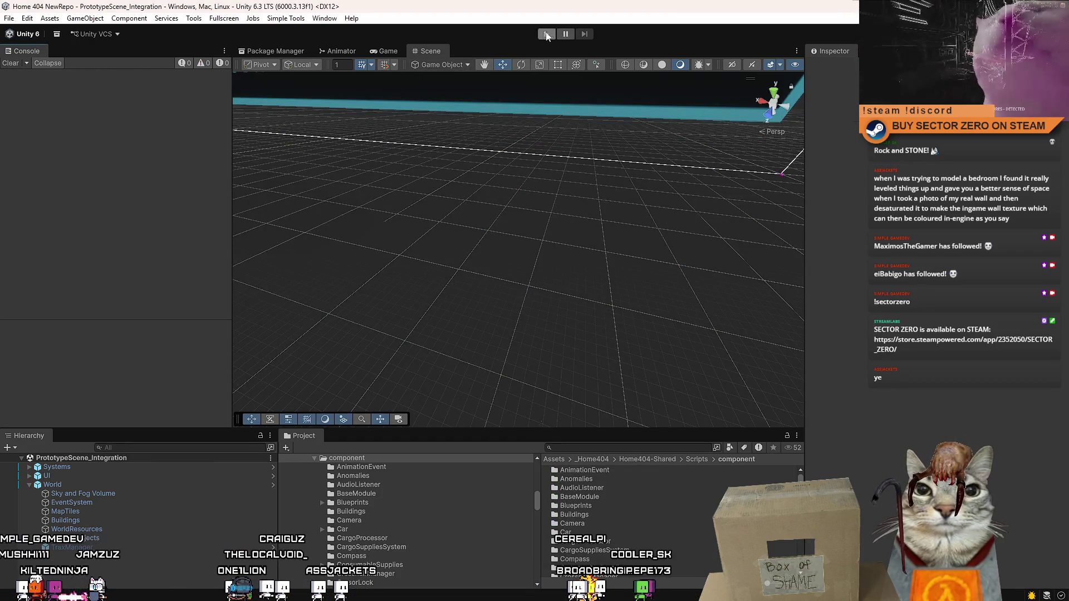
- Enter play mode, start the game from its PLAY menu, and drive the rover across the terrain
click(546, 35)
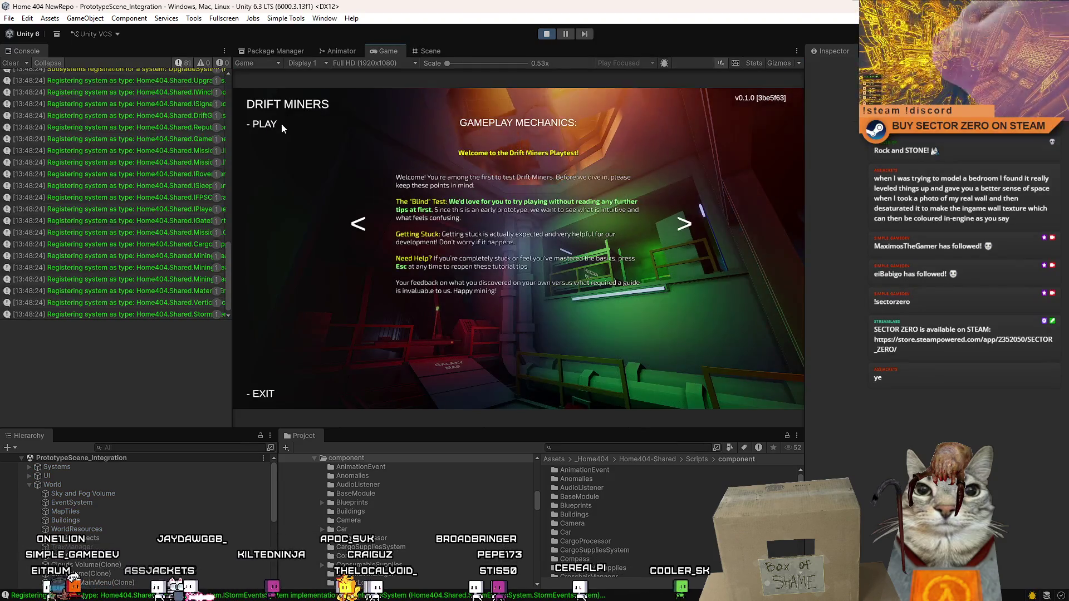
click(259, 144)
mouse_move(518, 248)
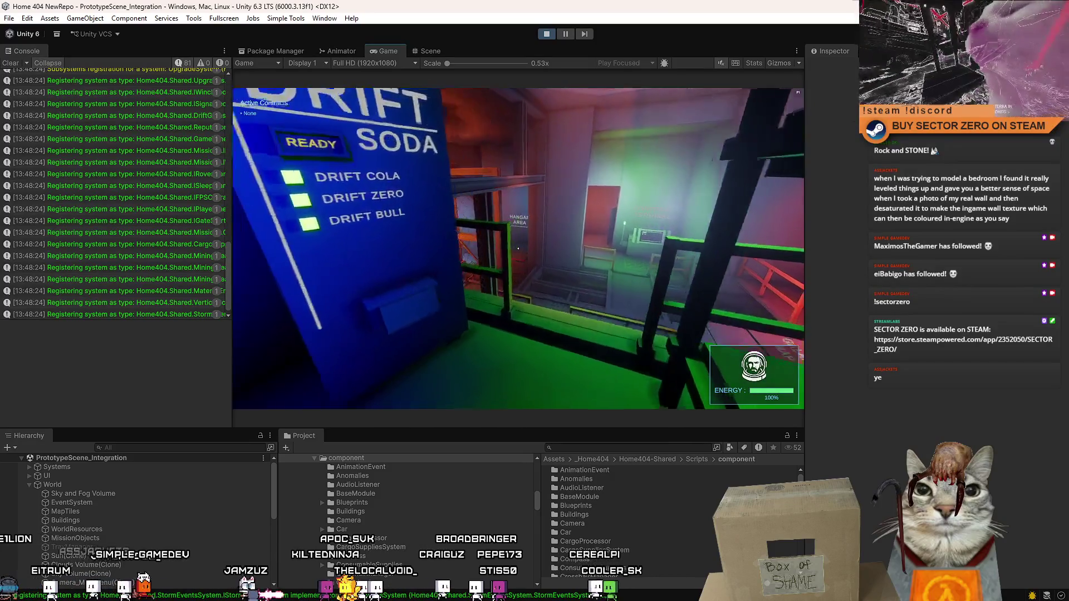
key(w)
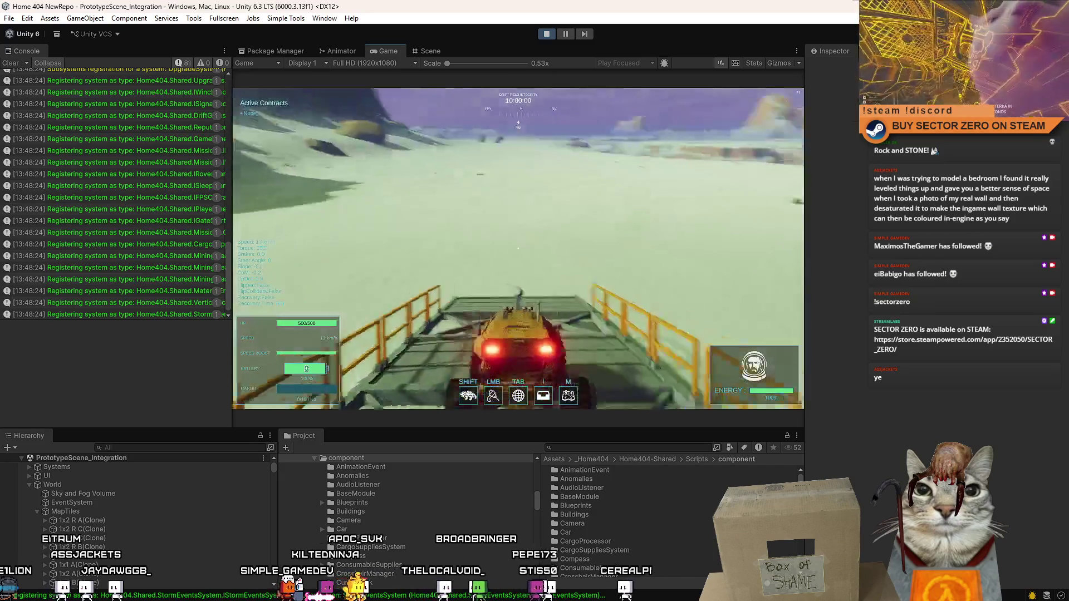
key(w)
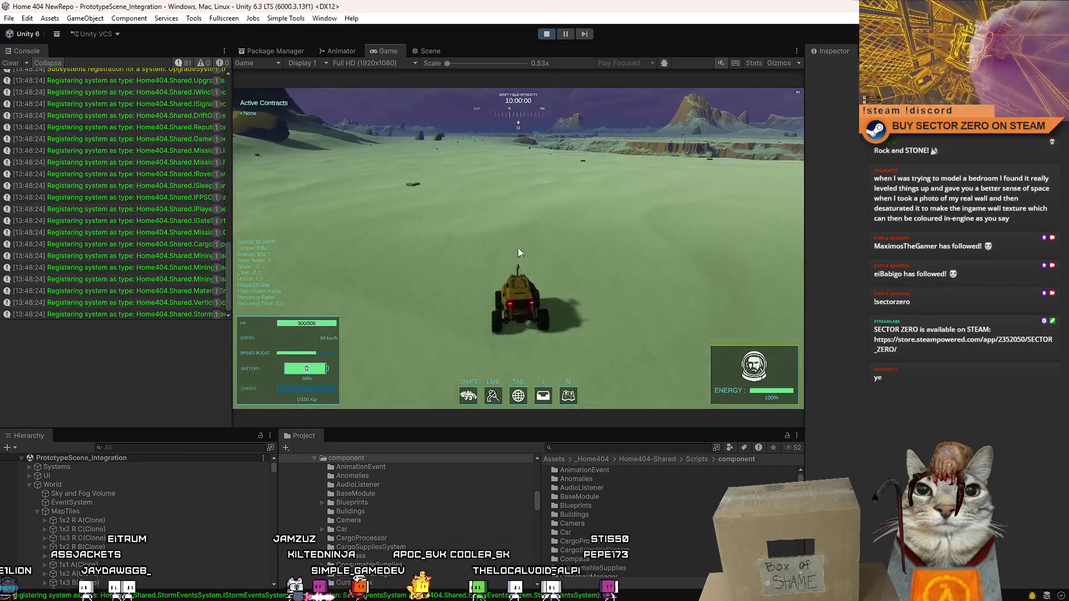
click(430, 50)
- Filter Project assets by 'example' and select the Example_WeakpointChargeResource_A cube in the scene
drag(767, 189, 701, 390)
text(e)
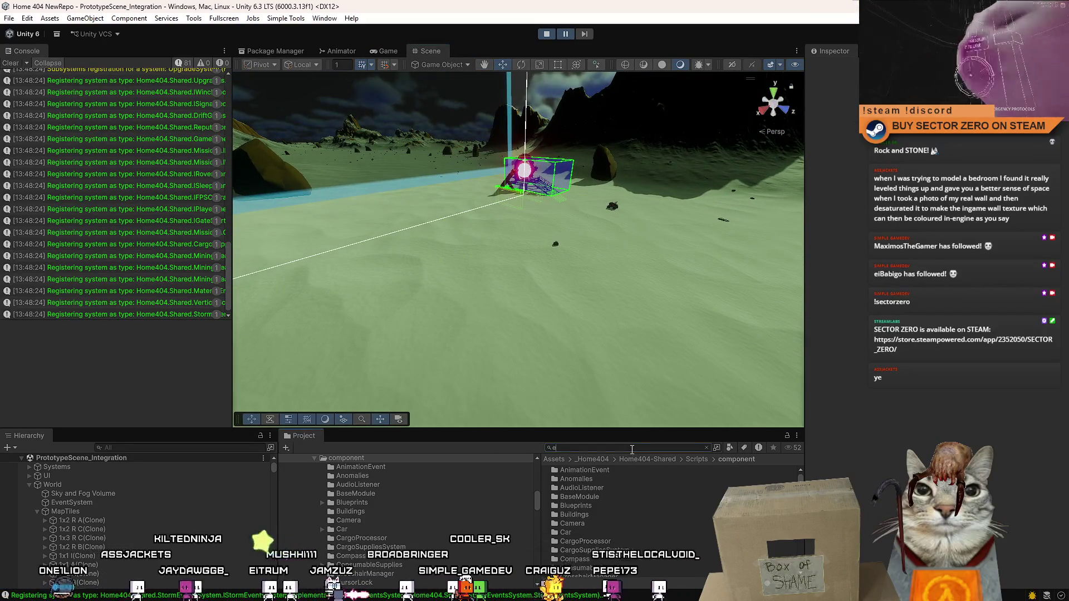
text(xample)
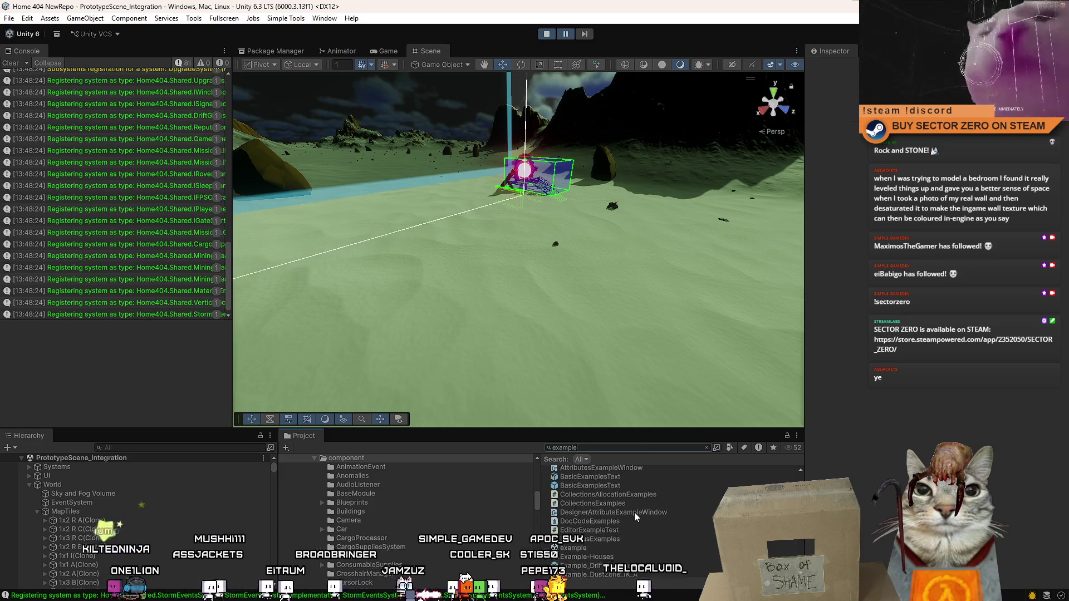
scroll(634, 512, down, 10)
scroll(633, 518, up, 5)
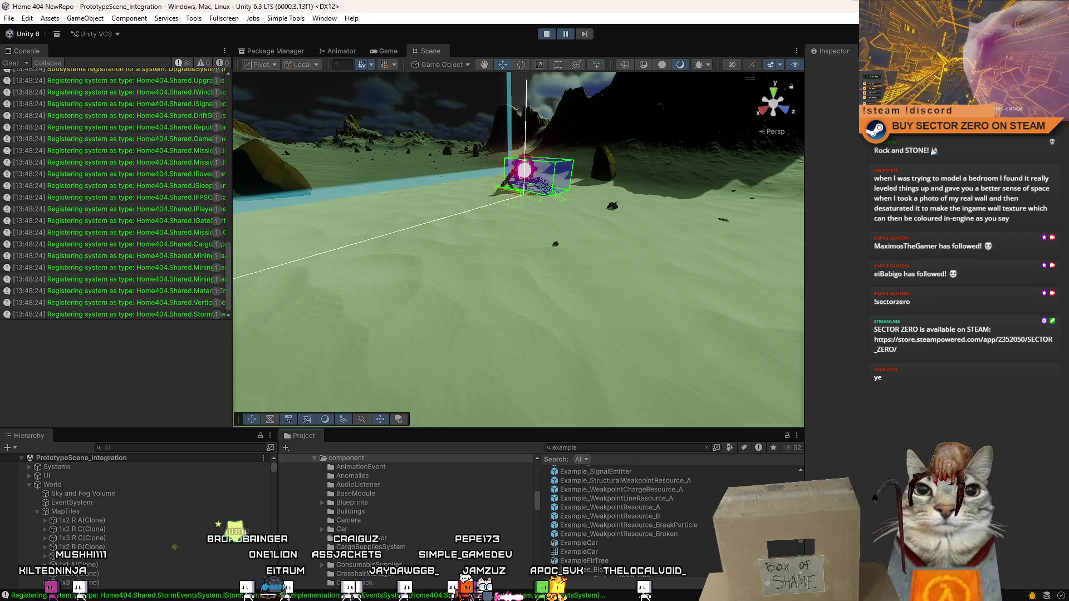
scroll(678, 563, up, 3)
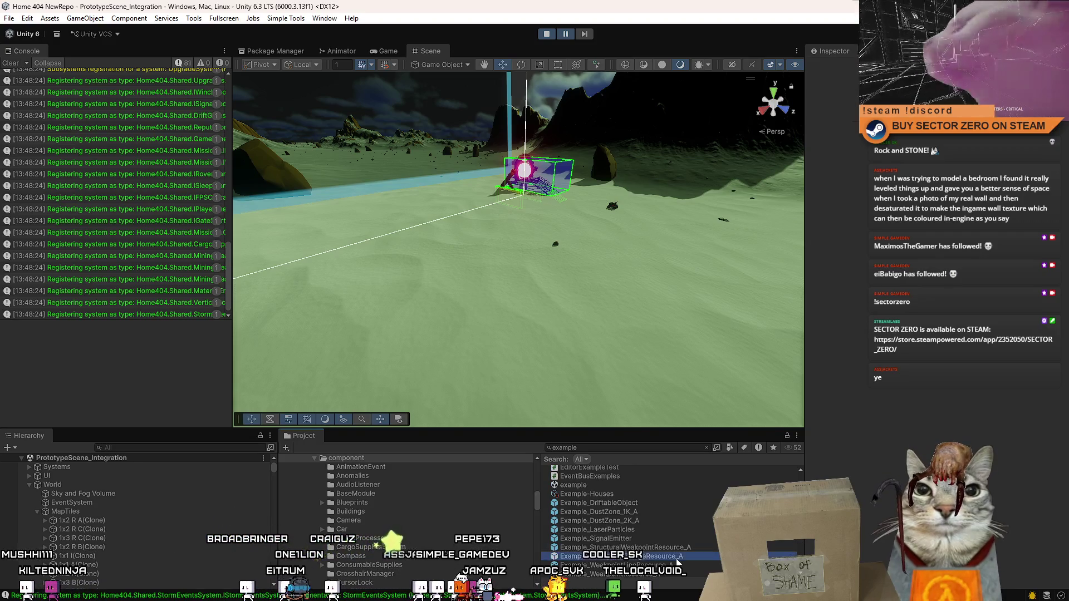
click(639, 245)
click(393, 50)
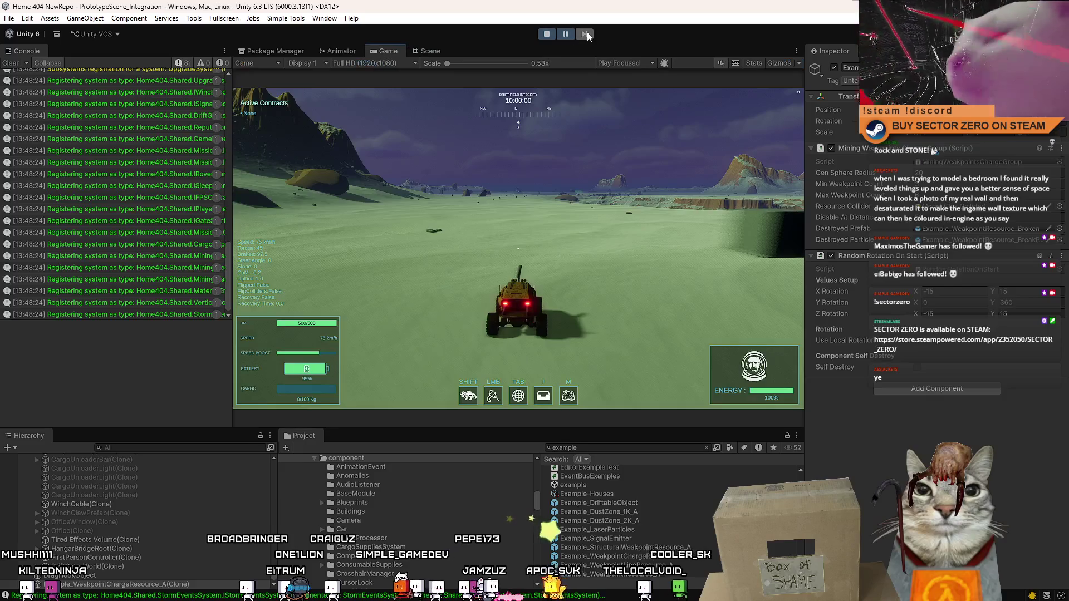
- Steer the rover into the weakpoint cube and push it around the terrain
click(617, 176)
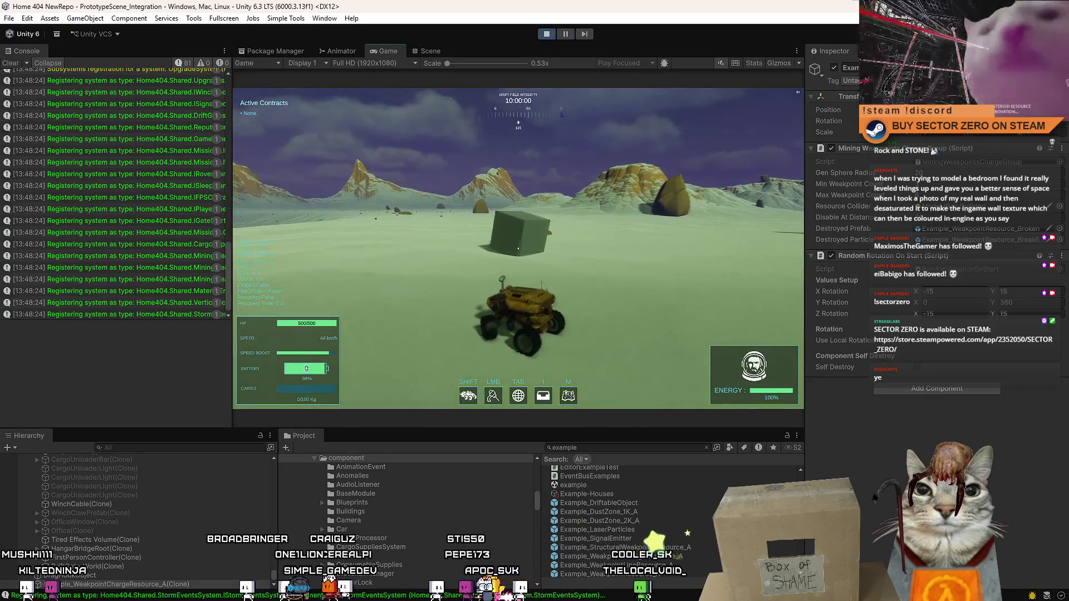
key(w)
key(a)
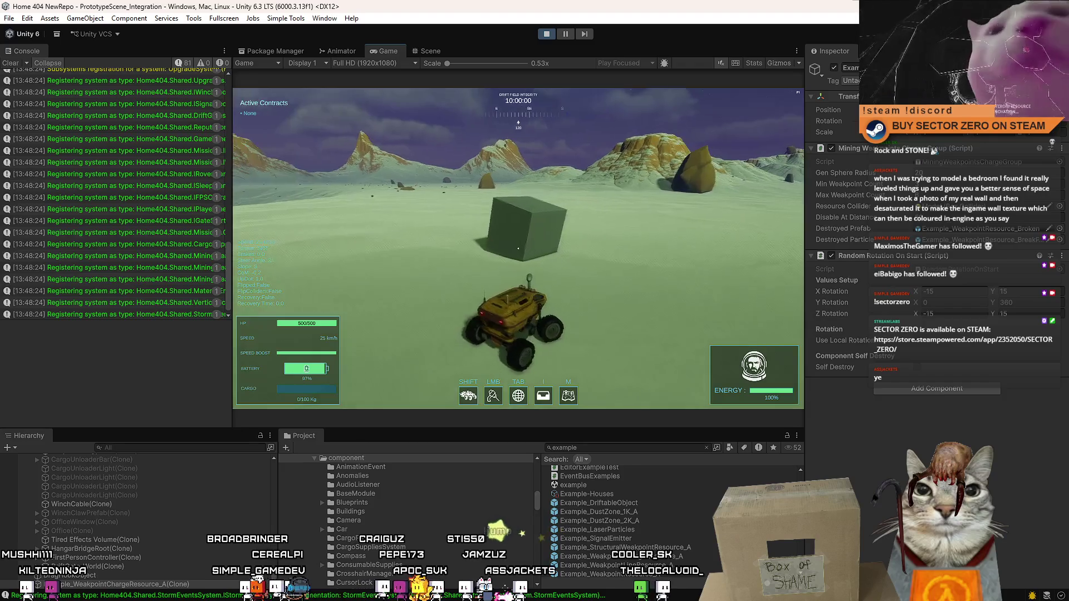
key(a)
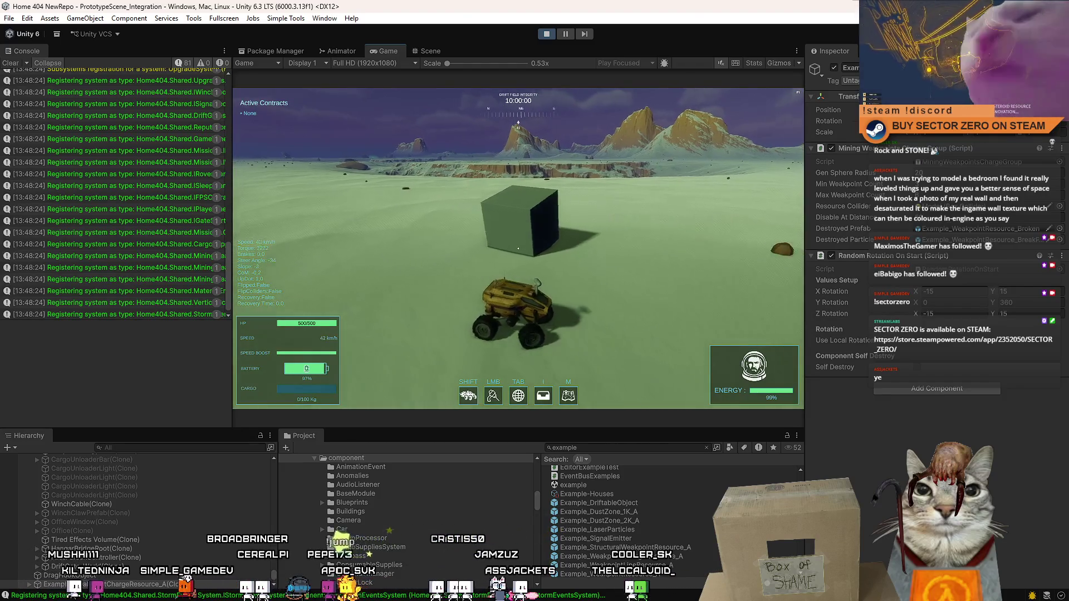
key(a)
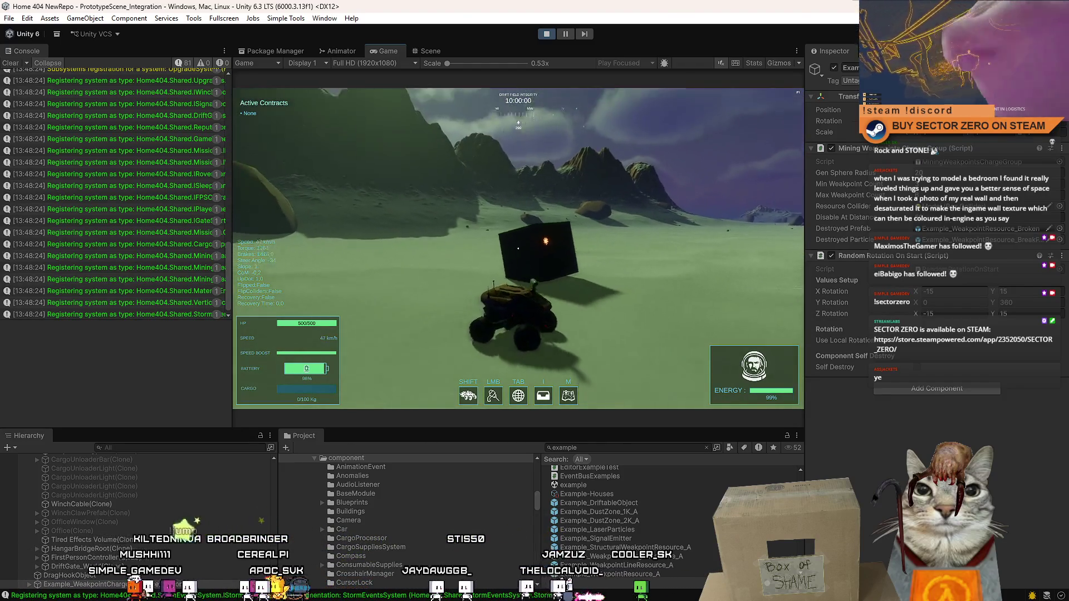
key(s)
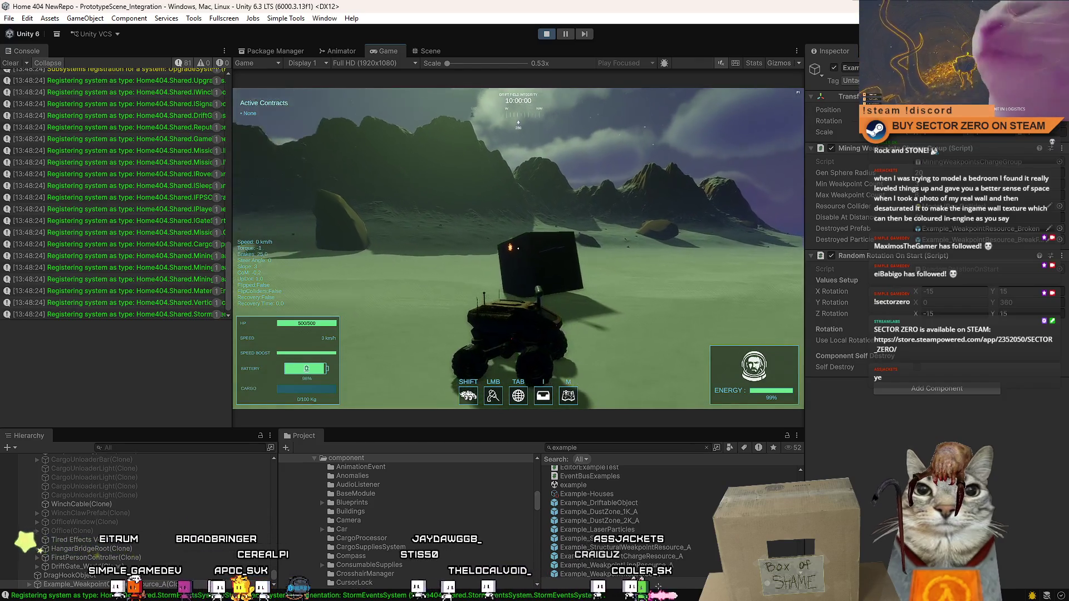
key(w)
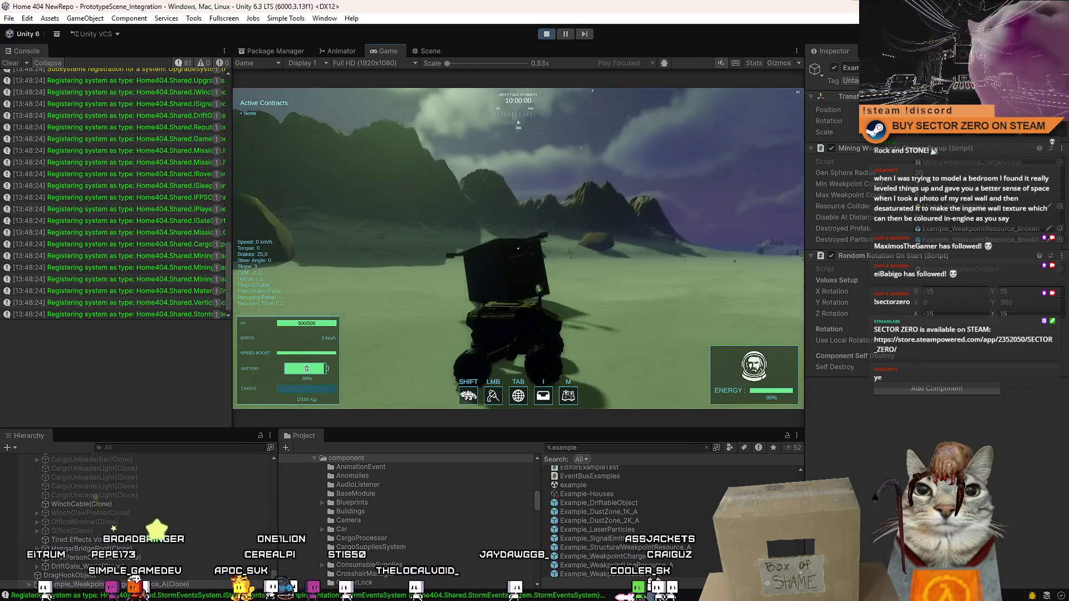
key(a)
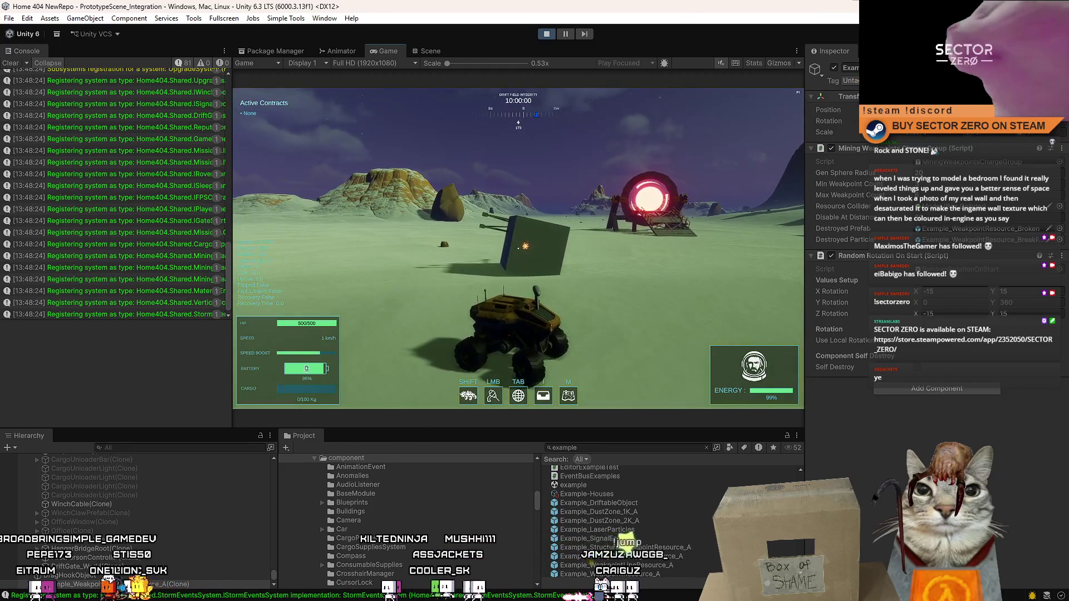
key(w)
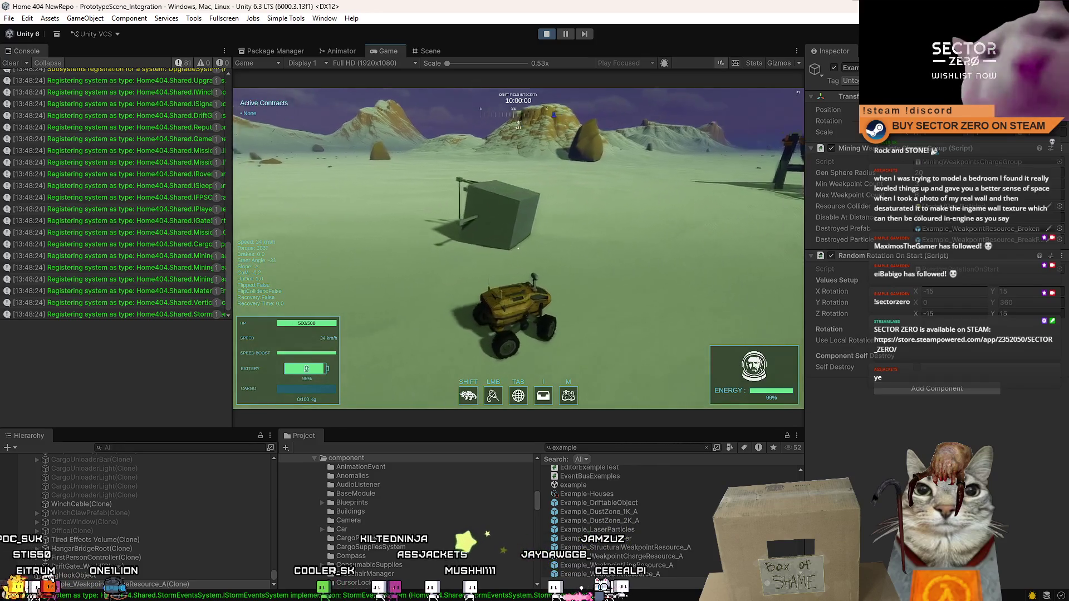
key(d)
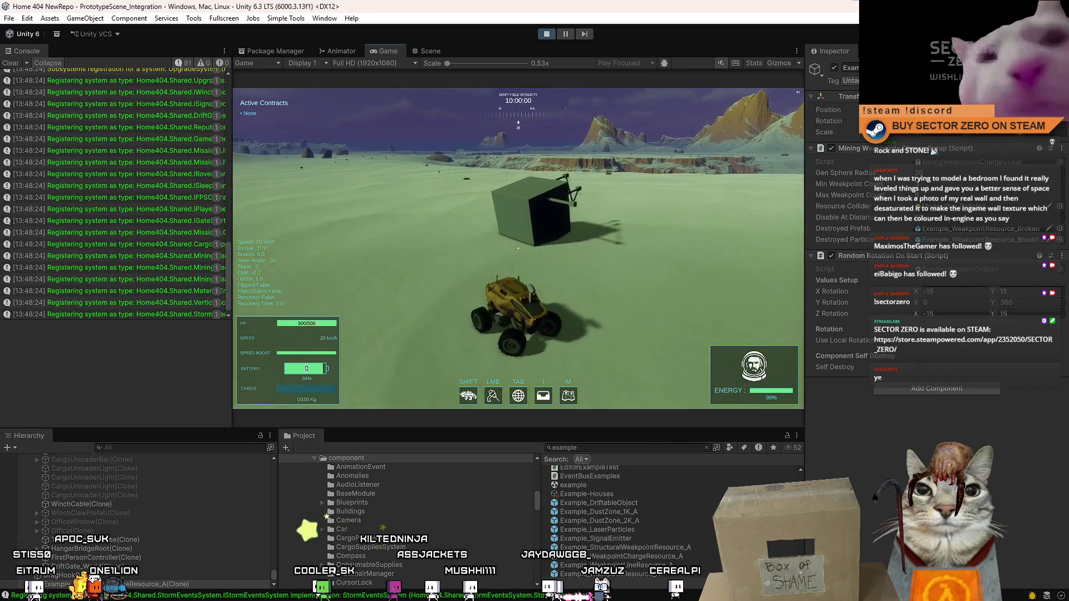
- Line up and ram the cube until it shatters, then pause the game
key(a)
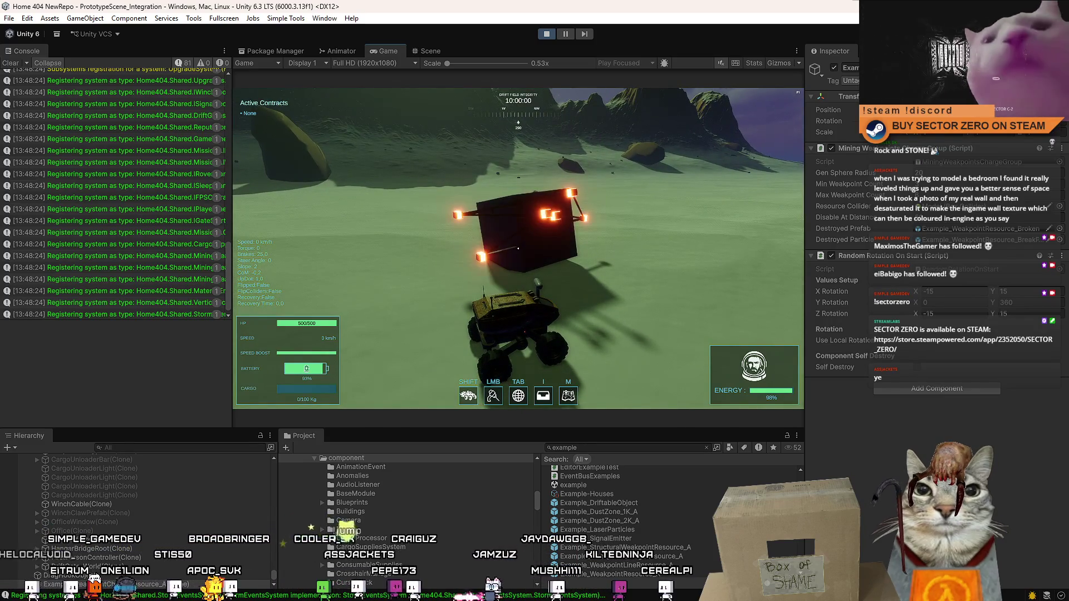
key(w)
key(a)
key(w)
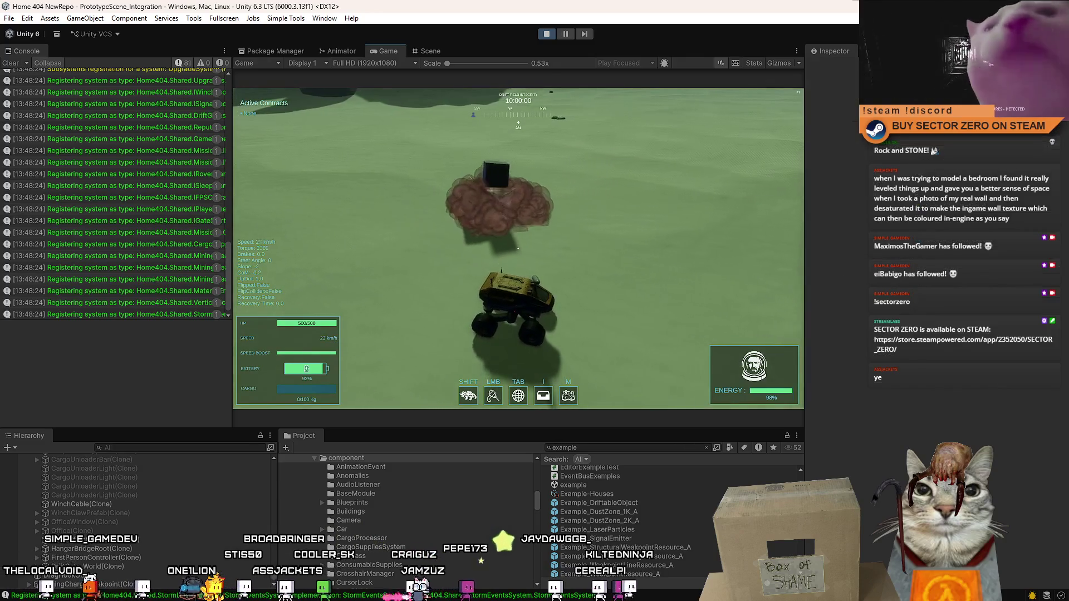
key(d)
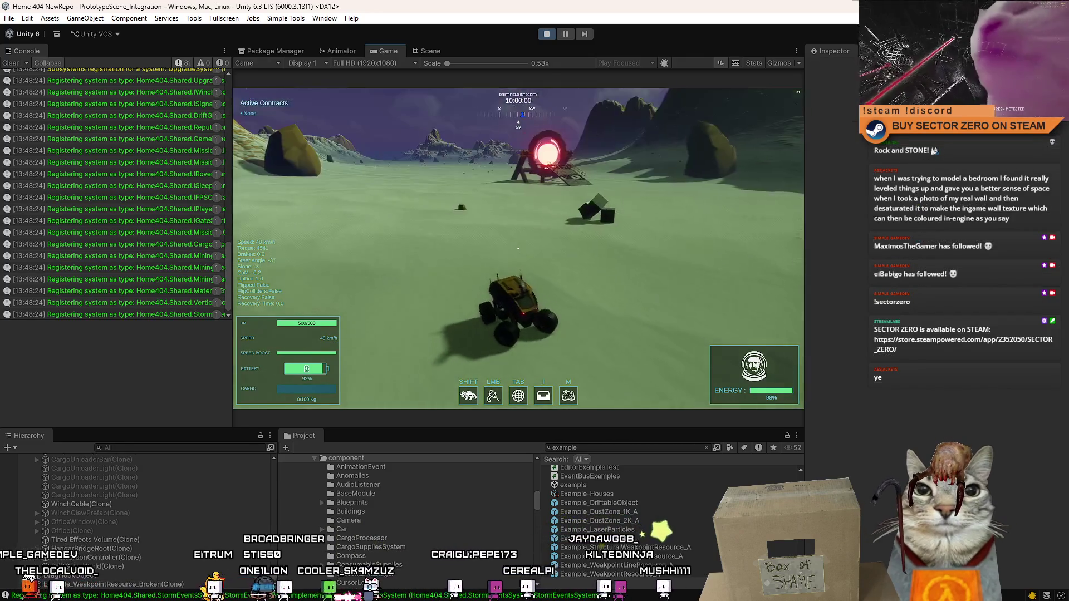
key(w)
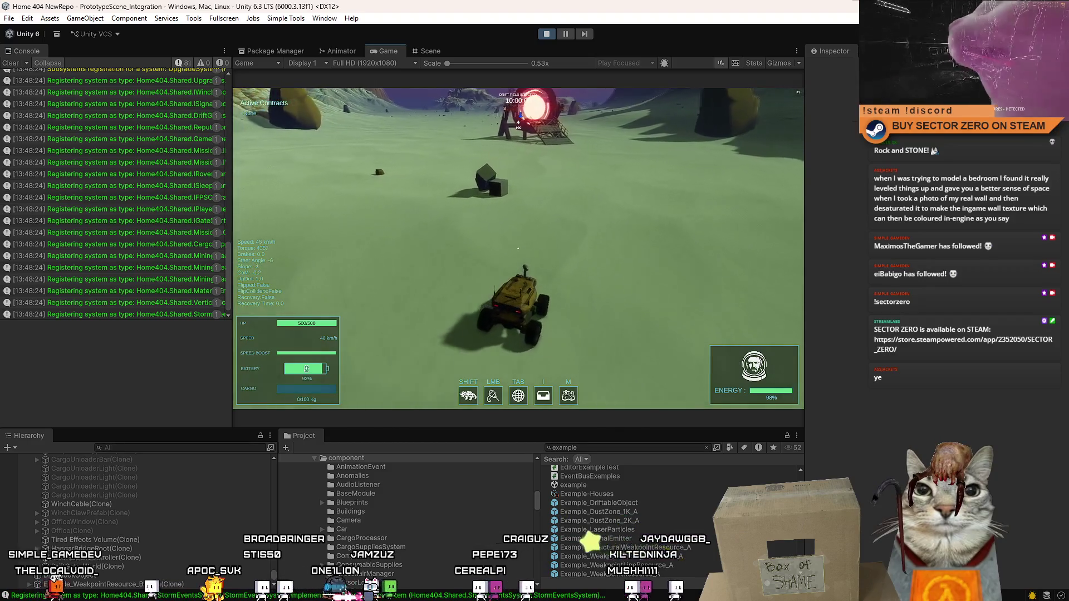
key(d)
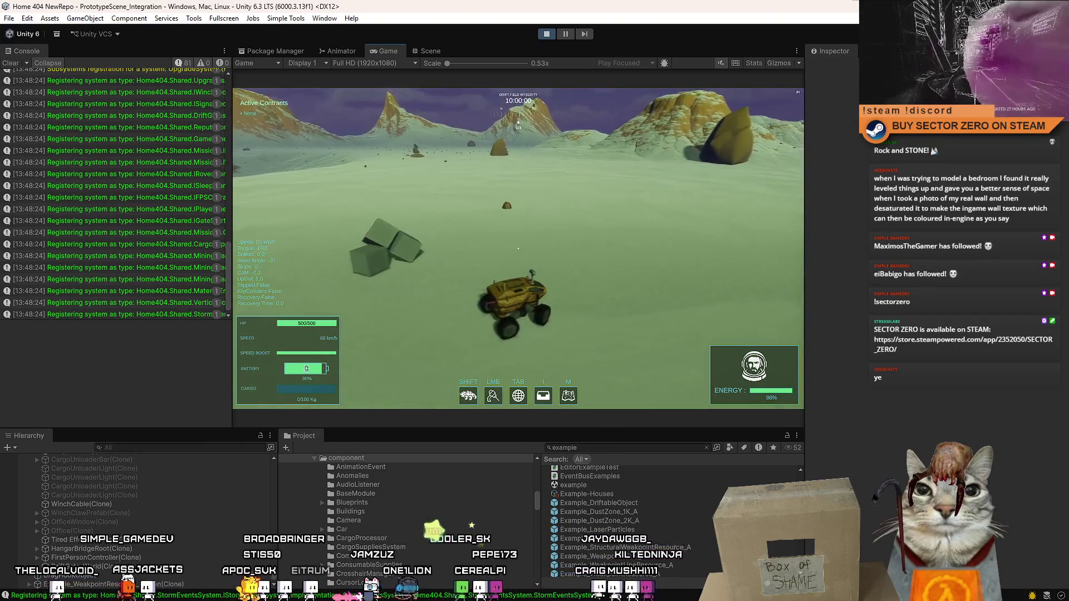
key(Escape)
key(Escape)
- Pause play mode and drop an Example_WeakpointChargeResource_A prefab onto the ground ahead
click(569, 36)
click(15, 62)
click(423, 51)
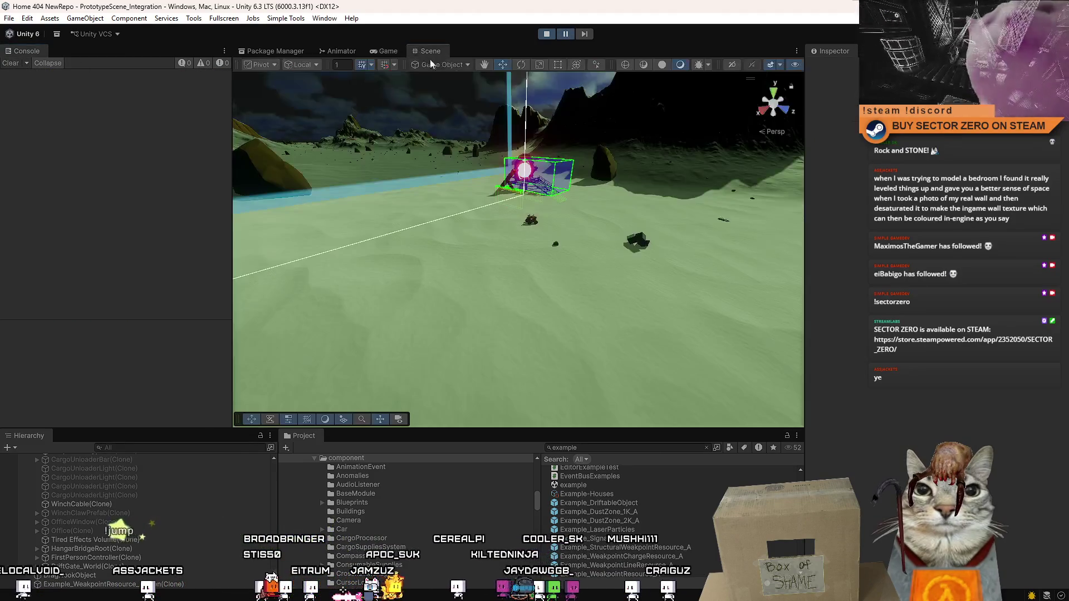
mouse_move(590, 271)
mouse_down()
mouse_move(802, 260)
mouse_move(612, 278)
mouse_up()
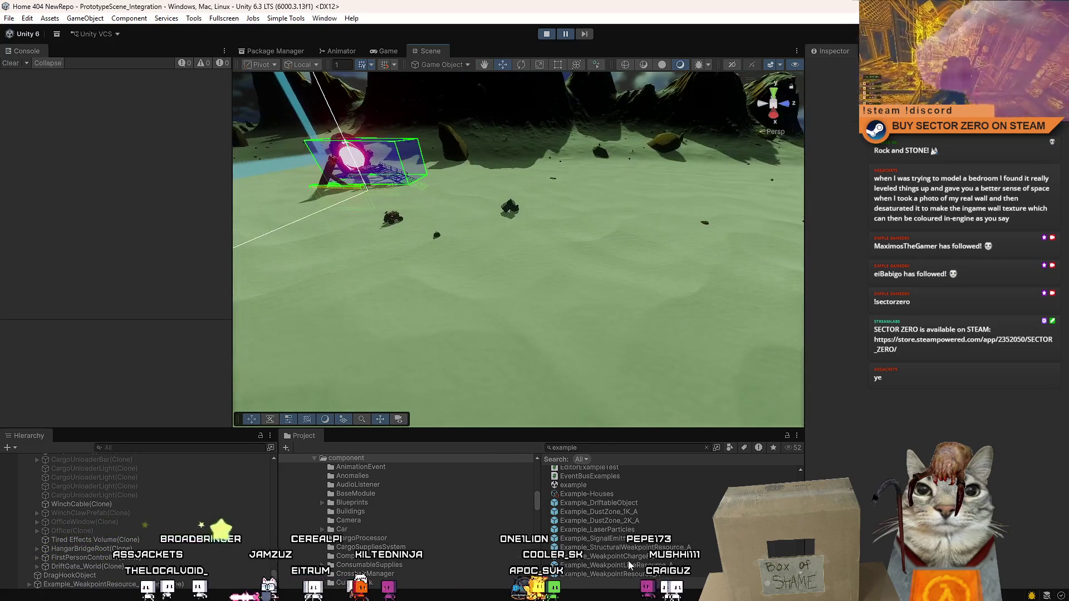
mouse_move(674, 527)
mouse_down()
mouse_move(518, 265)
mouse_move(642, 258)
mouse_move(606, 237)
mouse_up()
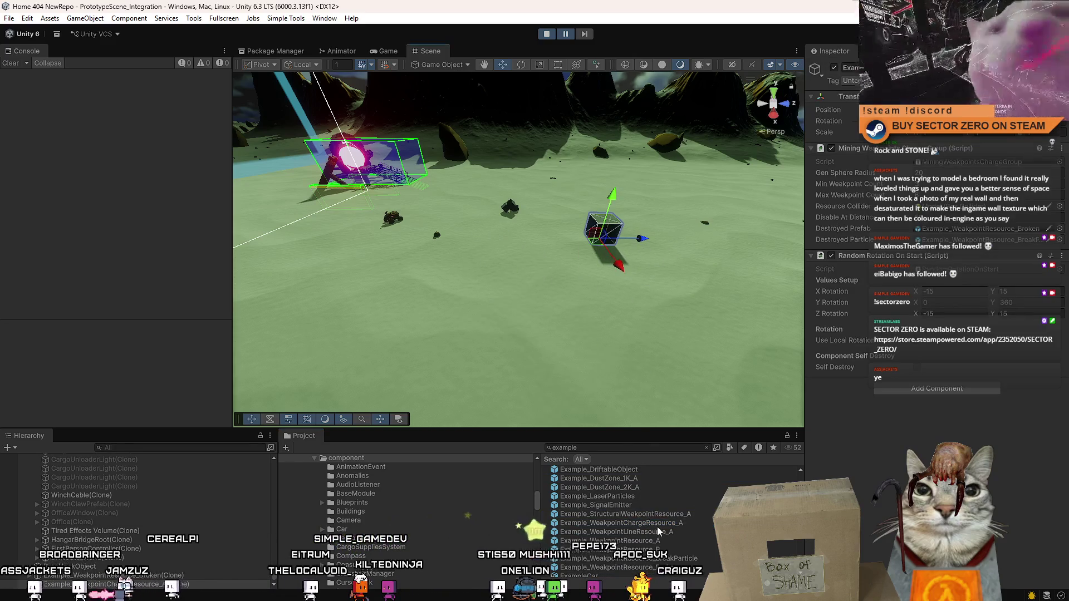
drag(584, 312, 580, 310)
click(388, 52)
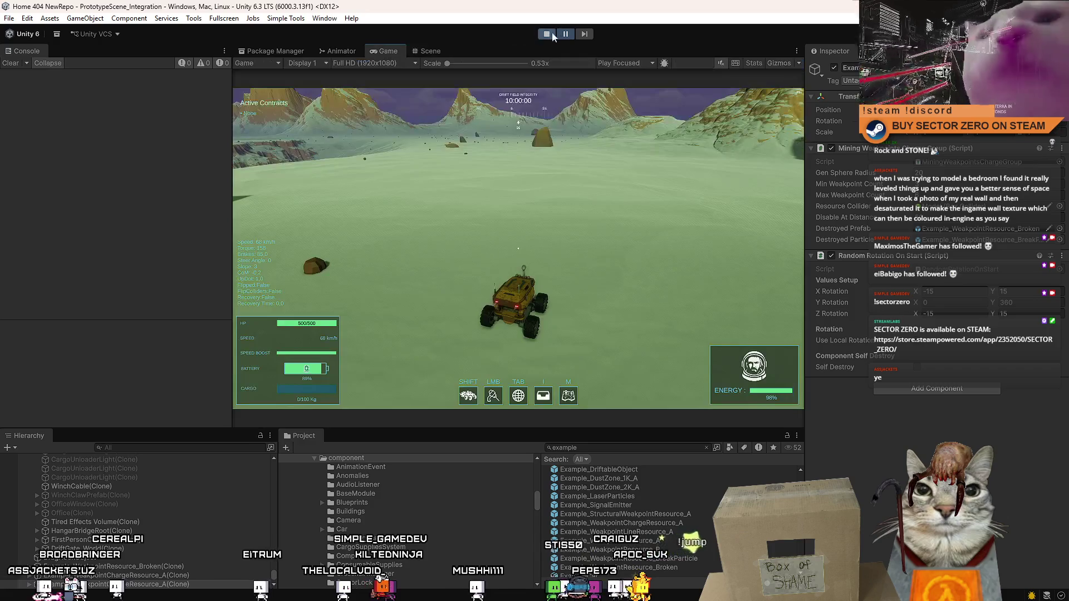
- Drive among the new cubes and bring the rover to rest latched onto one
key(a)
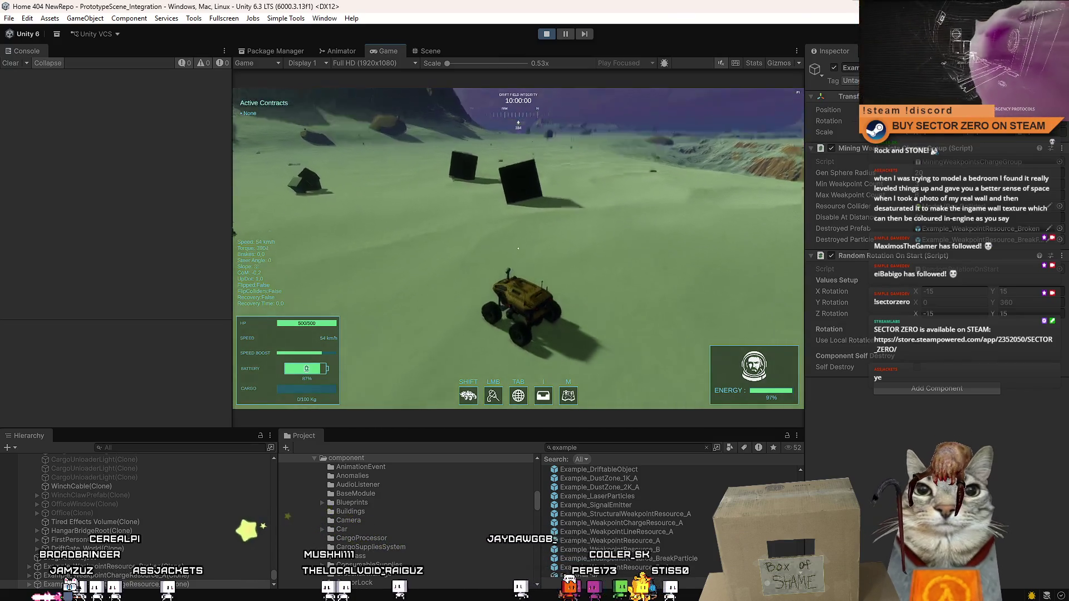
key(s)
key(d)
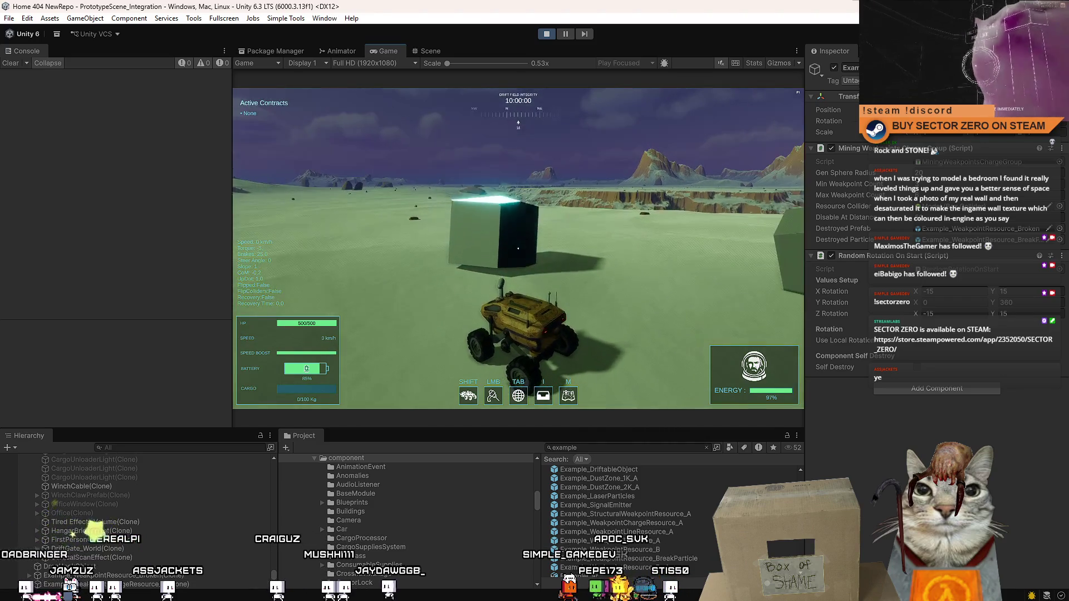
key(w)
key(d)
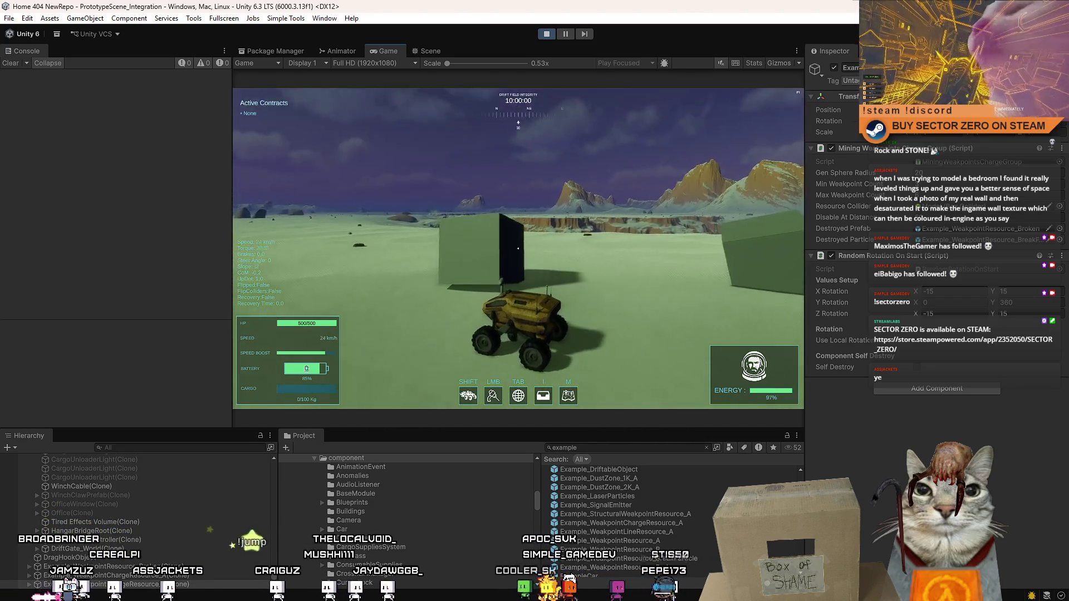
key(w)
key(d)
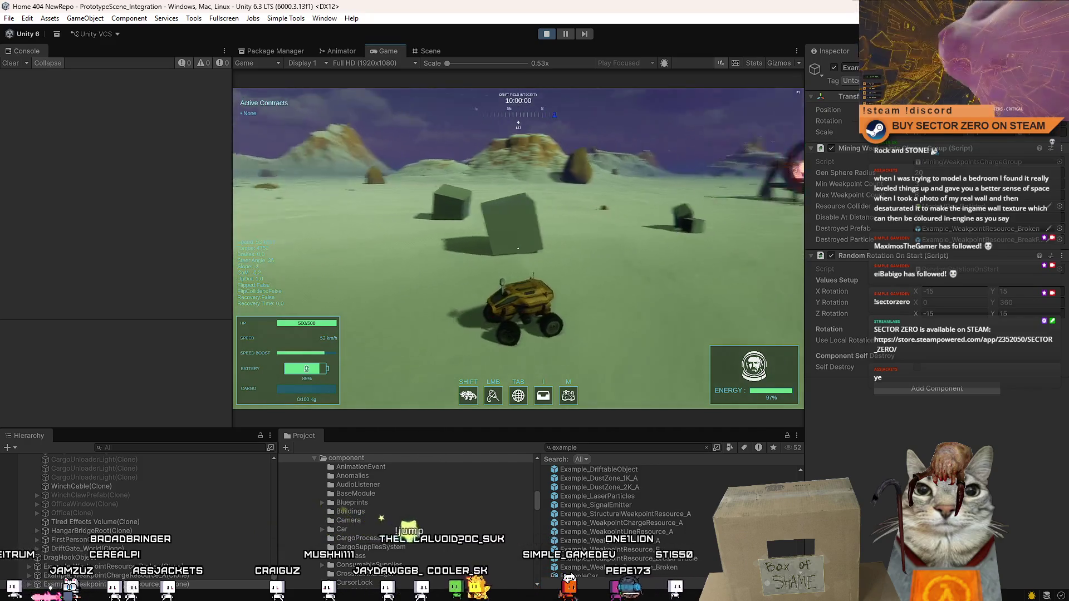
key(d)
key(s)
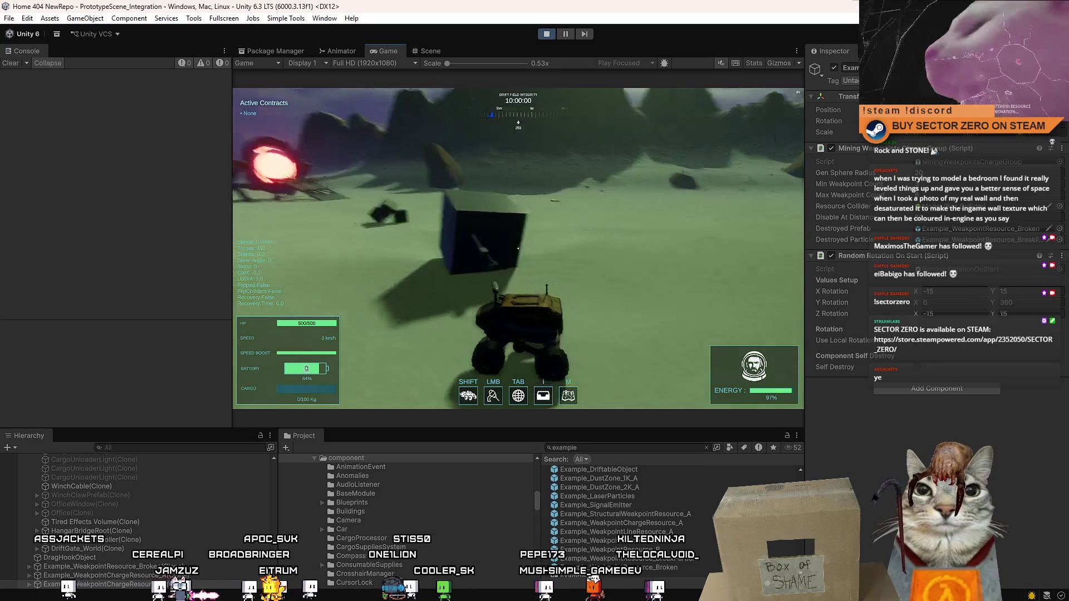
- Pull the rover free with R and drive off until the weakpoint cube breaks apart
key(w)
key(d)
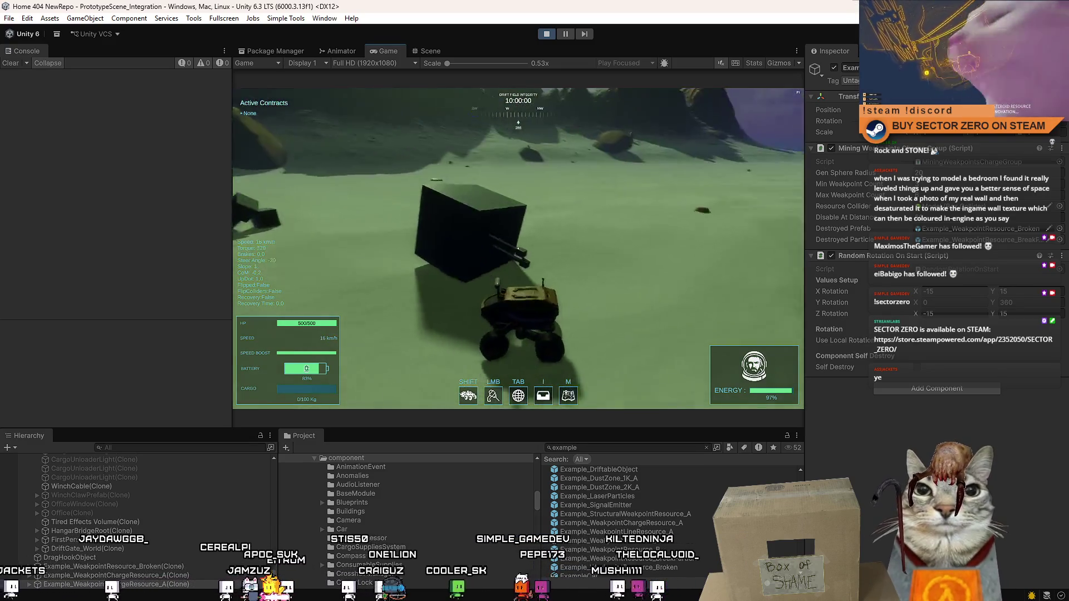
key(d)
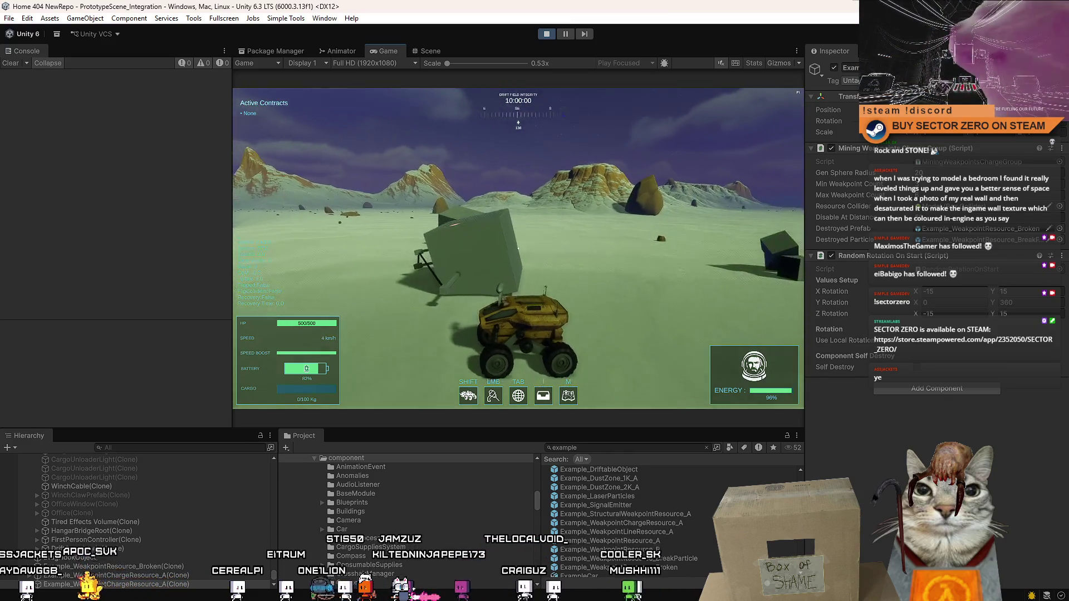
key(w)
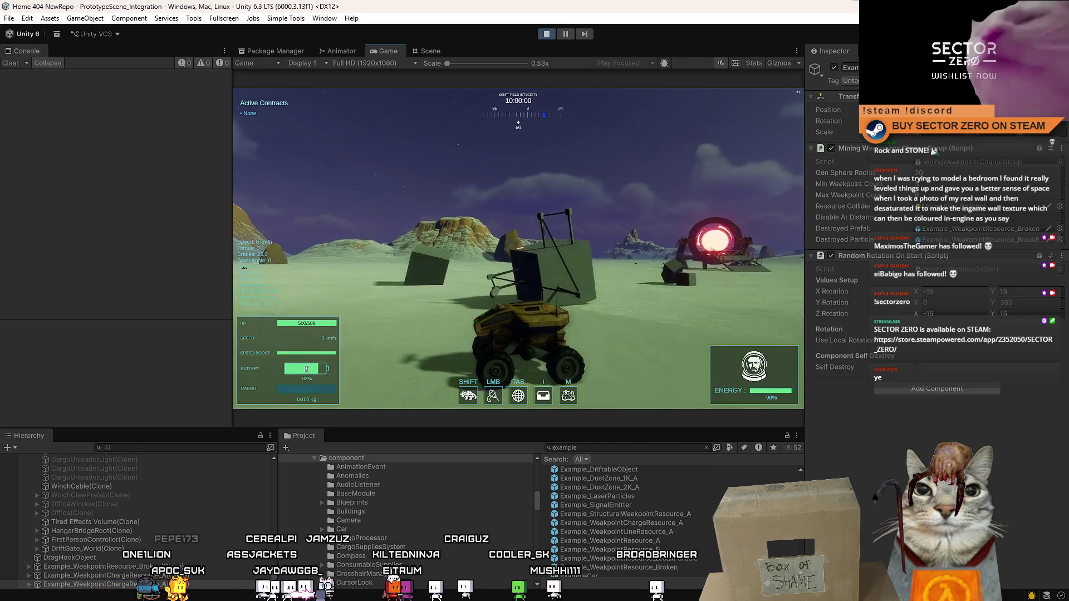
key(r)
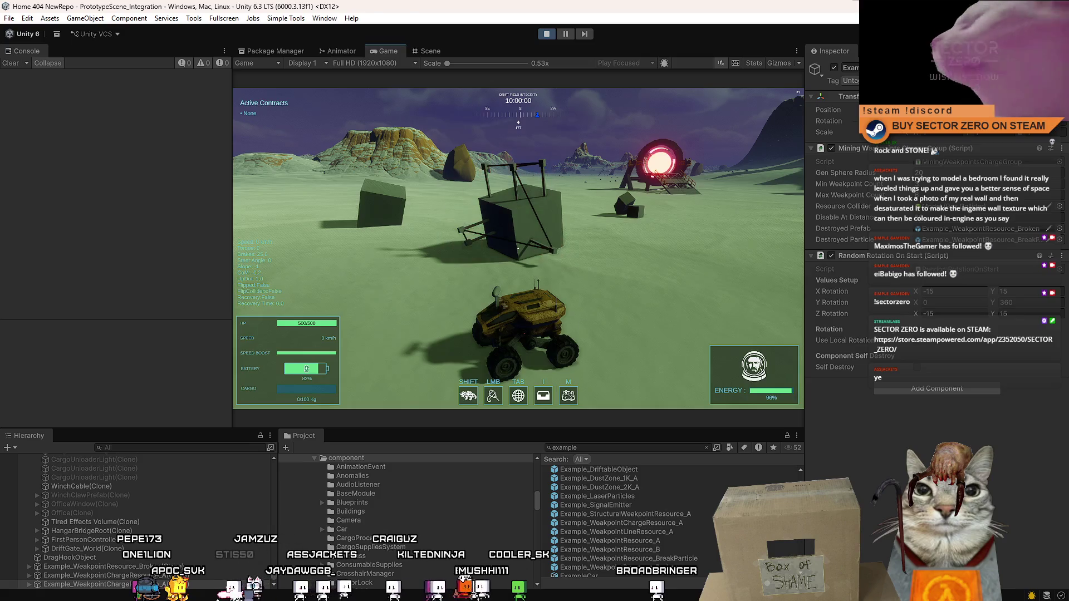
key(w)
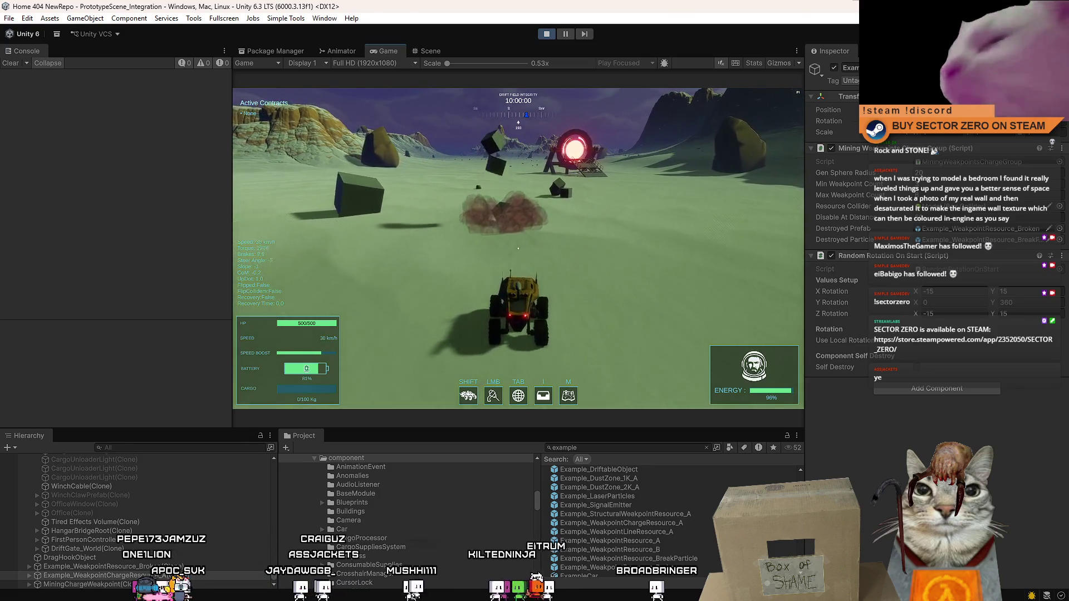
key(w)
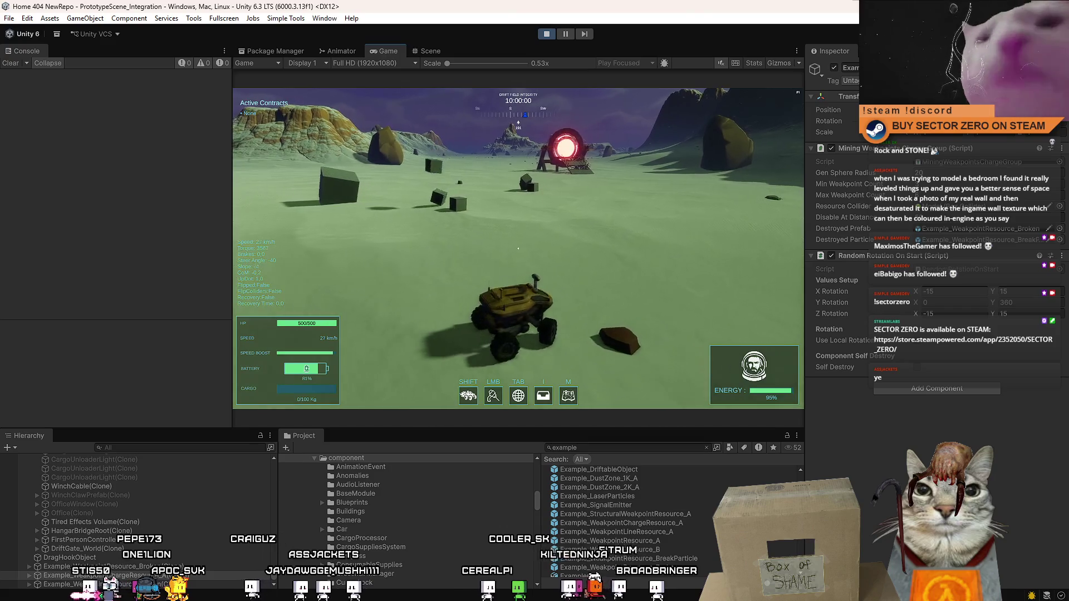
key(w)
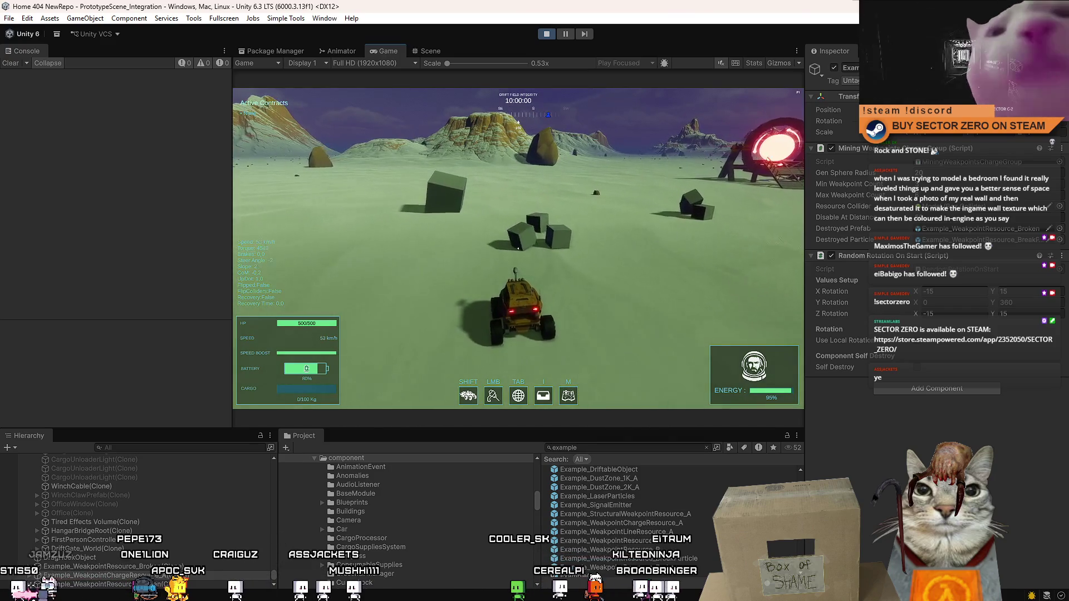
key(a)
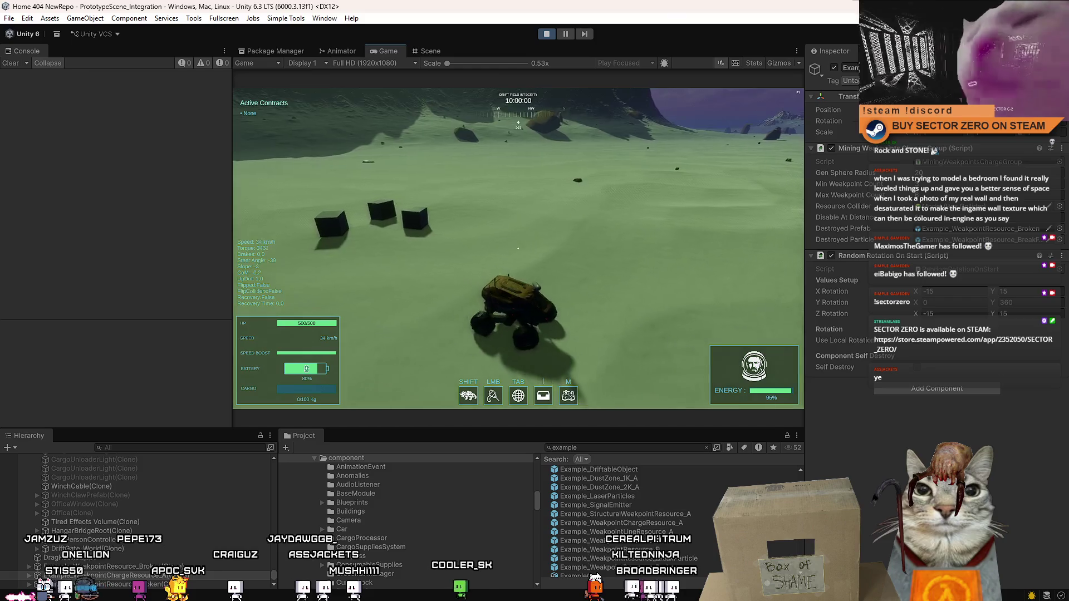
key(a)
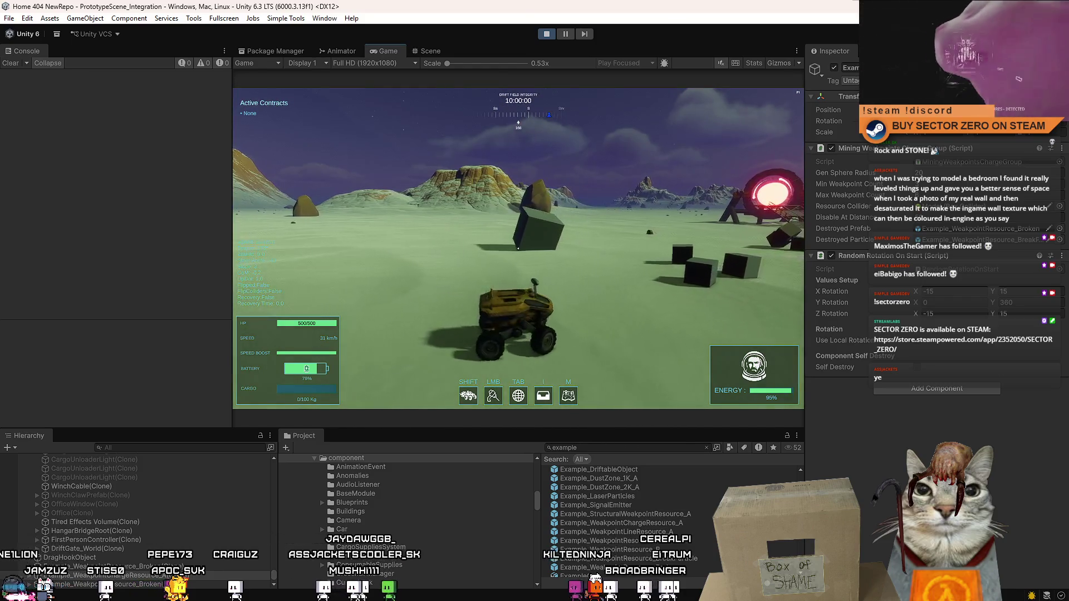
key(Escape)
key(Escape)
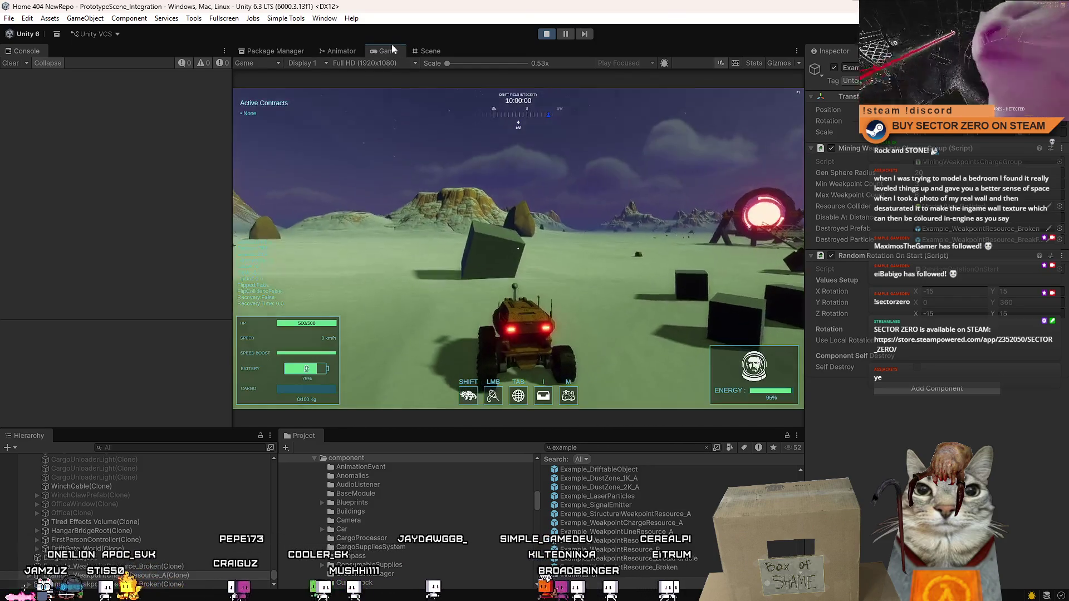
- Test-drive in the maximized Game view, then restore the layout and select the OfficeWindow clone
double_click(388, 48)
key(w)
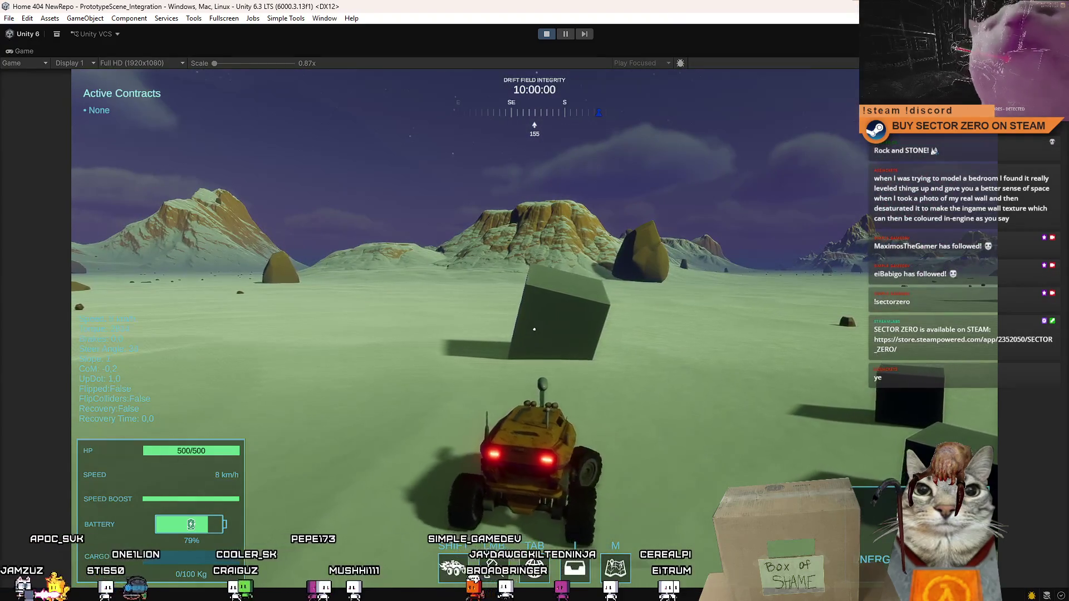
key(F10)
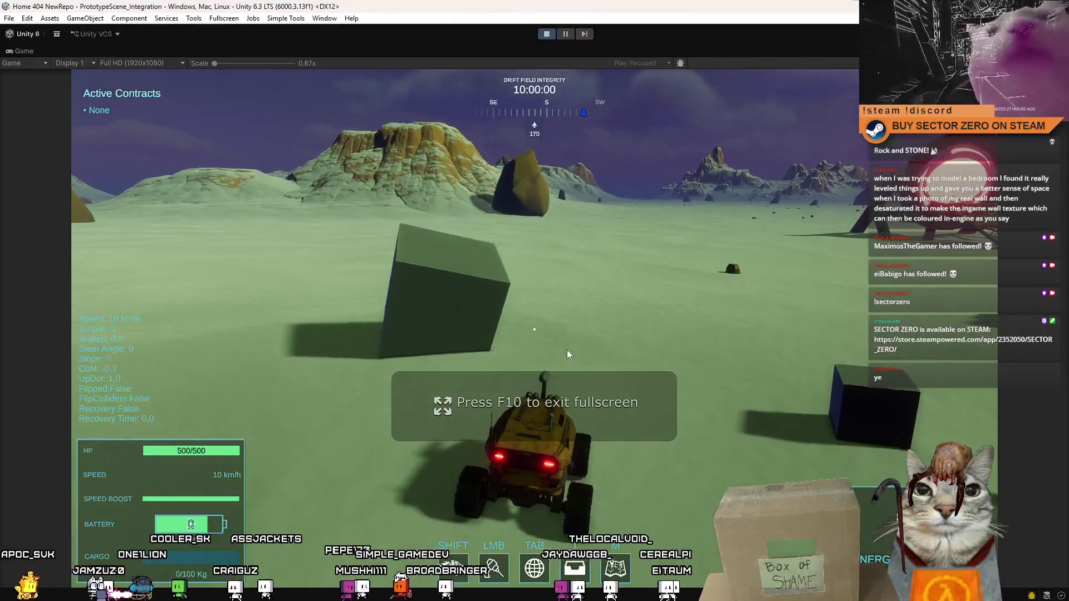
key(Escape)
key(Escape)
double_click(28, 53)
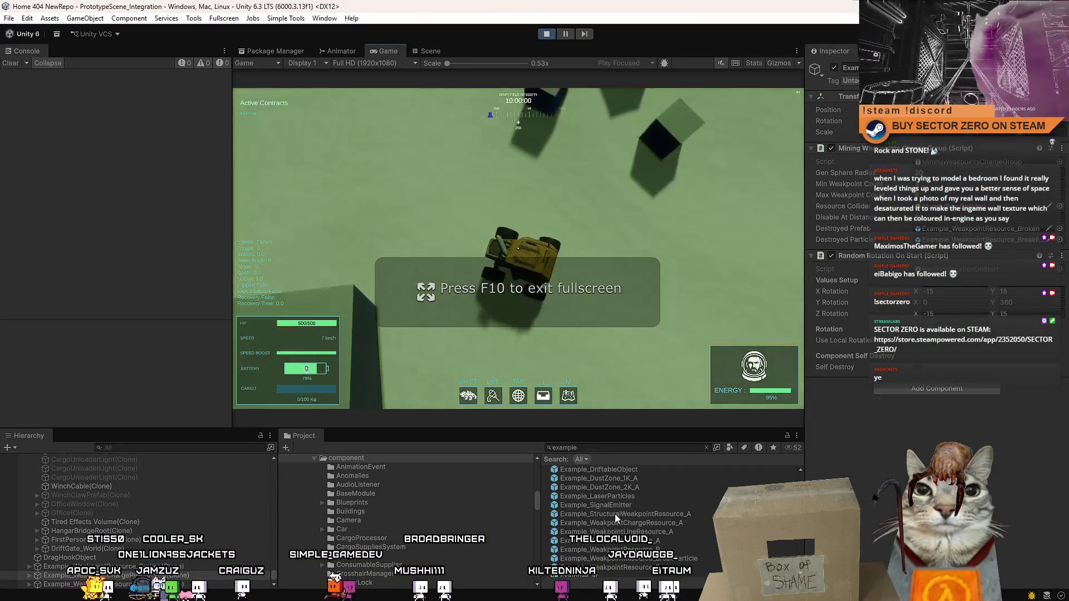
click(84, 504)
scroll(139, 512, down, 2)
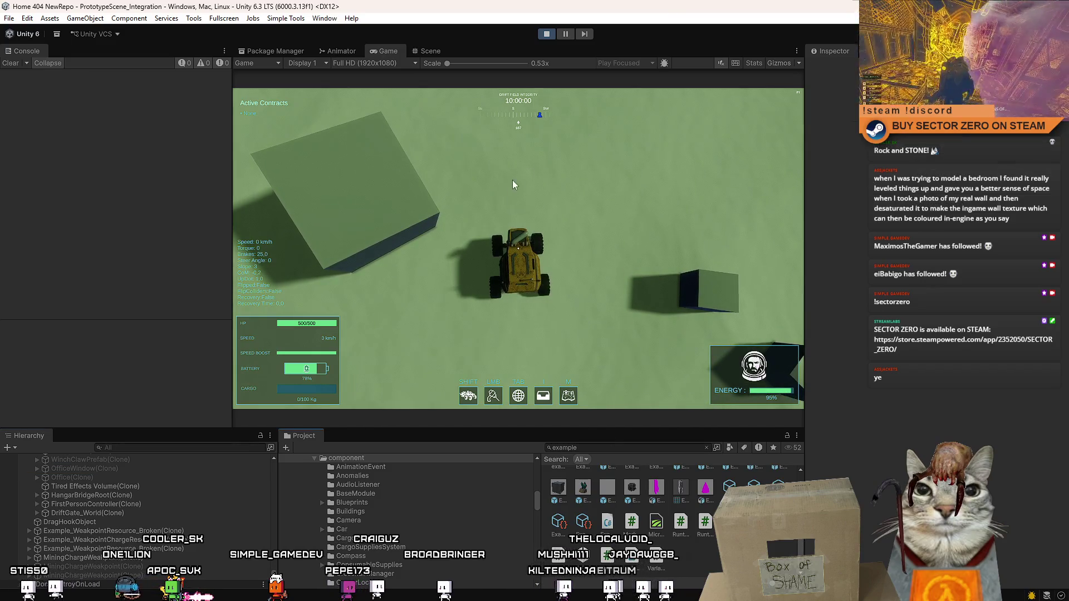
- Maximize the Game view again, drive into a cube, then pause and leave fullscreen
double_click(381, 50)
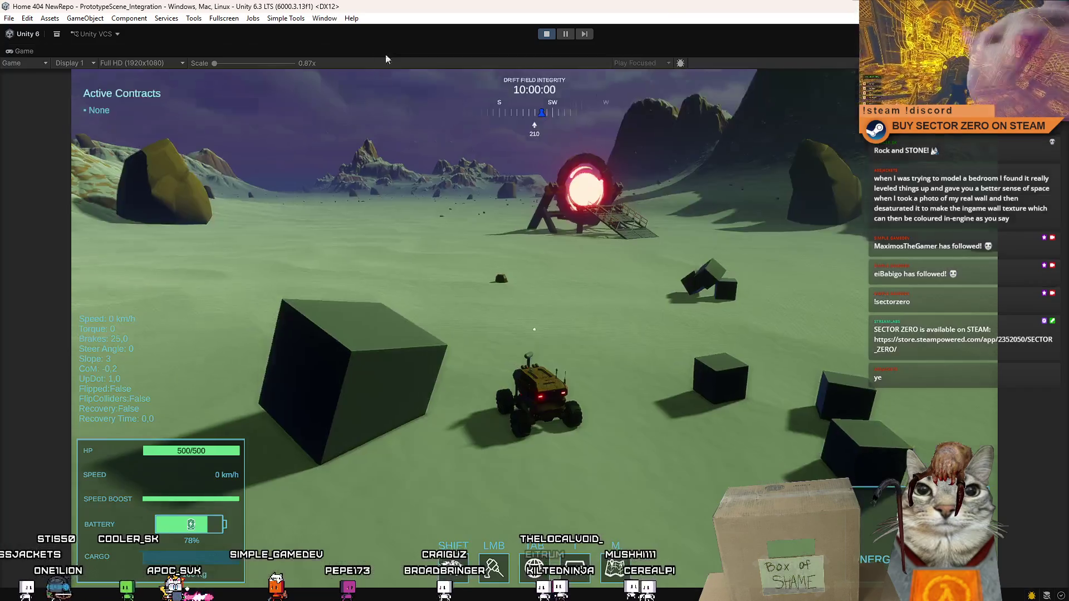
key(w)
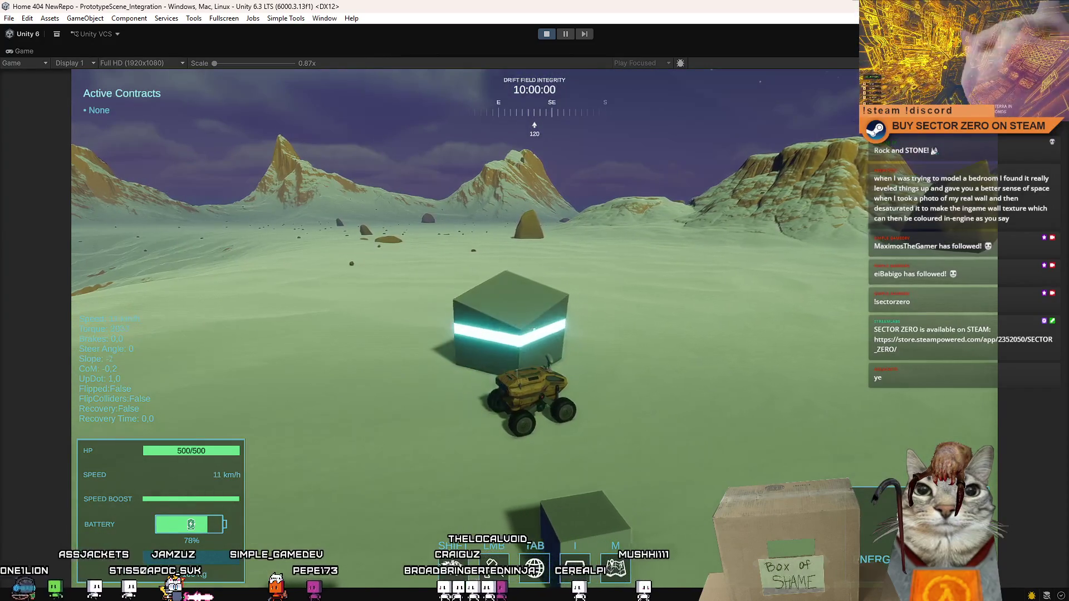
key(a)
key(s)
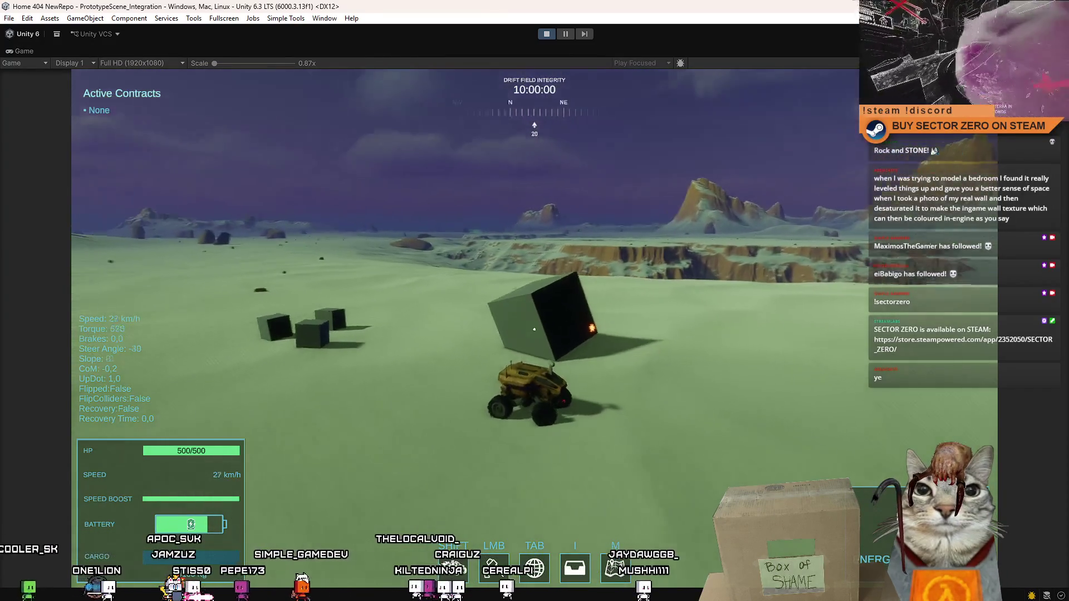
key(w)
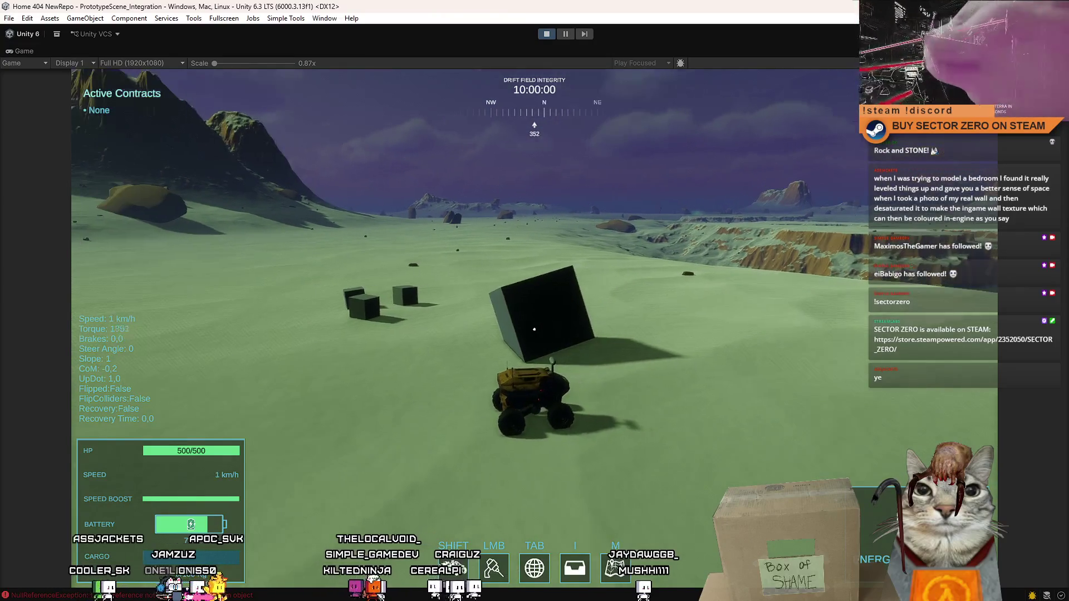
key(shift)
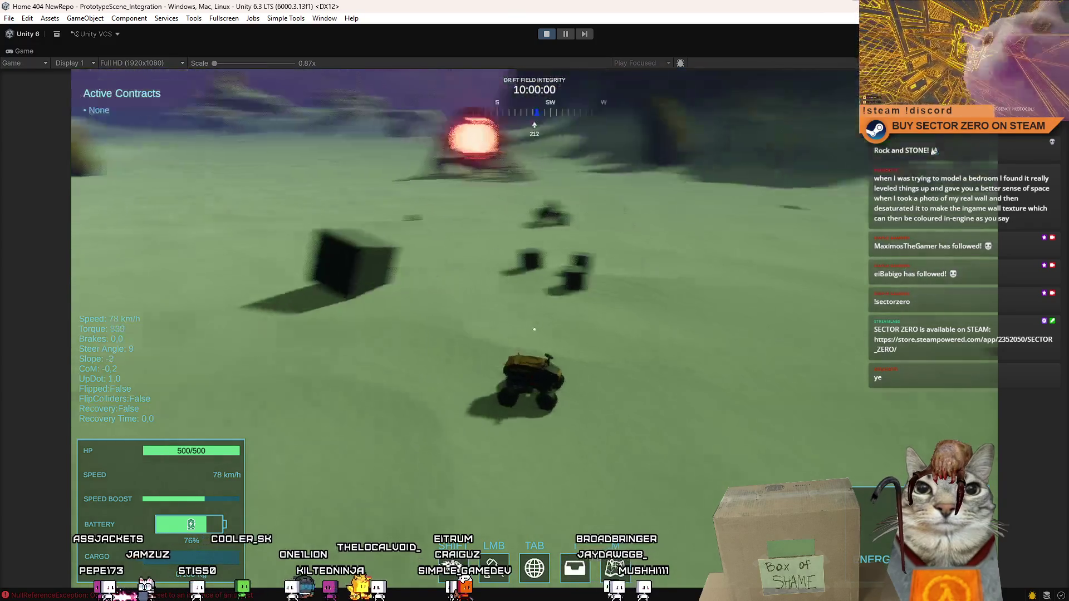
key(Escape)
key(Escape)
key(ctrl+shift+p)
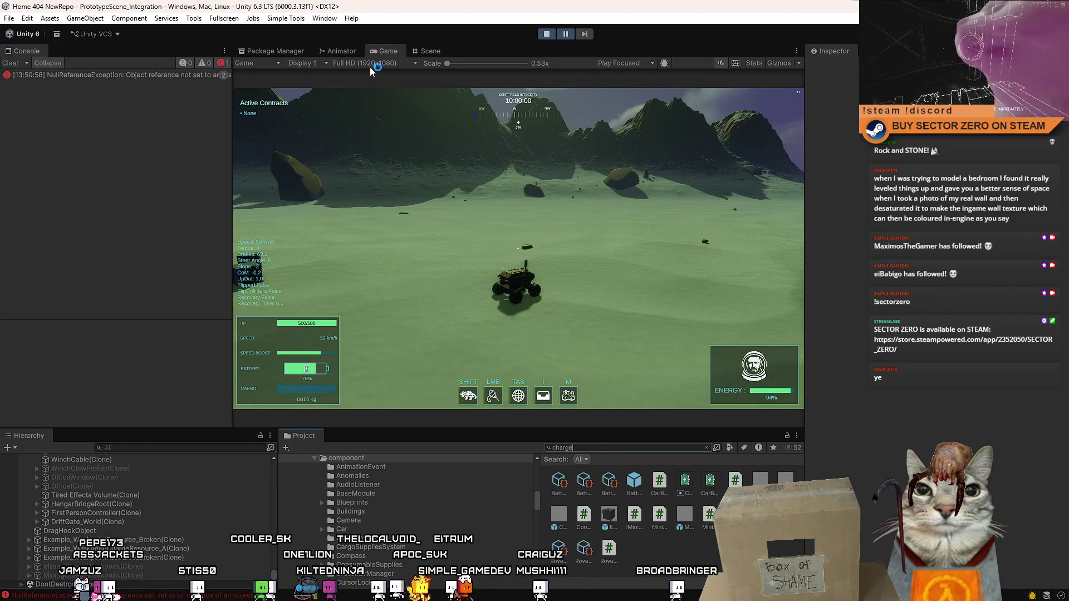
click(430, 51)
- Delete the blockout cube and drag in Example_WeakpointChargeResource_A from the 'charge exa' search
click(505, 249)
key(Delete)
ctrl+scroll(684, 560, down, 3)
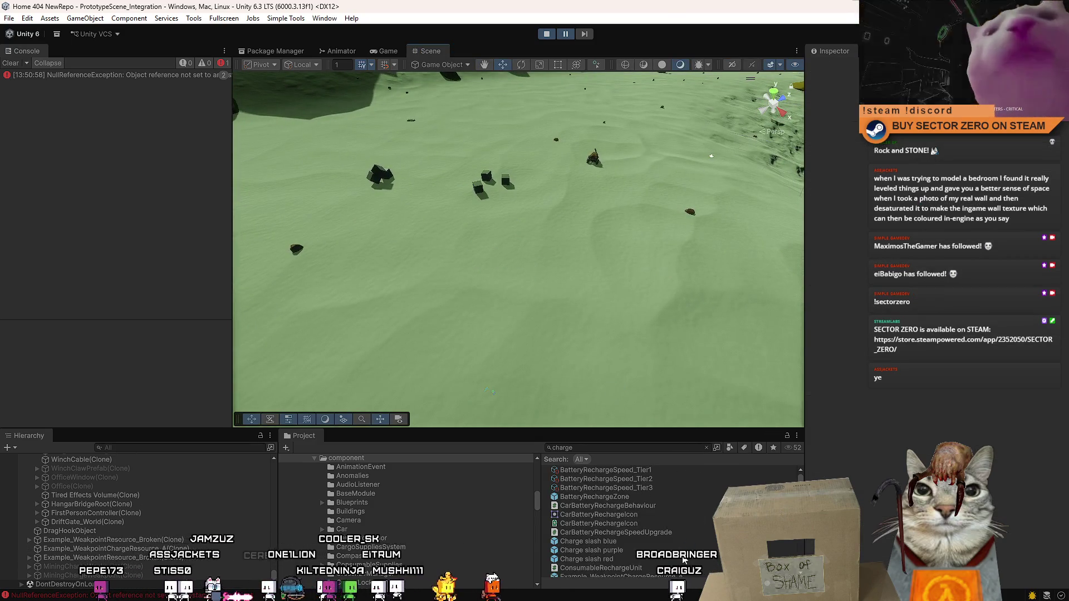
scroll(638, 500, down, 3)
click(601, 449)
click(614, 447)
text(exa)
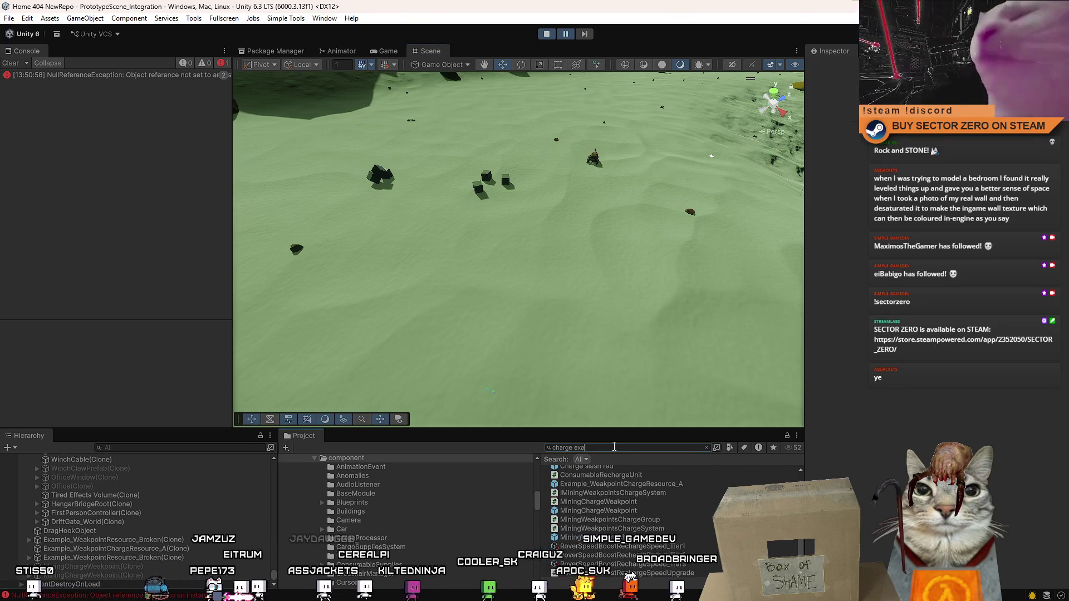
drag(629, 469, 632, 131)
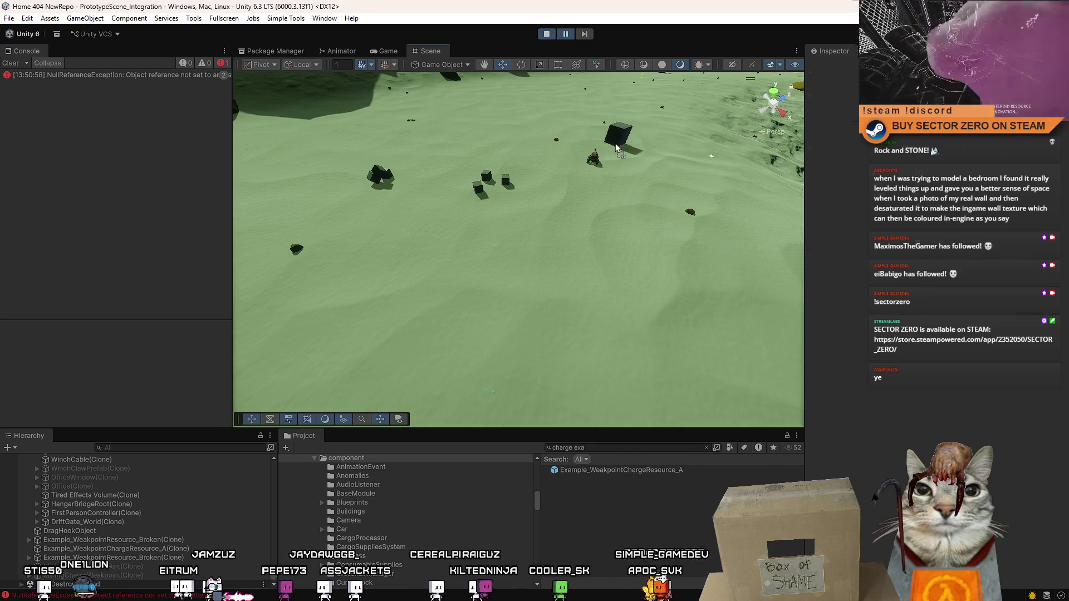
click(388, 51)
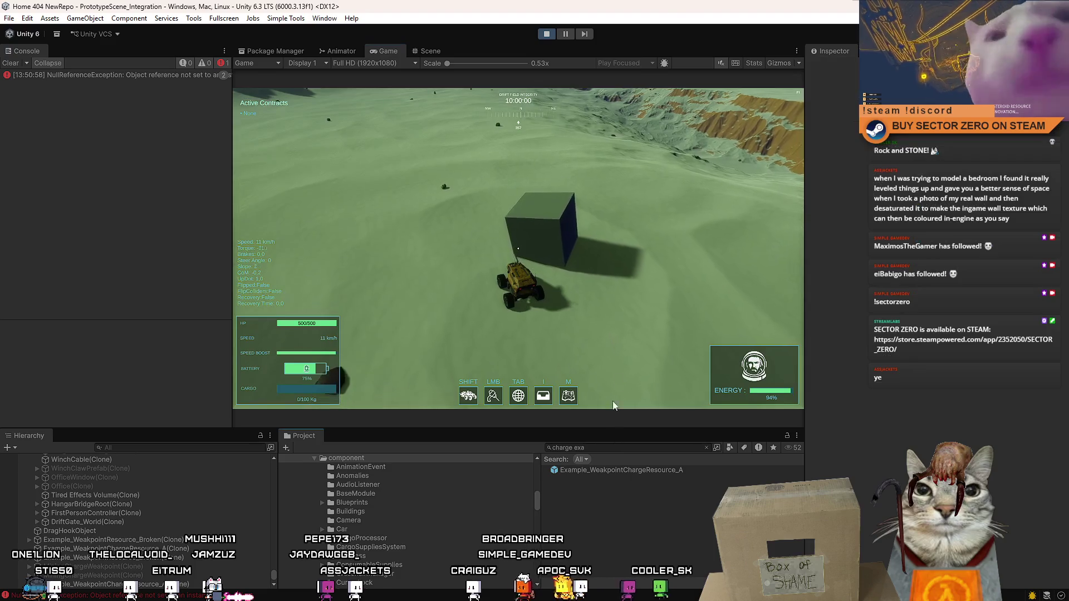
click(626, 367)
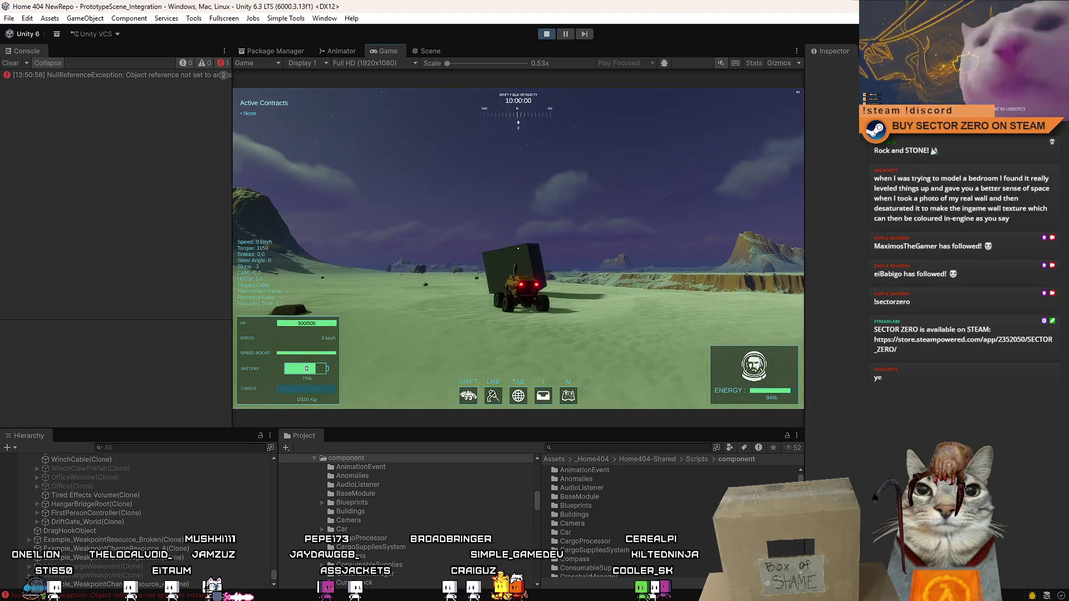
- Maximize the Game view, steer the rover right into the new charge cube, and pause
key(Escape)
key(Escape)
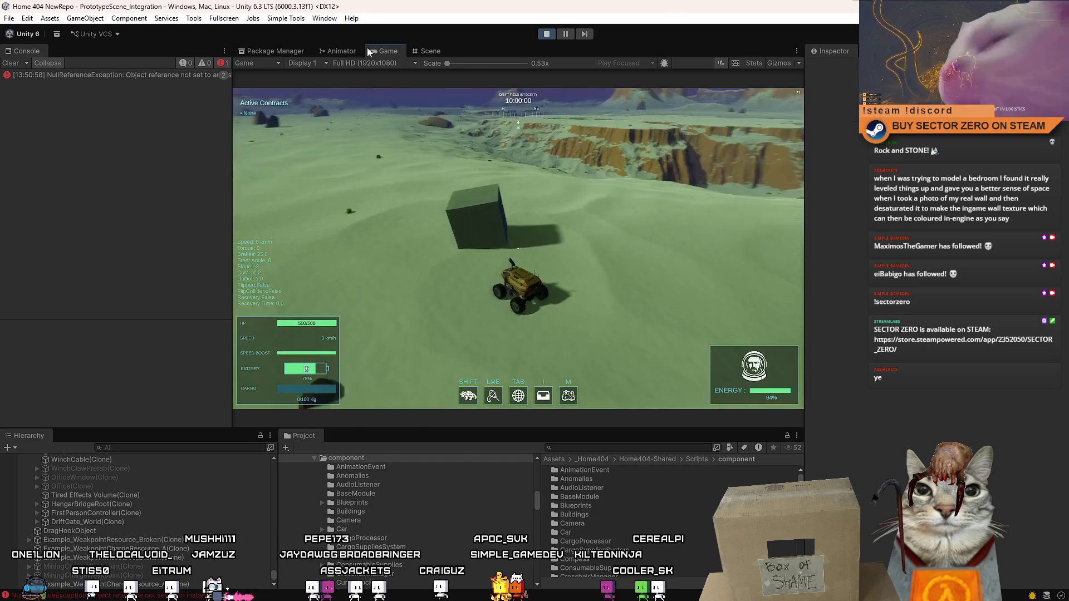
double_click(372, 51)
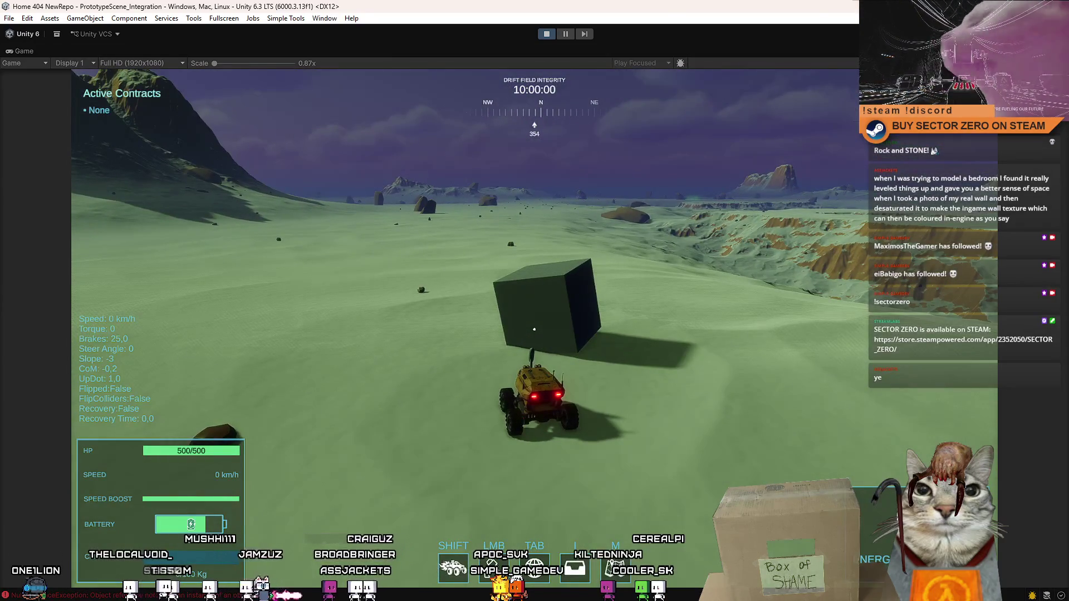
key(w)
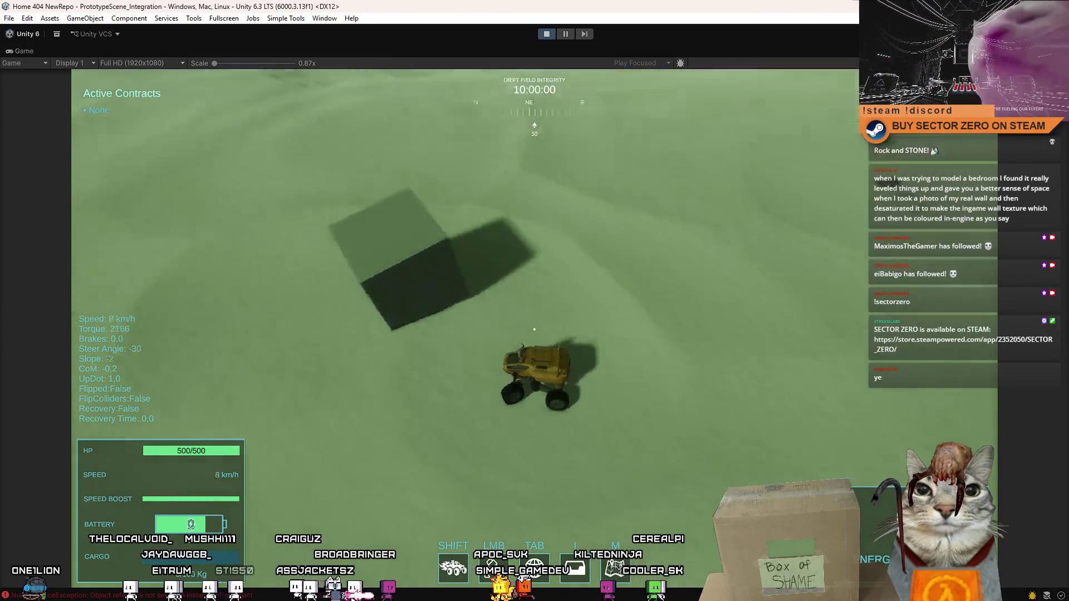
key(d)
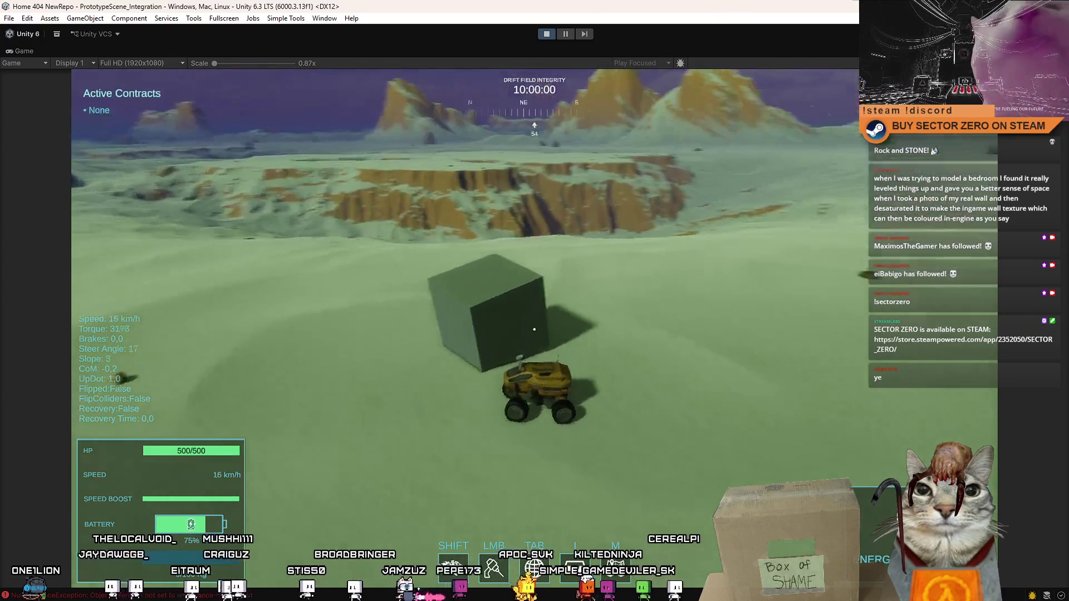
key(d)
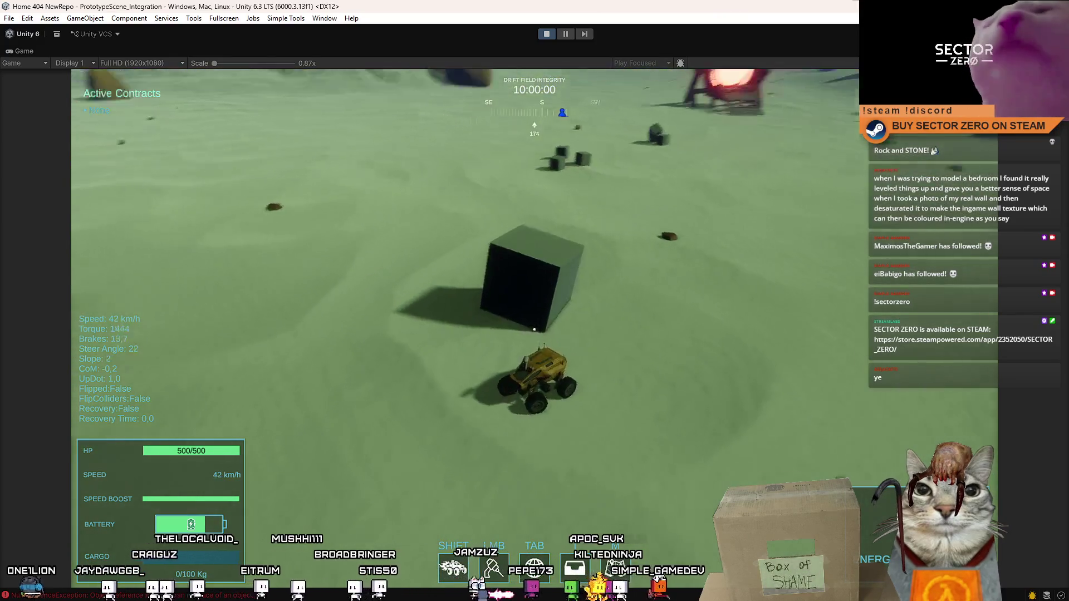
key(w)
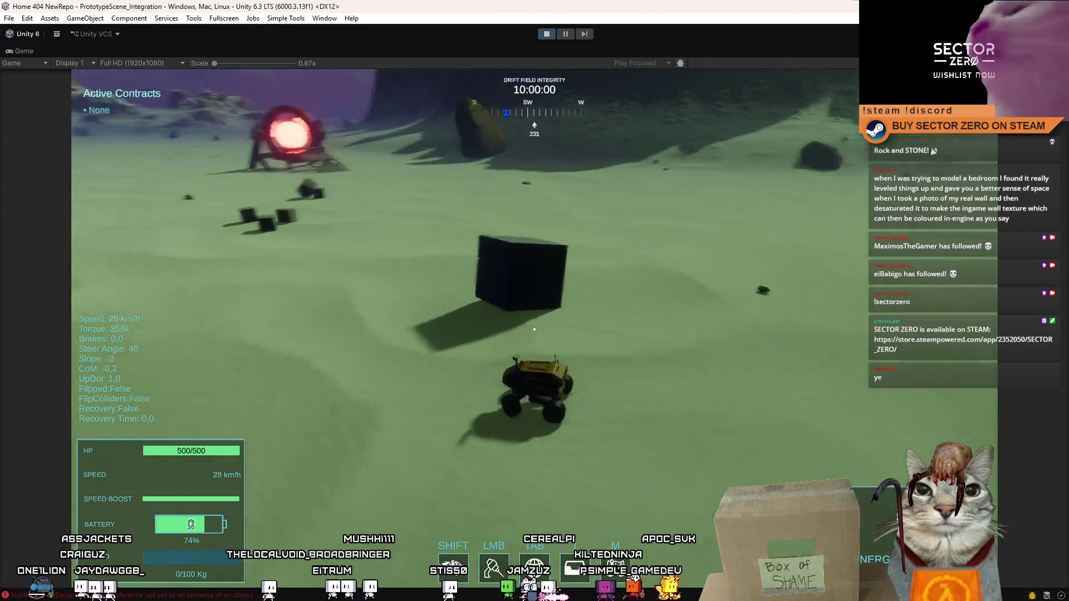
key(s)
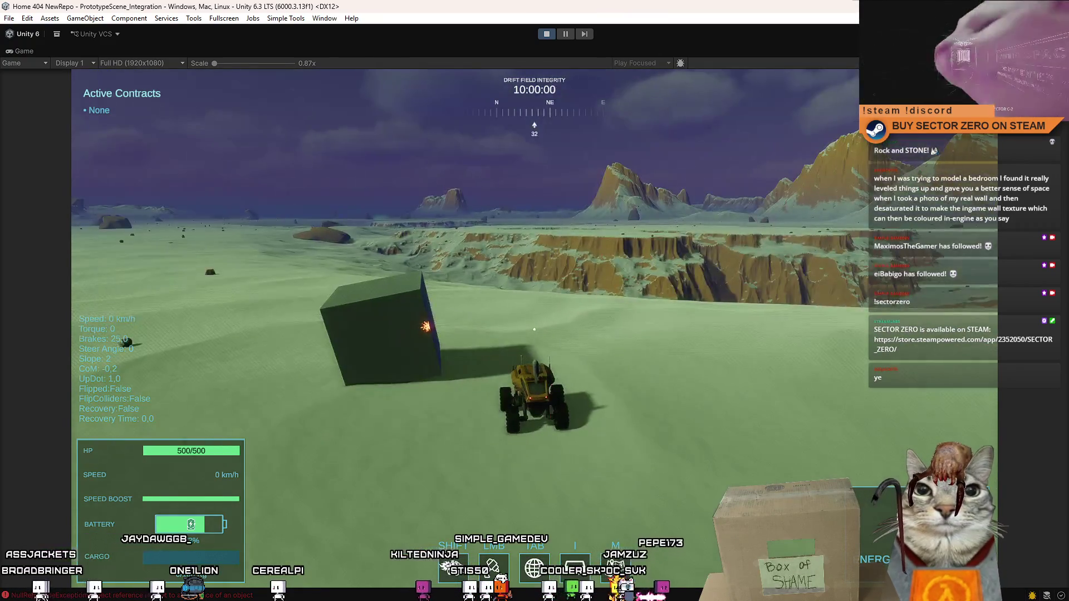
key(F10)
key(Escape)
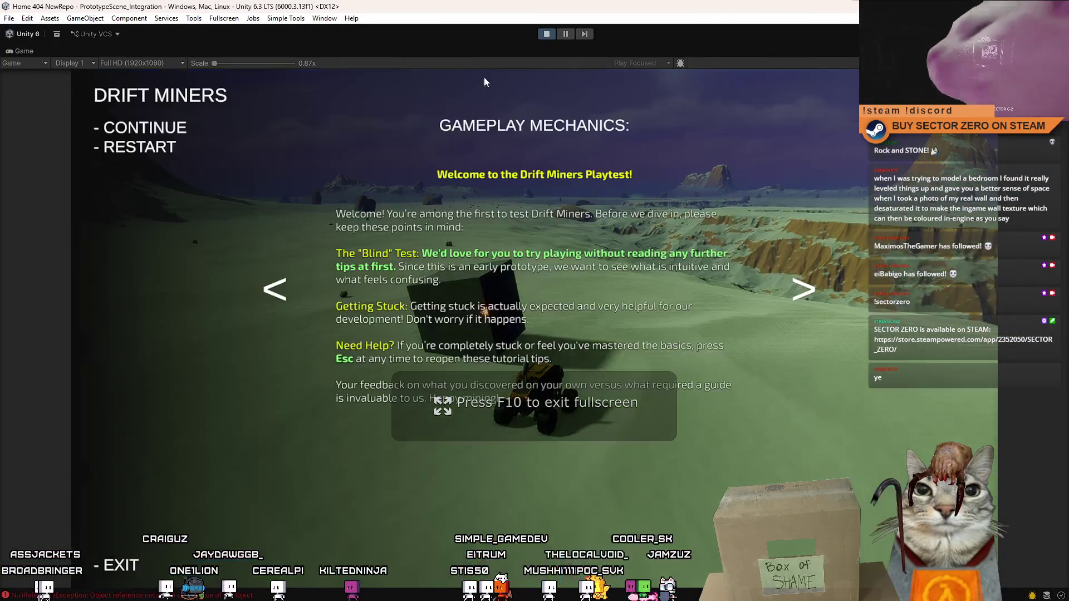
- Leave the pause menu and fullscreen, then filter the Hierarchy by 'zonea'
key(Escape)
key(Escape)
key(Escape)
key(F10)
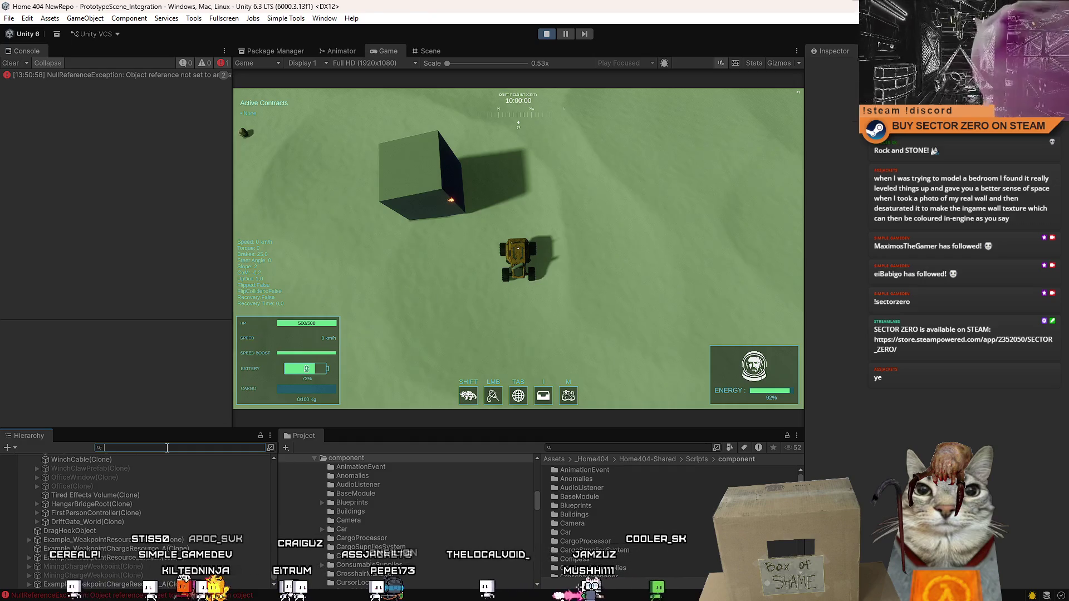
click(167, 448)
text(zo)
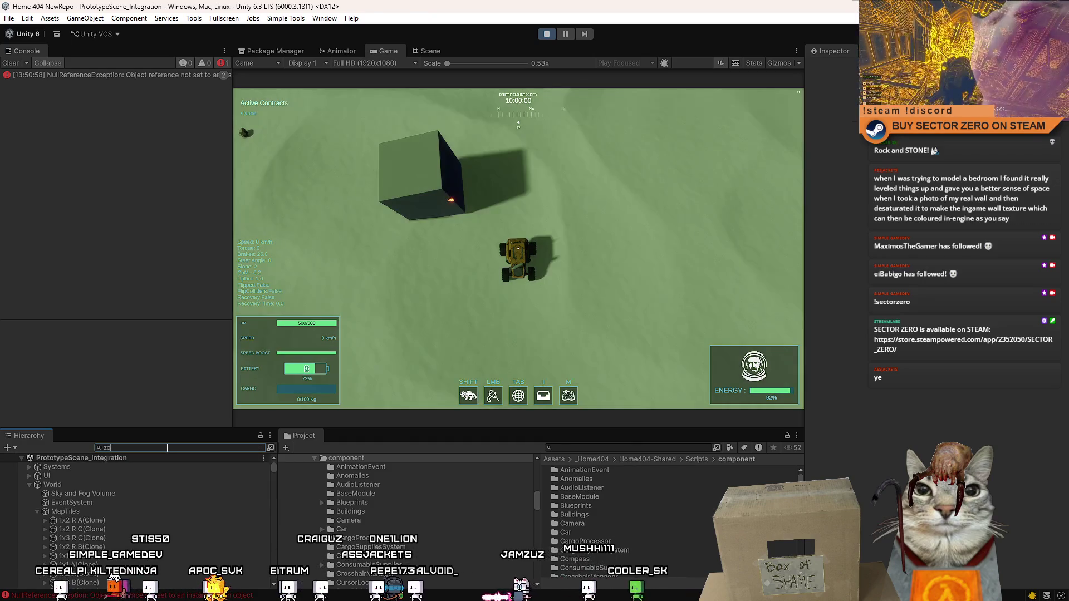
text(neanom)
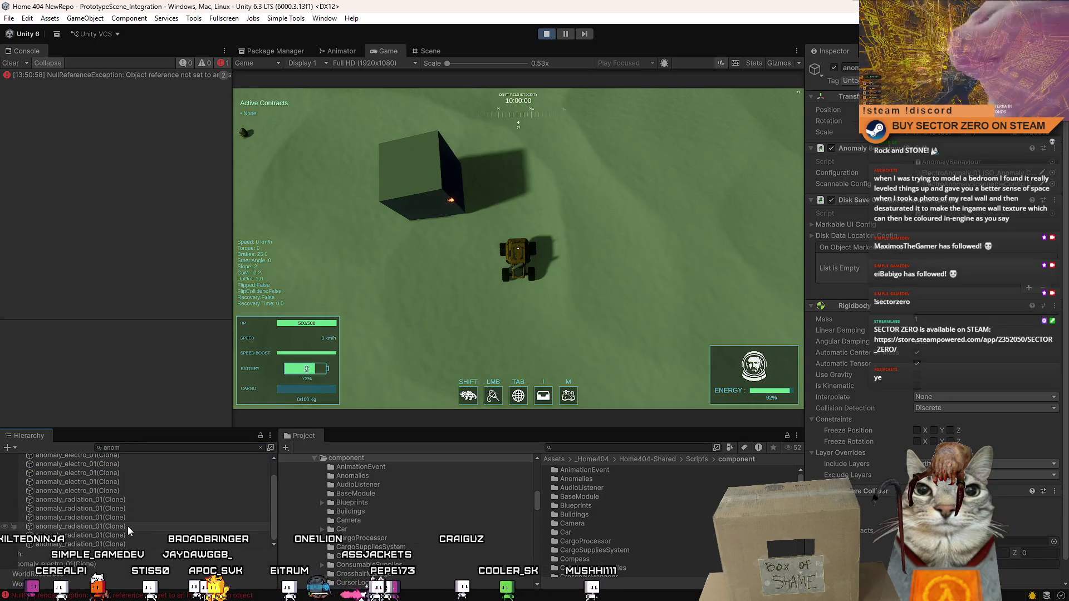
- Delete all the filtered anomaly clones and clear the console error
key(ctrl+a)
key(Delete)
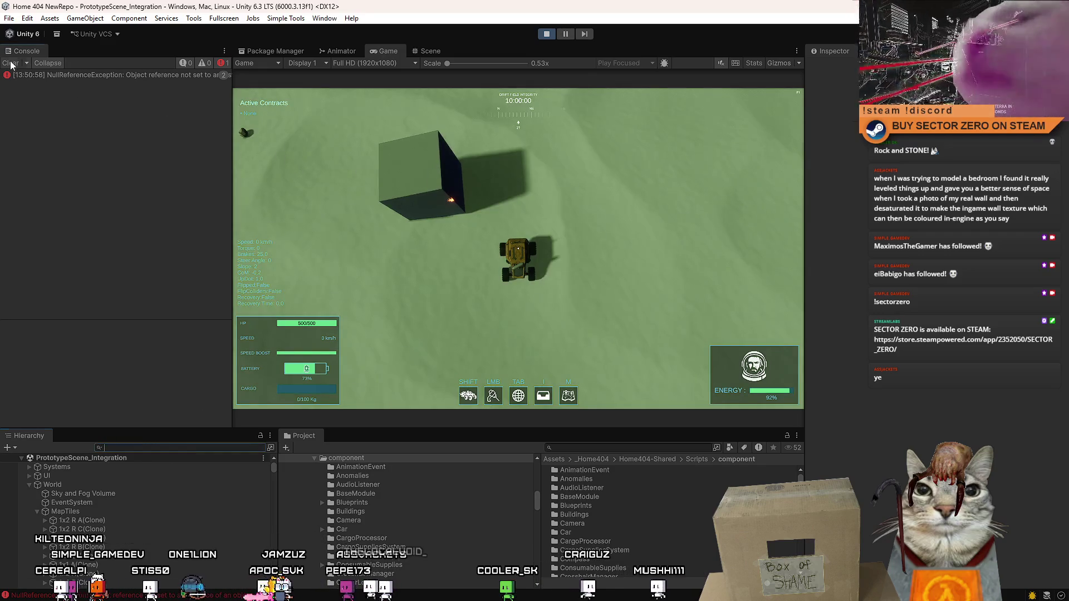
click(10, 63)
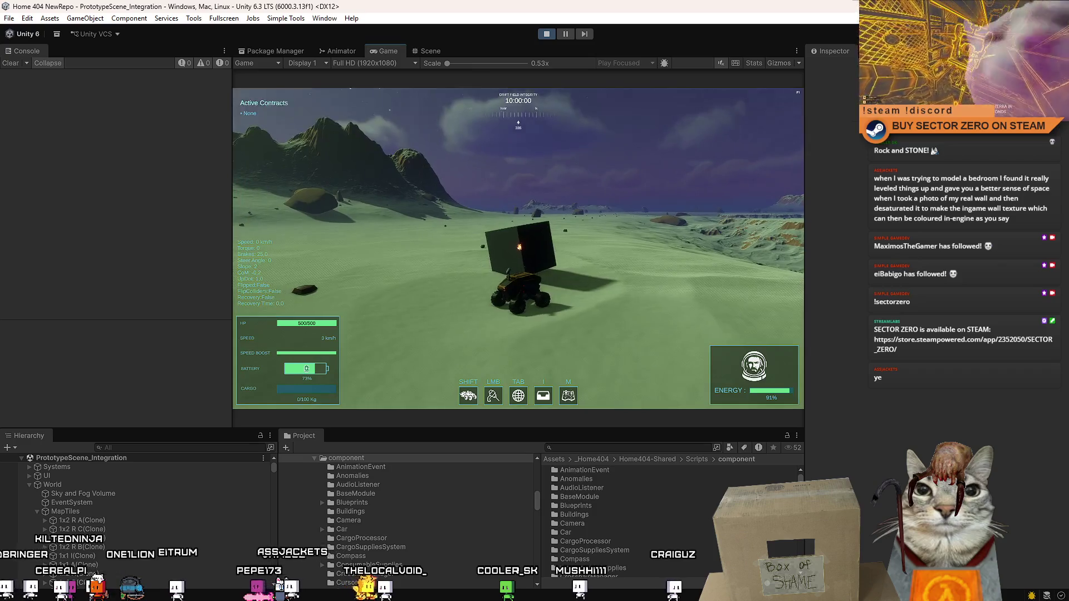
- Maximize the game view and drive the rover into the dark box, striking and braking against it
key(Escape)
key(Escape)
key(shift+space)
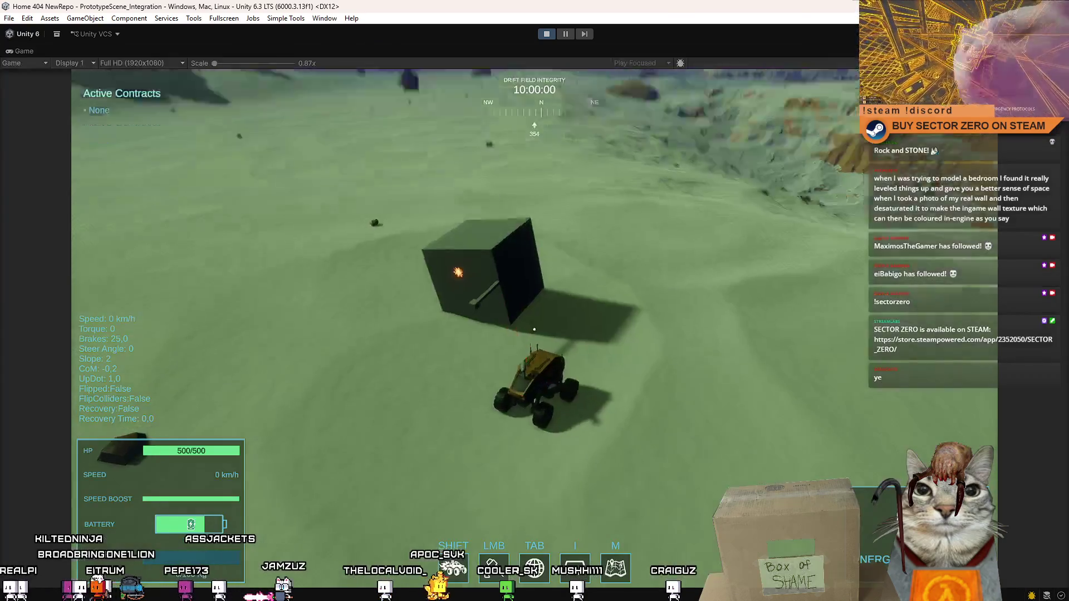
key(w)
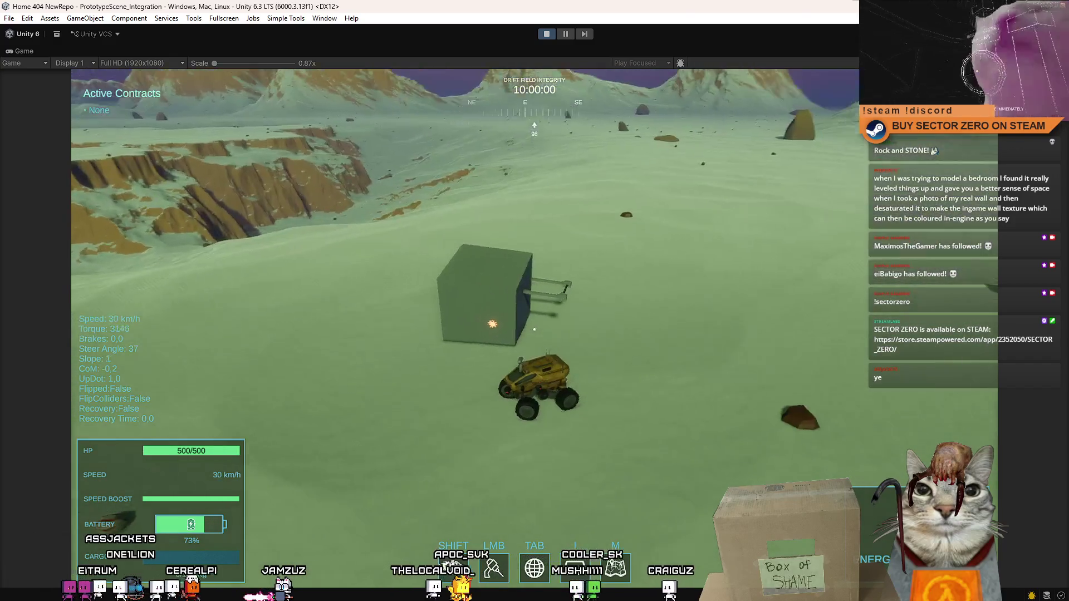
click(534, 329)
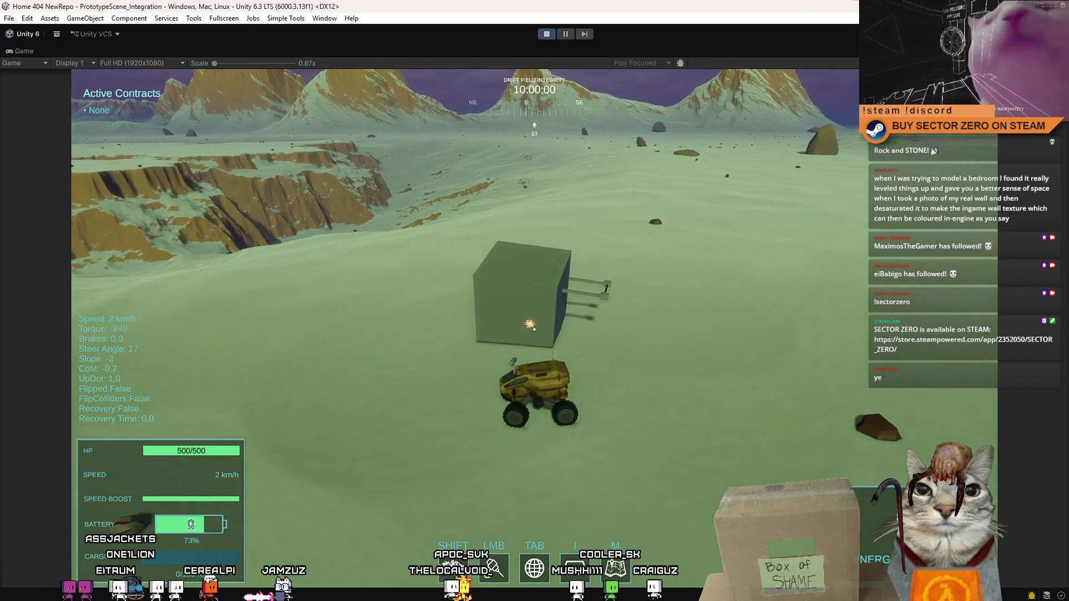
key(d)
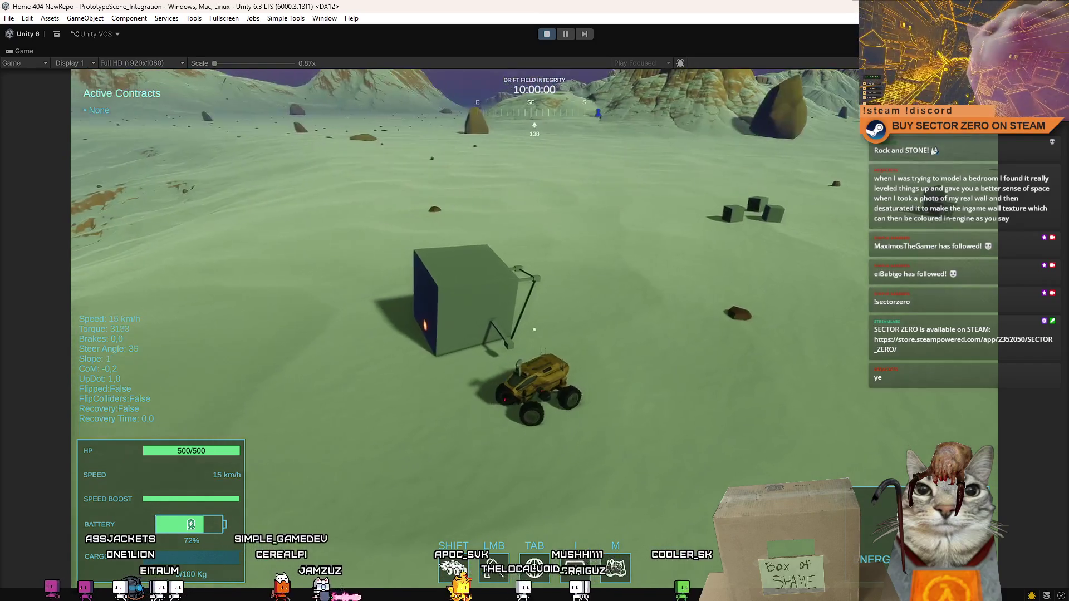
key(s)
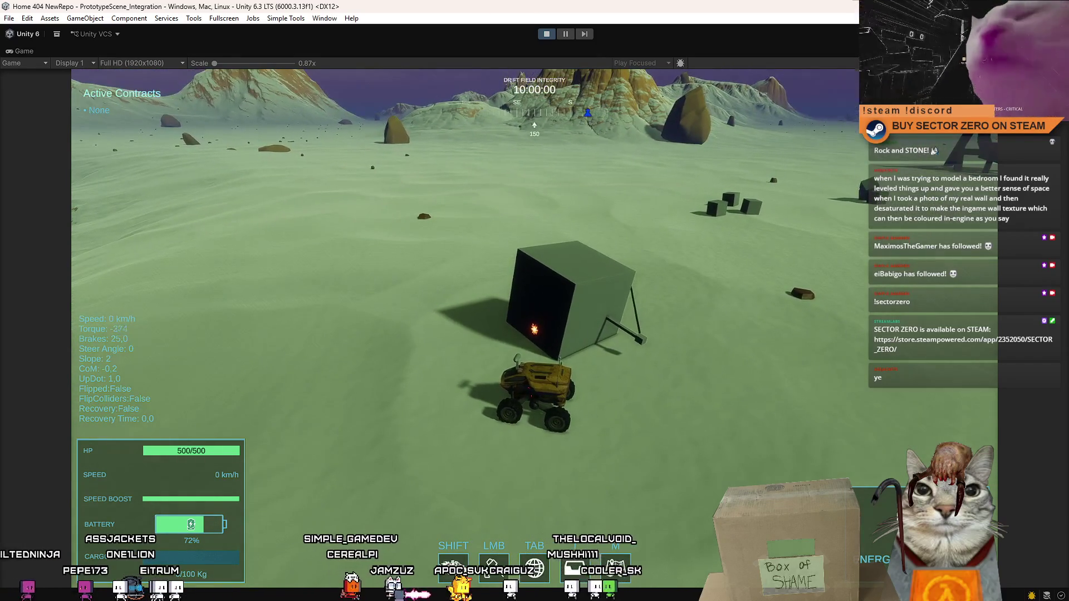
- Keep shoving the box, steering right then left, and boost the rover's speed
key(w)
key(d)
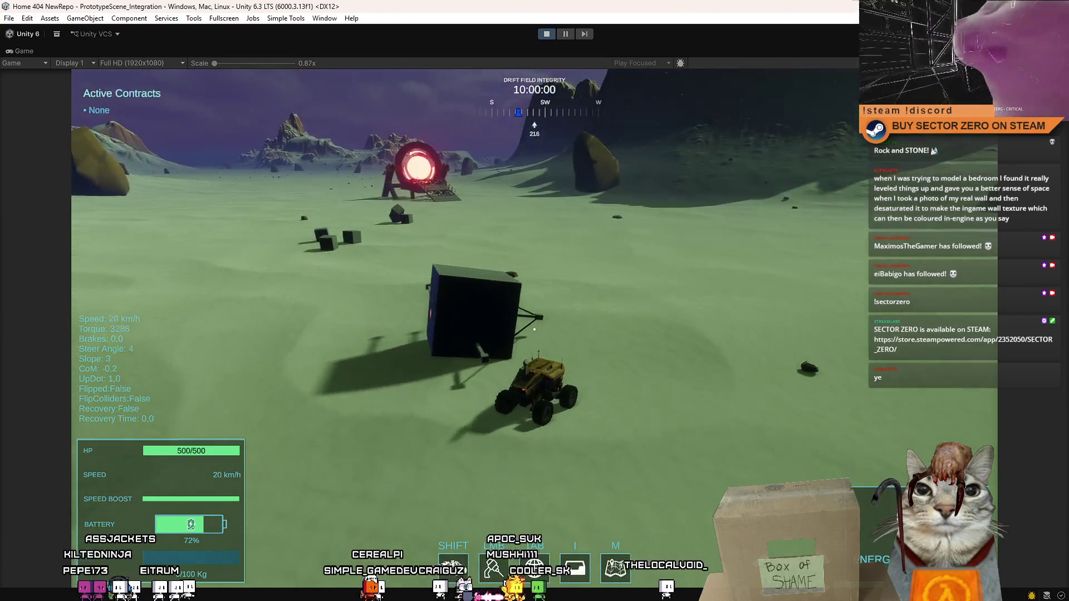
key(s)
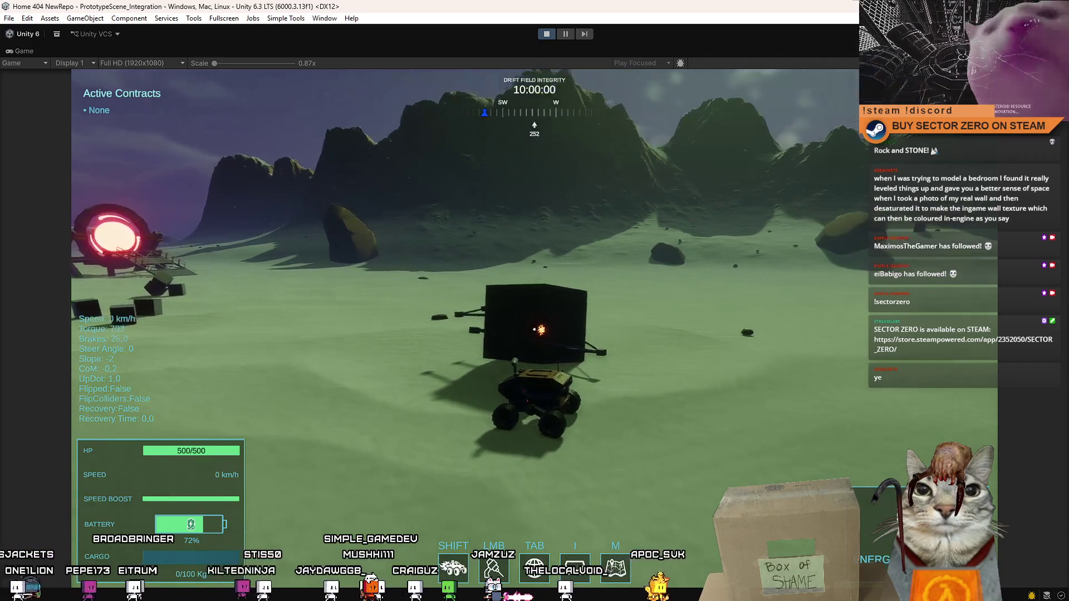
key(w)
key(a)
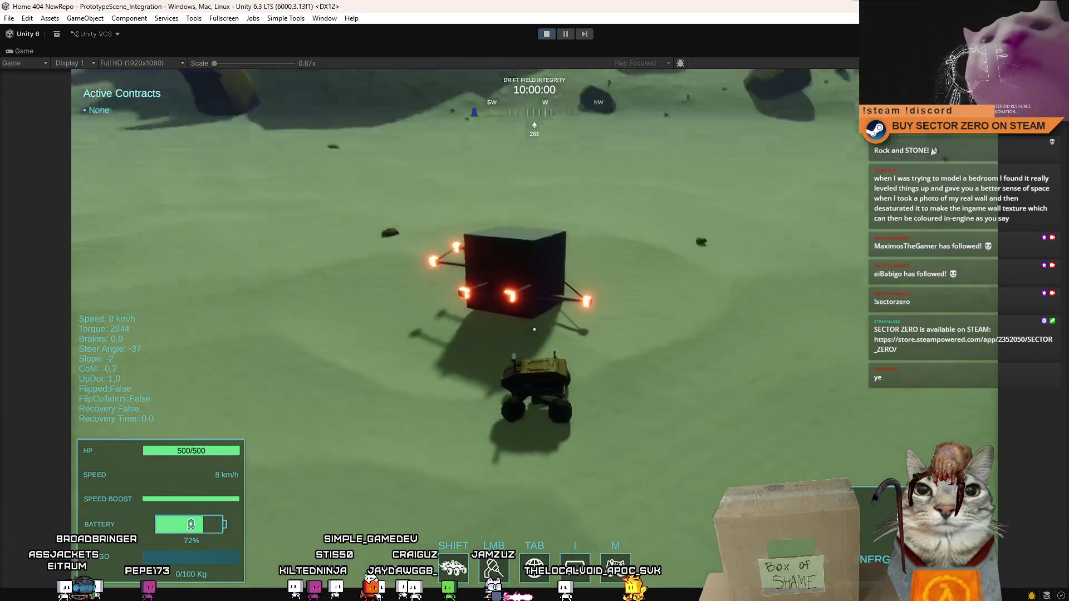
key(d)
key(shift)
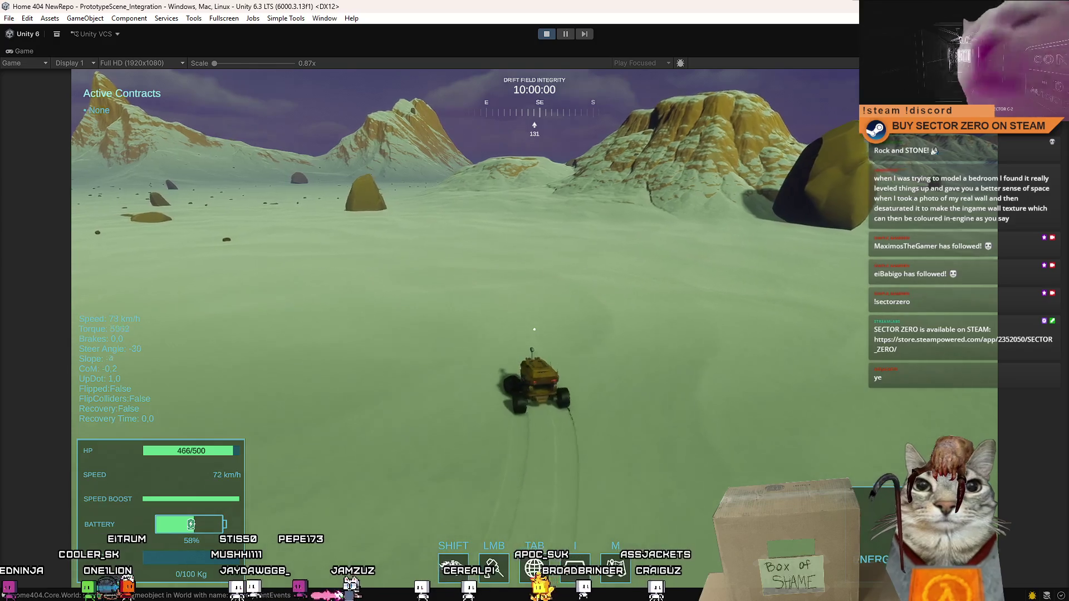
- Bring up the Drift Miners pause and tutorial menu while driving
key(Escape)
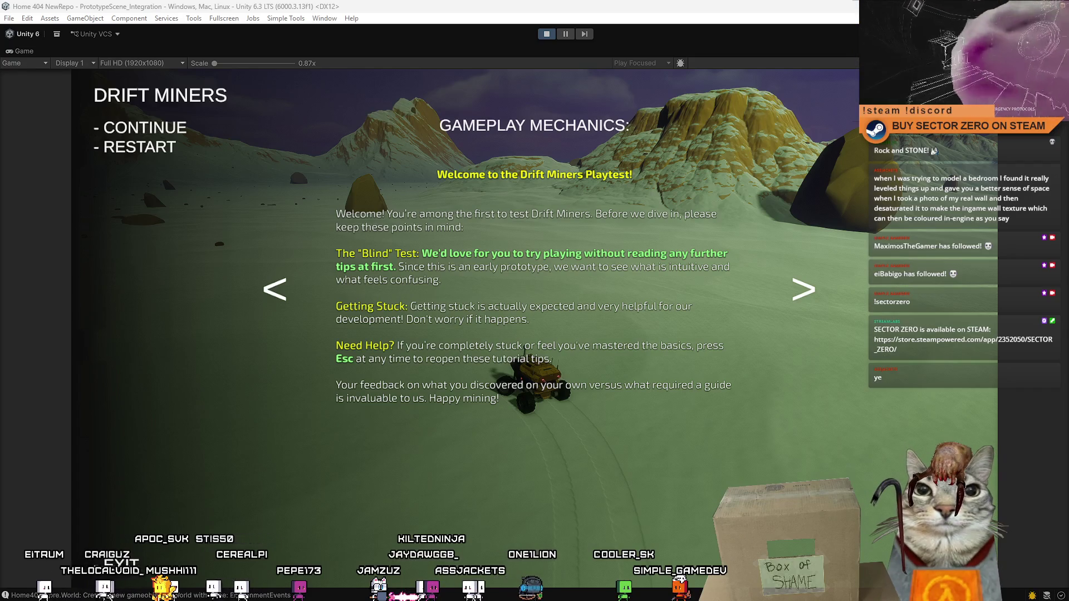
- Resume driving the rover around the blockout, toggling the tutorial menu, then pause play mode
key(Escape)
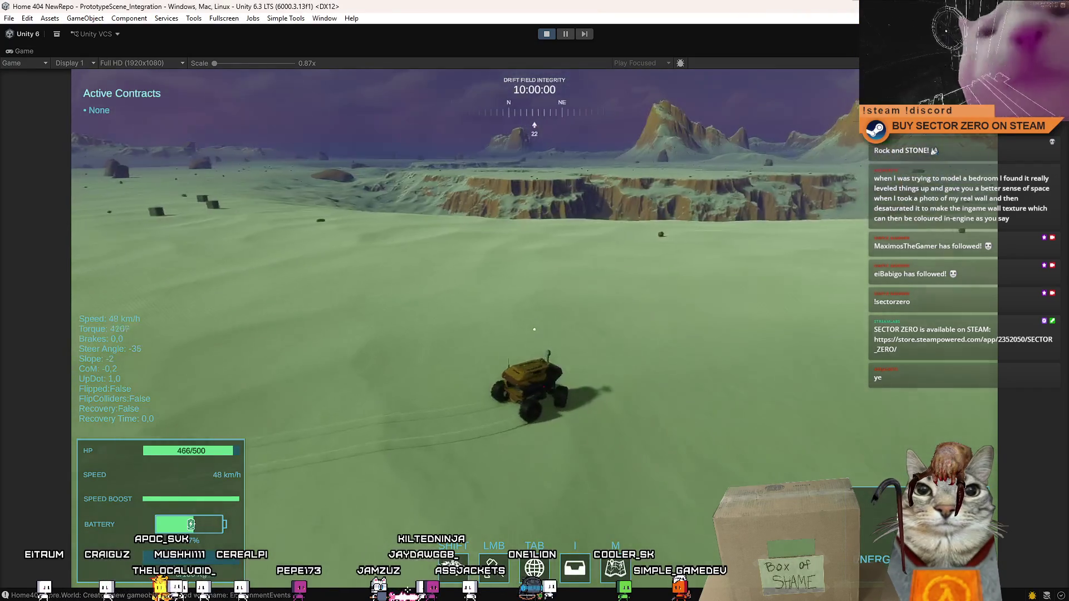
key(w)
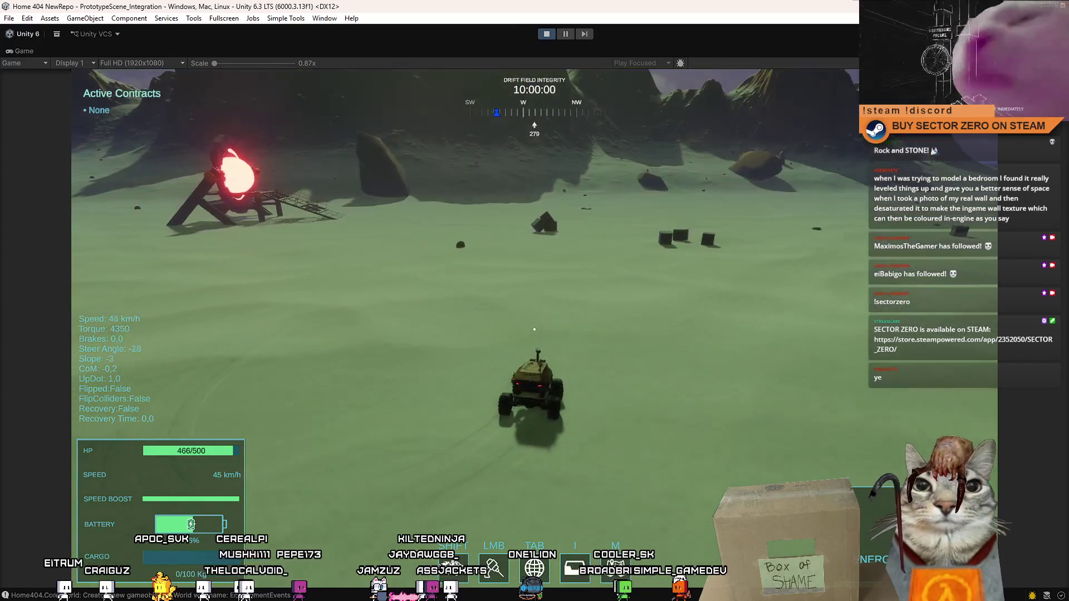
key(d)
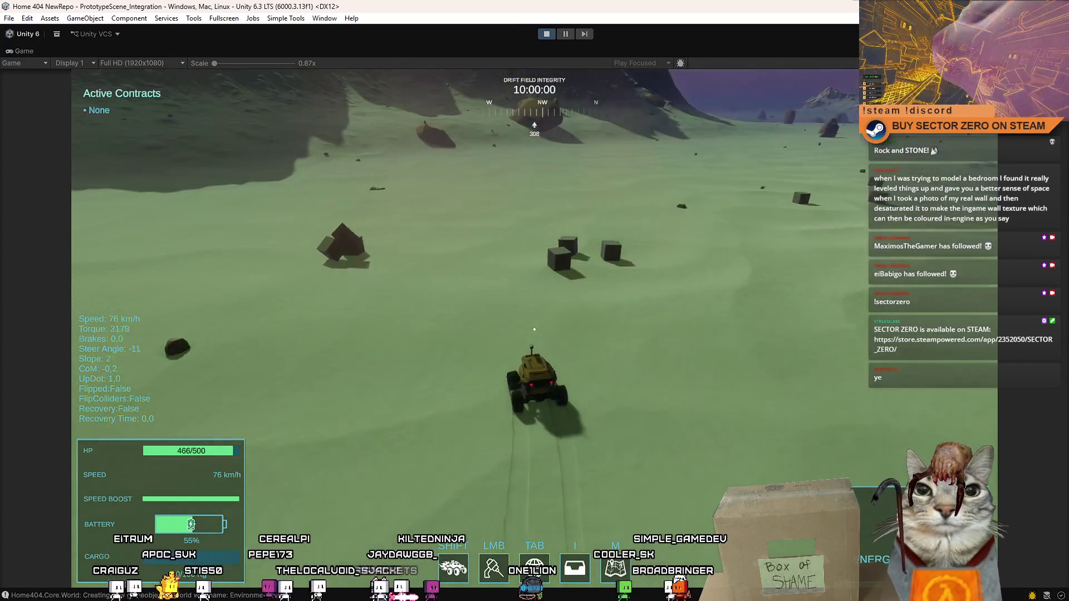
key(a)
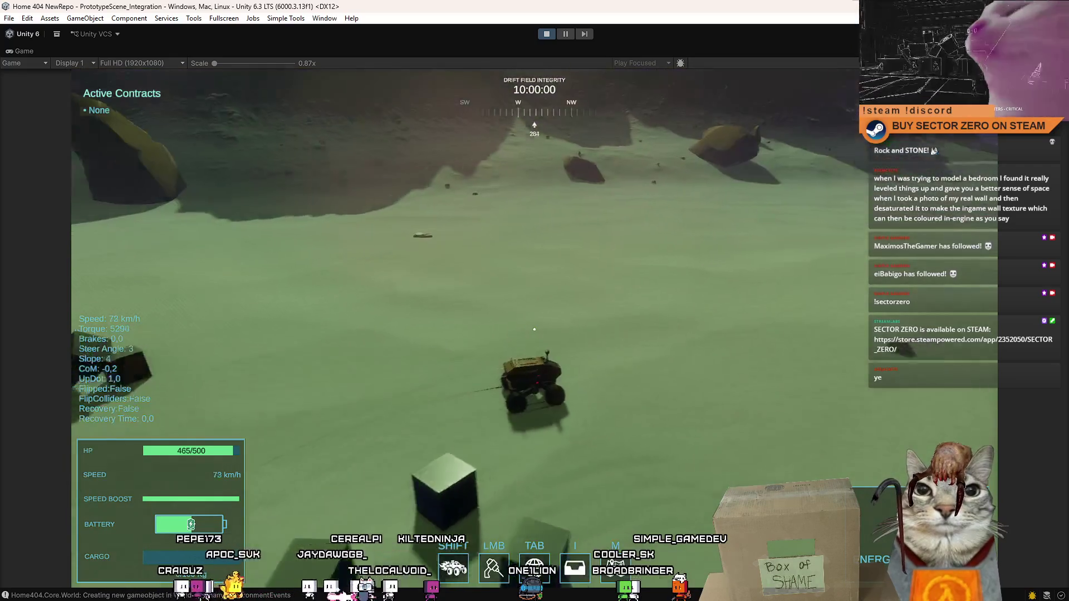
key(Escape)
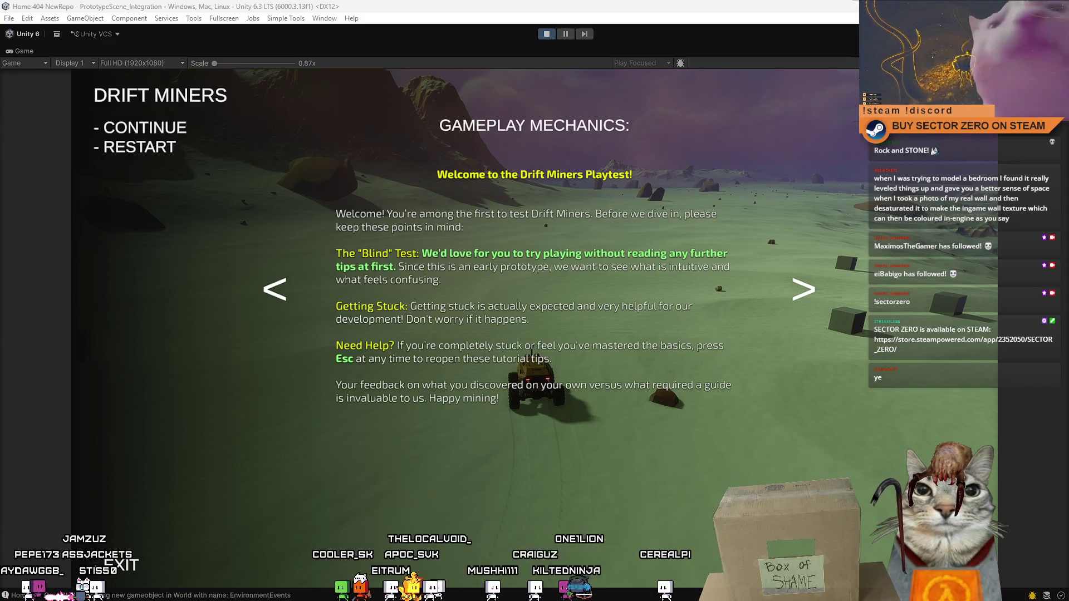
key(Escape)
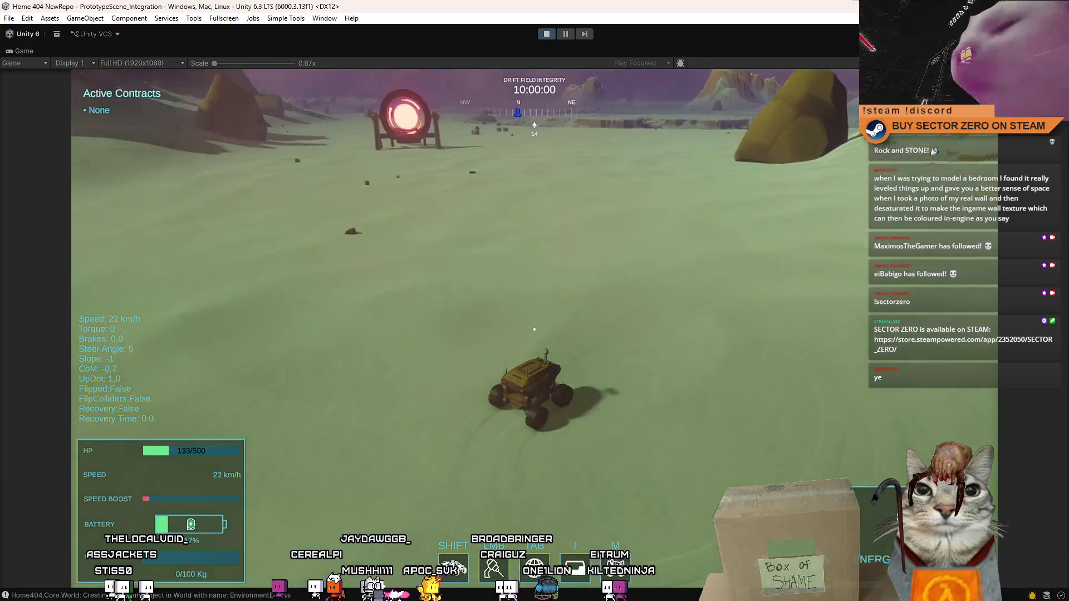
key(Escape)
click(565, 34)
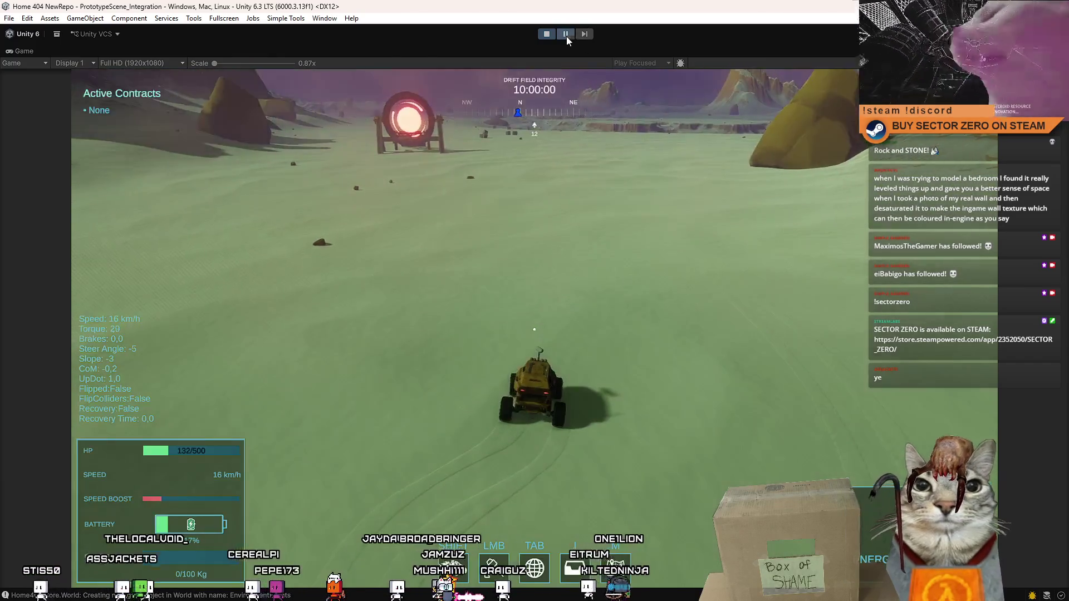
- Switch to the Scene view and tilt the camera up toward the mountains
key(ctrl+1)
mouse_move(615, 228)
mouse_down()
mouse_move(525, 232)
mouse_move(601, 236)
mouse_move(566, 154)
mouse_move(668, 83)
mouse_move(702, 45)
mouse_move(557, 167)
mouse_move(291, 85)
mouse_move(467, 165)
mouse_up()
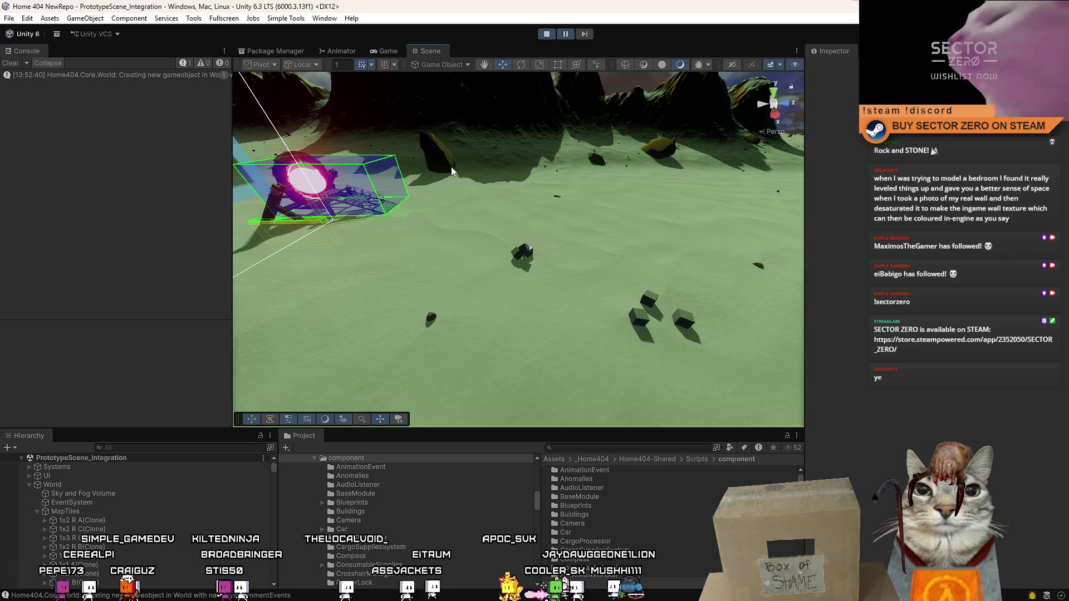
- Fly the scene camera toward the dark cubes and create a new cube
right_click(450, 167)
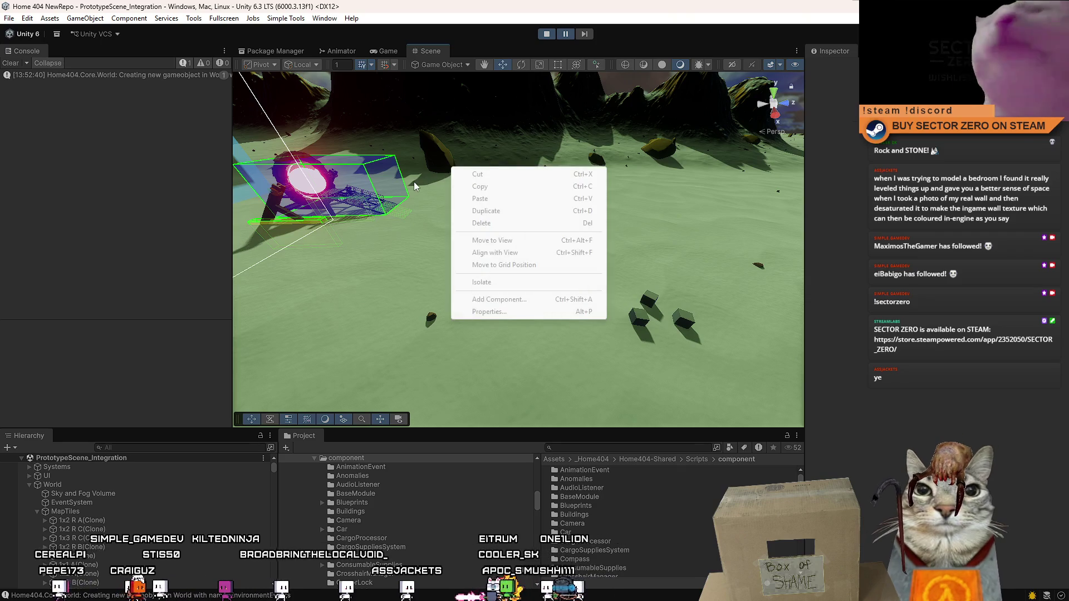
right_click(388, 163)
key(w)
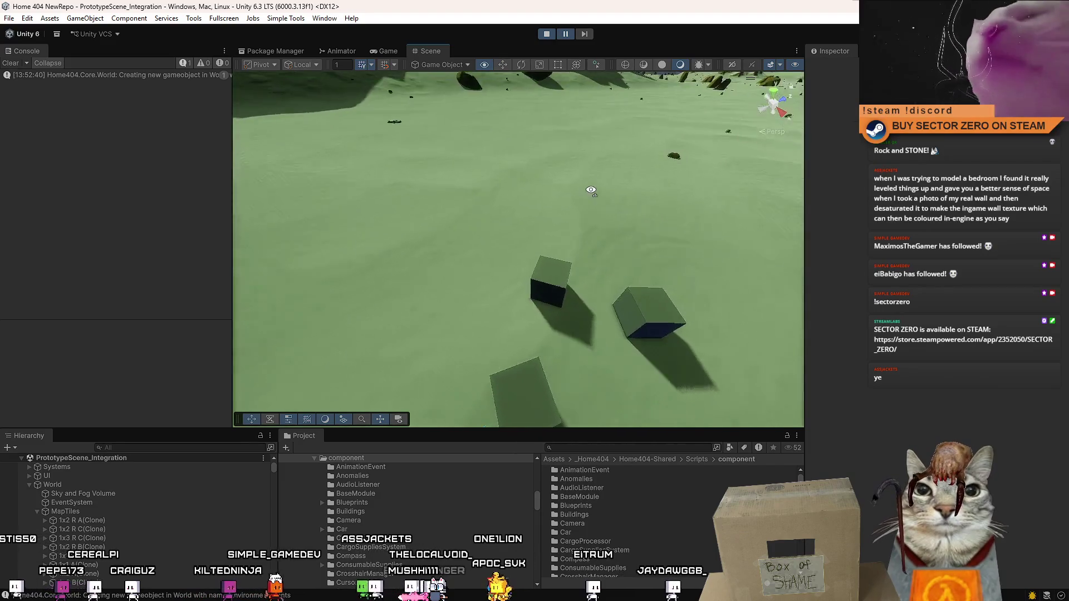
click(129, 18)
mouse_move(127, 96)
click(261, 92)
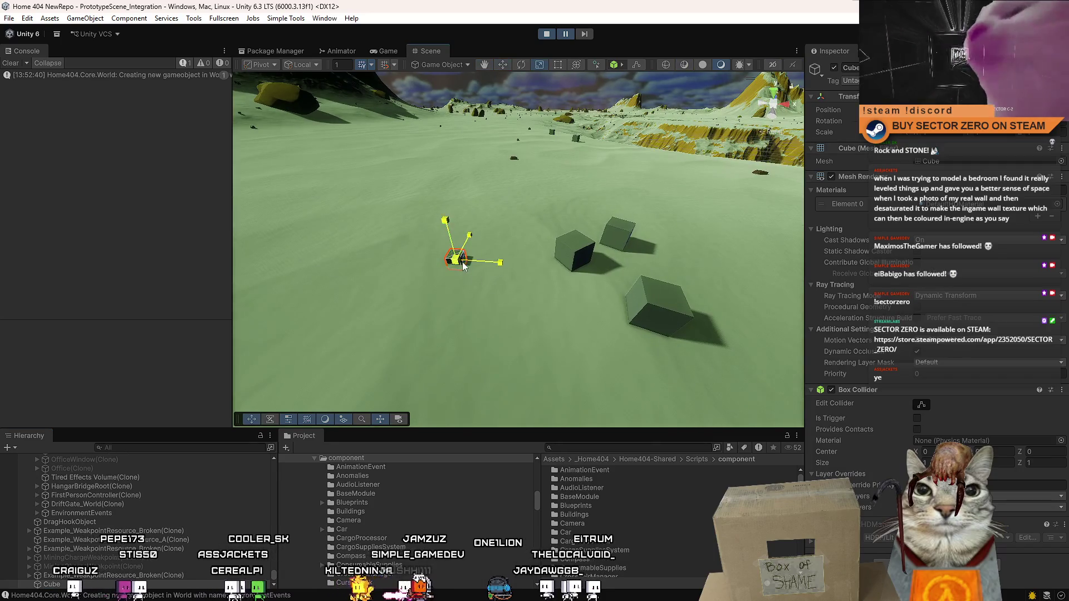
- Scale the cube into a tall thin pillar and move it onto the large flat block
scroll(466, 275, up, 5)
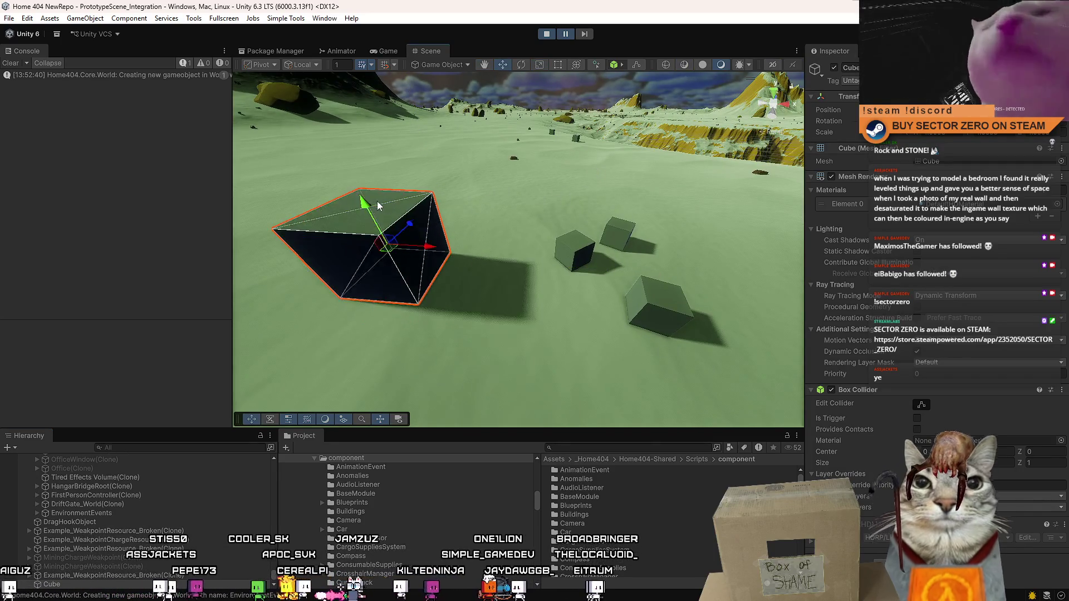
key(r)
drag(461, 235, 466, 292)
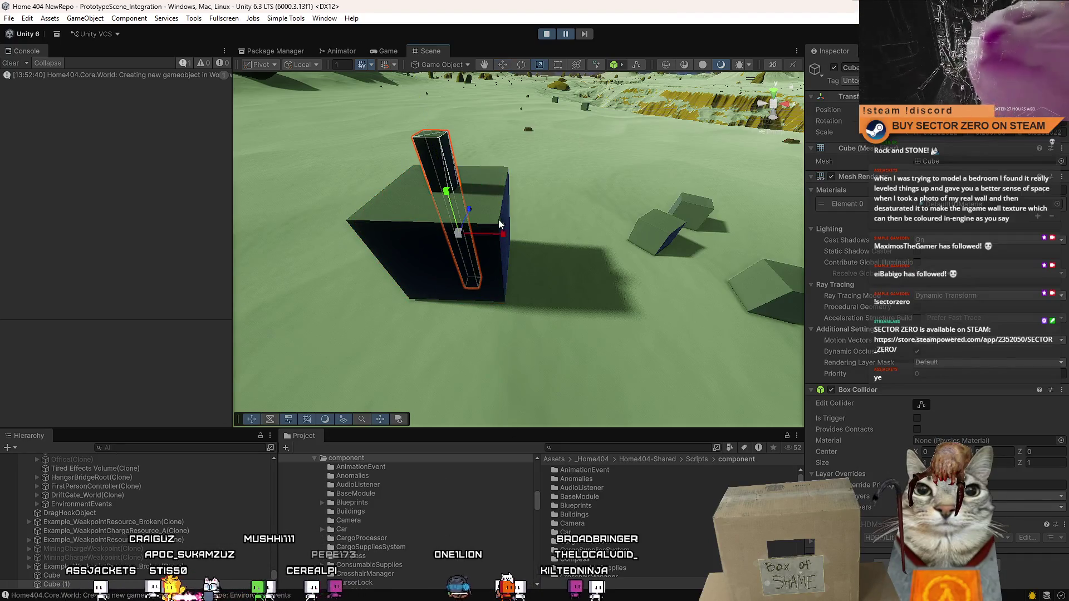
drag(458, 233, 465, 287)
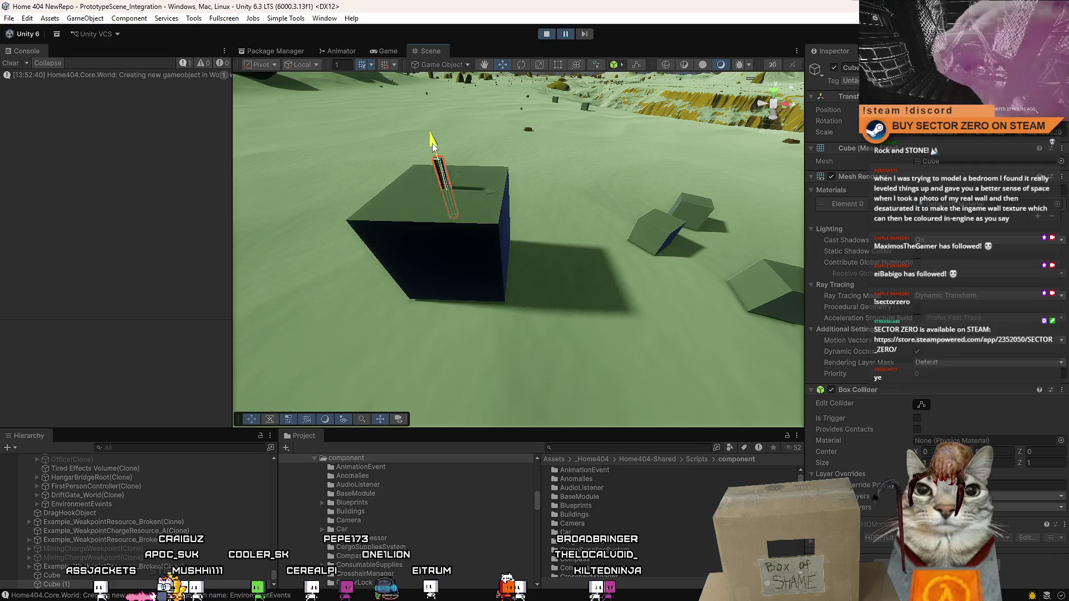
drag(527, 250, 497, 223)
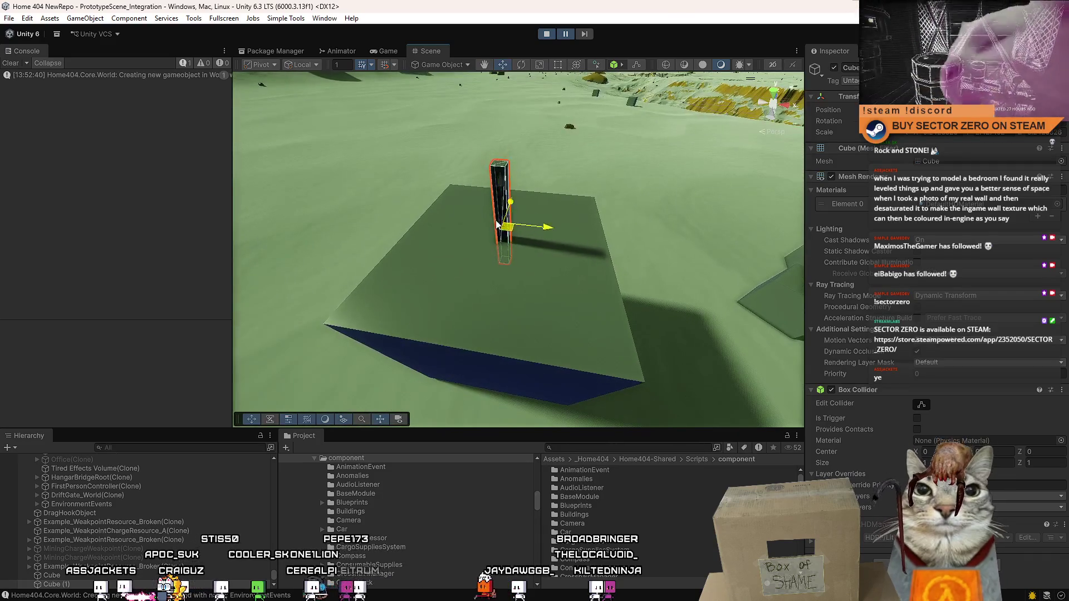
scroll(510, 283, down, 5)
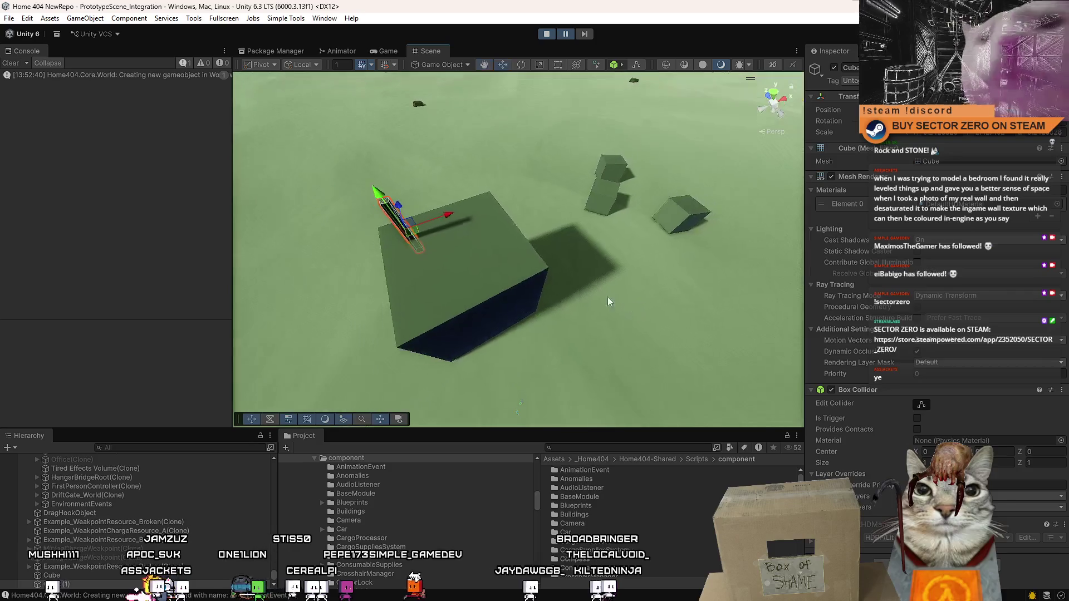
mouse_move(603, 299)
mouse_down()
mouse_move(786, 102)
mouse_move(539, 229)
mouse_move(437, 219)
mouse_move(394, 233)
mouse_up()
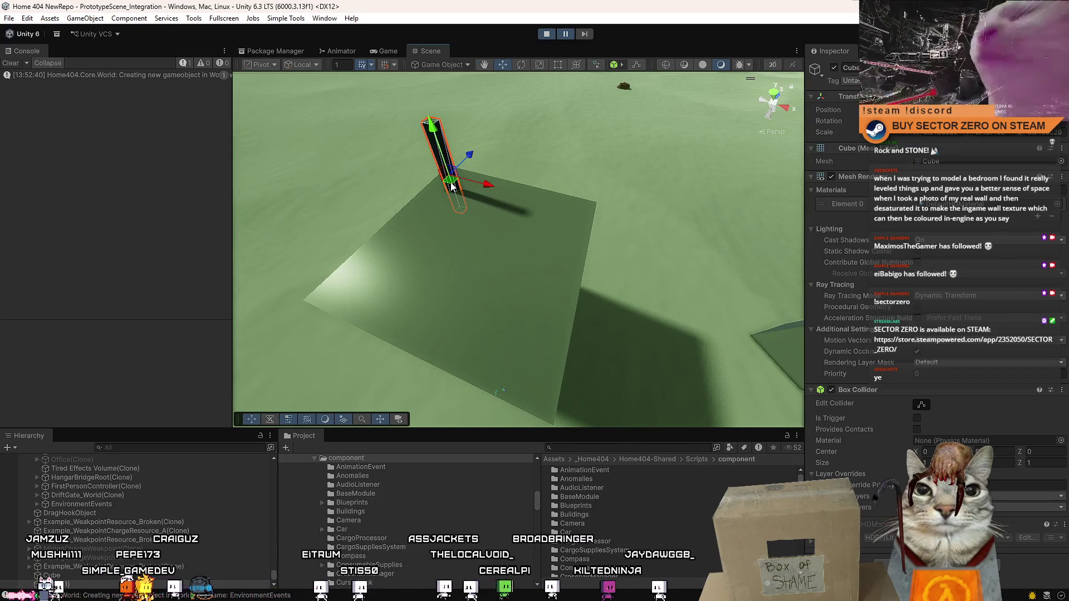
drag(496, 223, 454, 185)
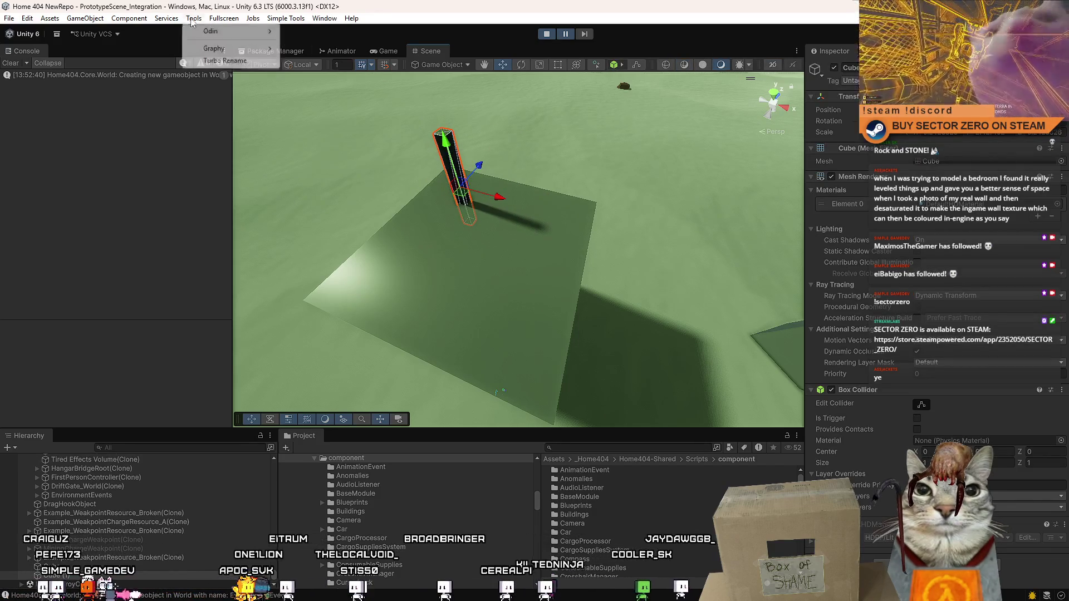
- Add a sphere to the scene, deleting an accidental extra cube
mouse_move(85, 18)
mouse_move(109, 95)
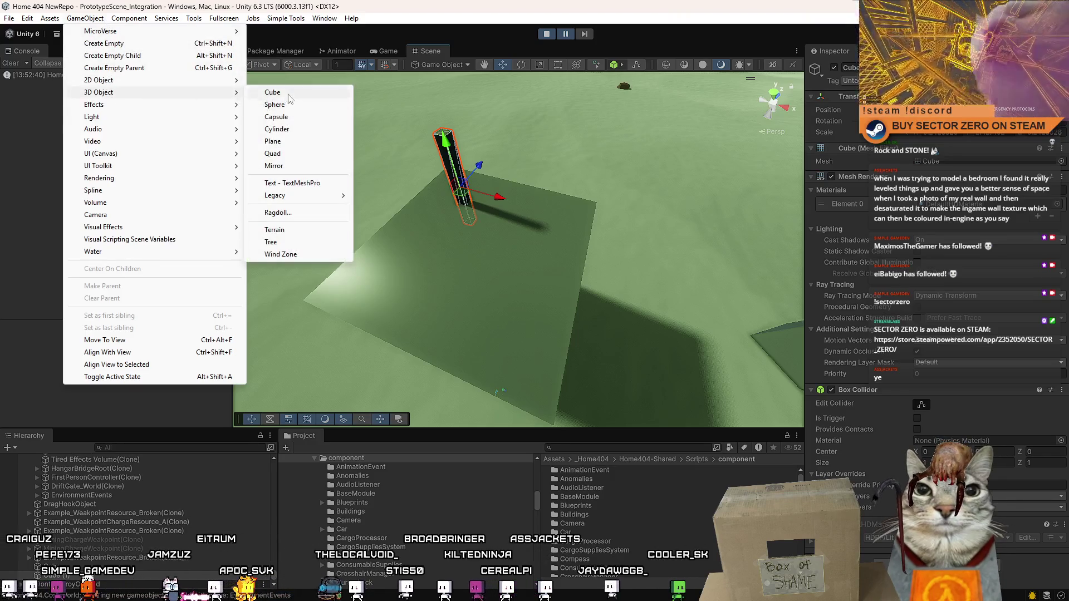
click(272, 92)
key(Delete)
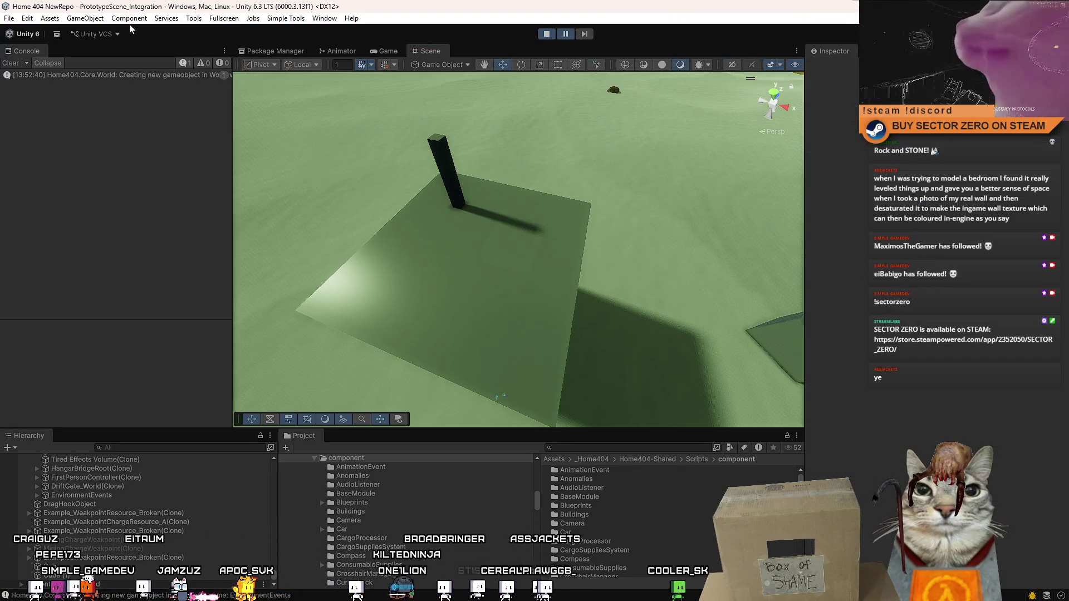
click(86, 18)
mouse_move(173, 94)
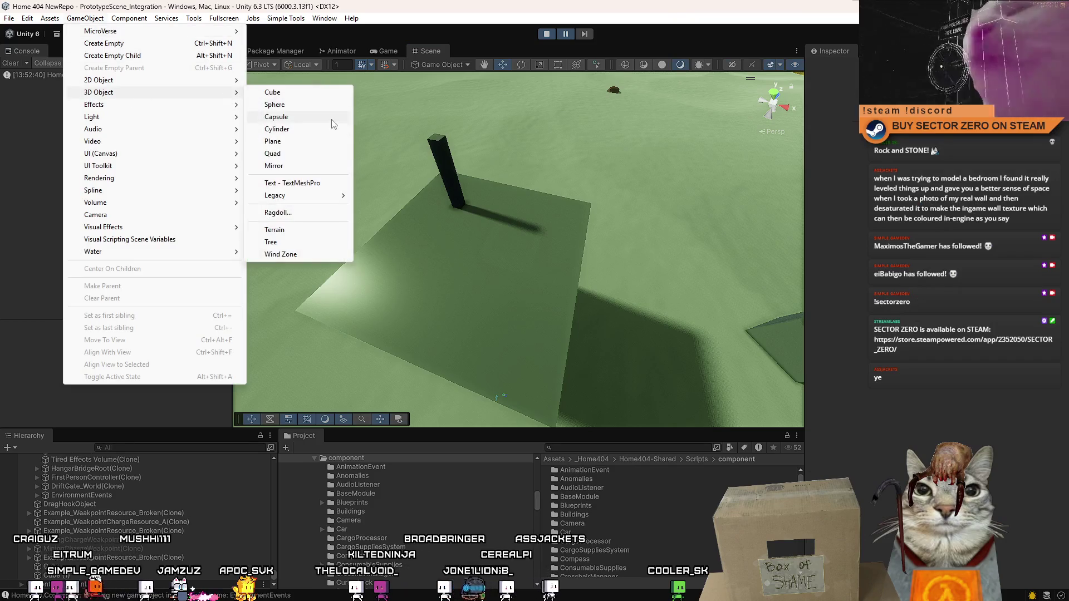
click(300, 105)
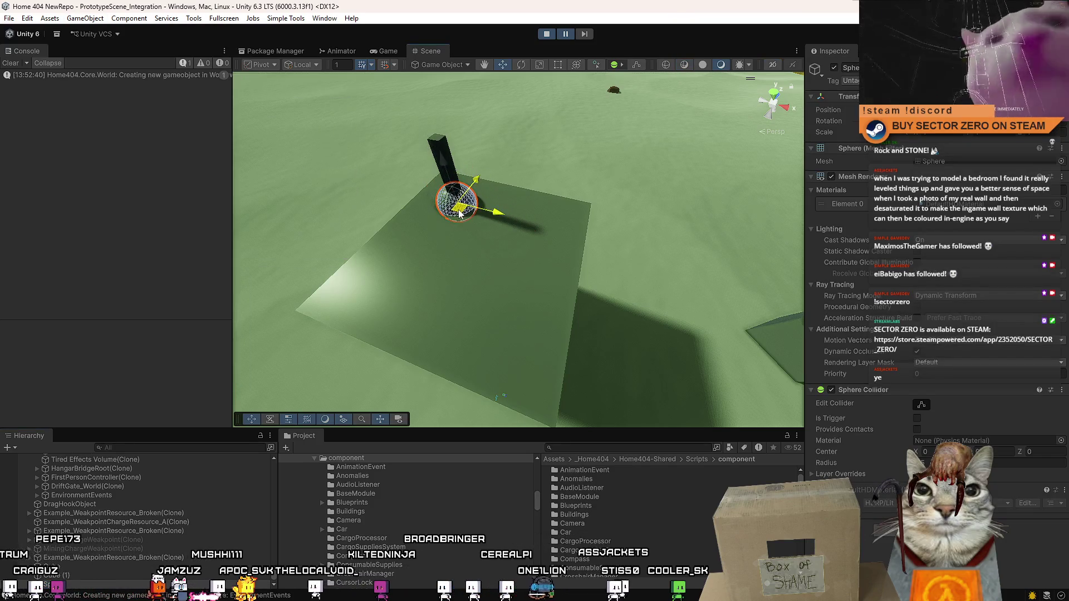
- Lower the sphere onto the flat block and give it the DEBUG_Collider material
drag(455, 165, 445, 170)
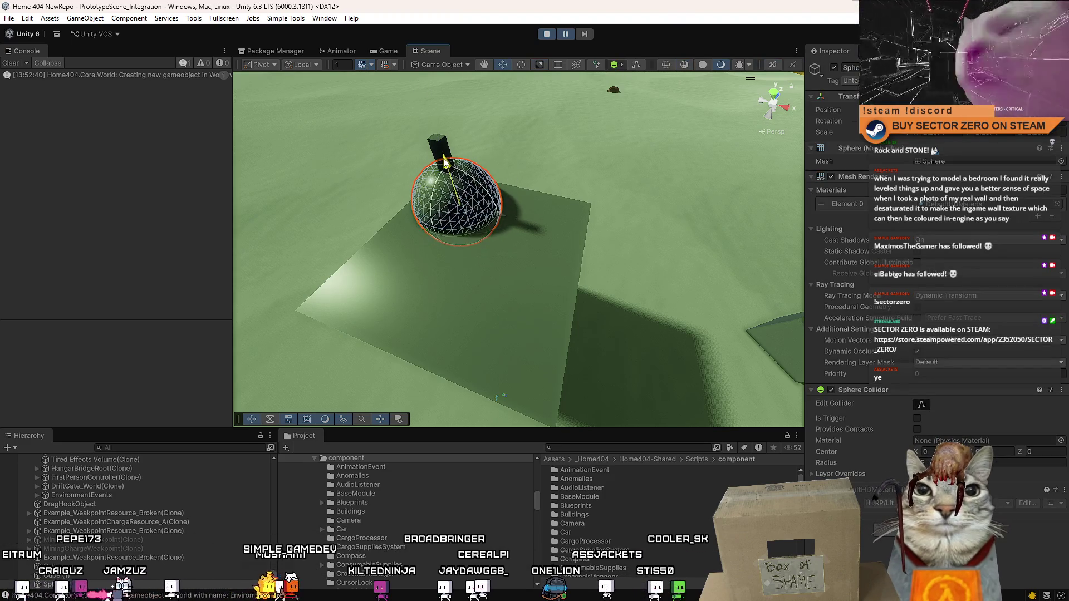
mouse_move(432, 300)
mouse_down()
mouse_move(743, 338)
mouse_move(664, 287)
mouse_up()
key(f)
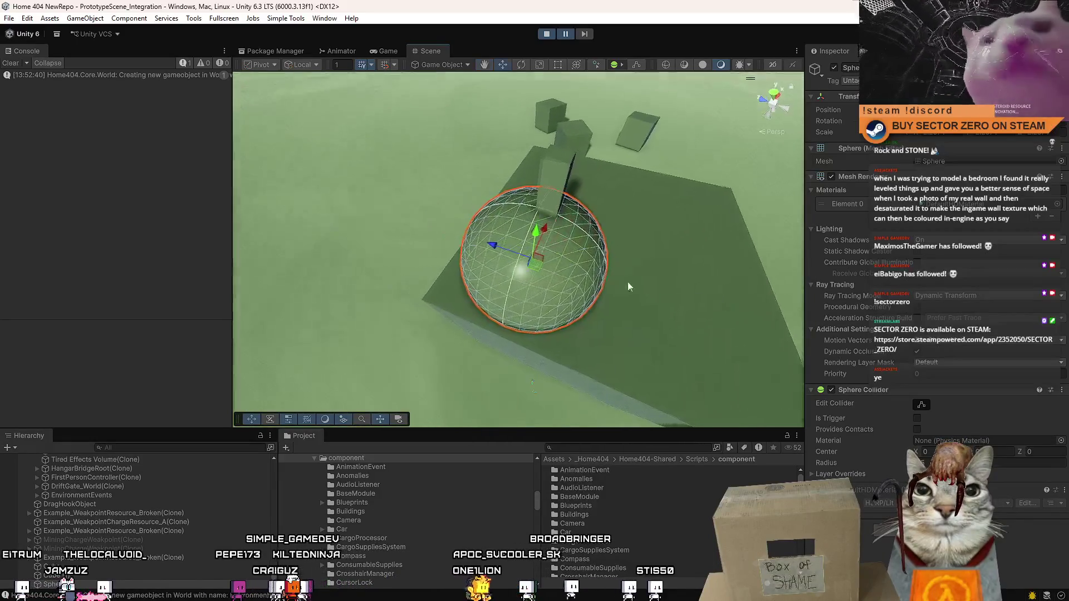
drag(542, 265, 605, 293)
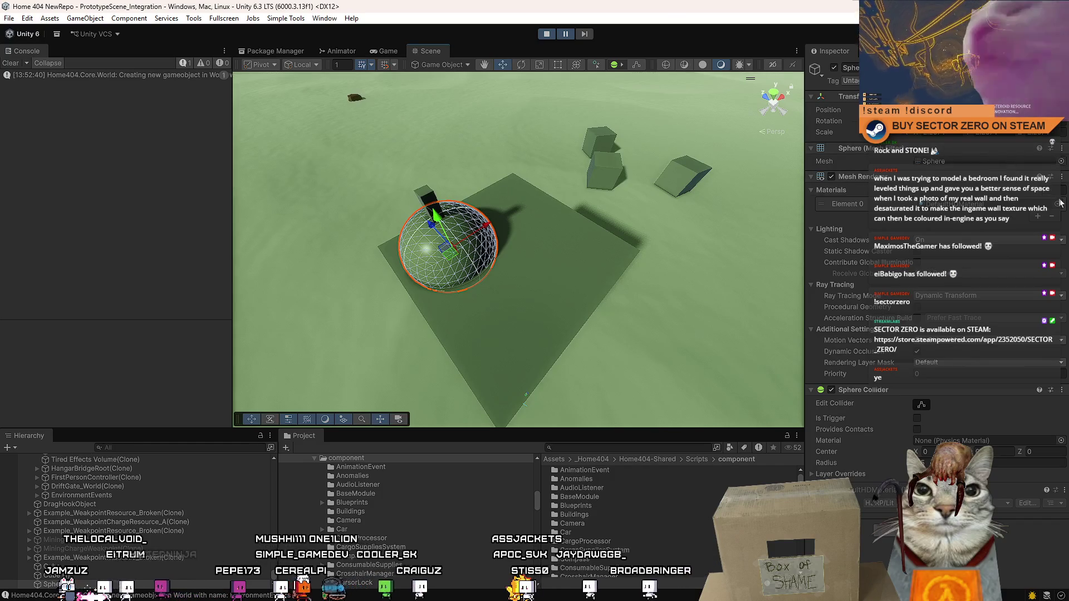
click(1059, 204)
text(coll)
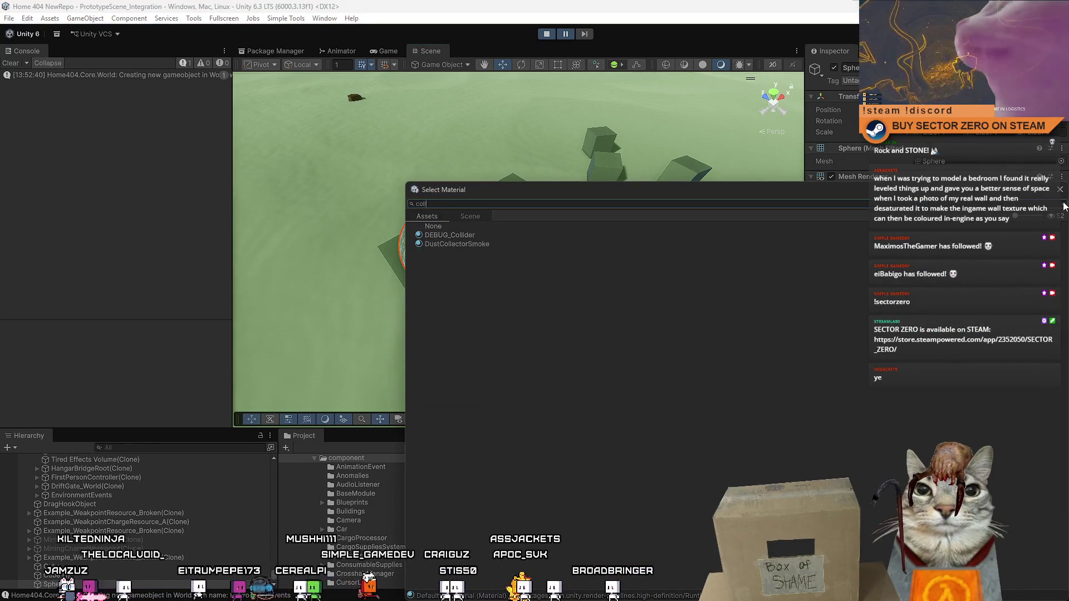
key(Return)
mouse_move(669, 141)
mouse_down()
mouse_move(640, 245)
mouse_move(494, 303)
mouse_move(473, 222)
mouse_move(480, 237)
mouse_move(711, 318)
mouse_move(718, 377)
mouse_up()
key(f)
- Check the sphere in the running game, then return to the Scene view
click(386, 51)
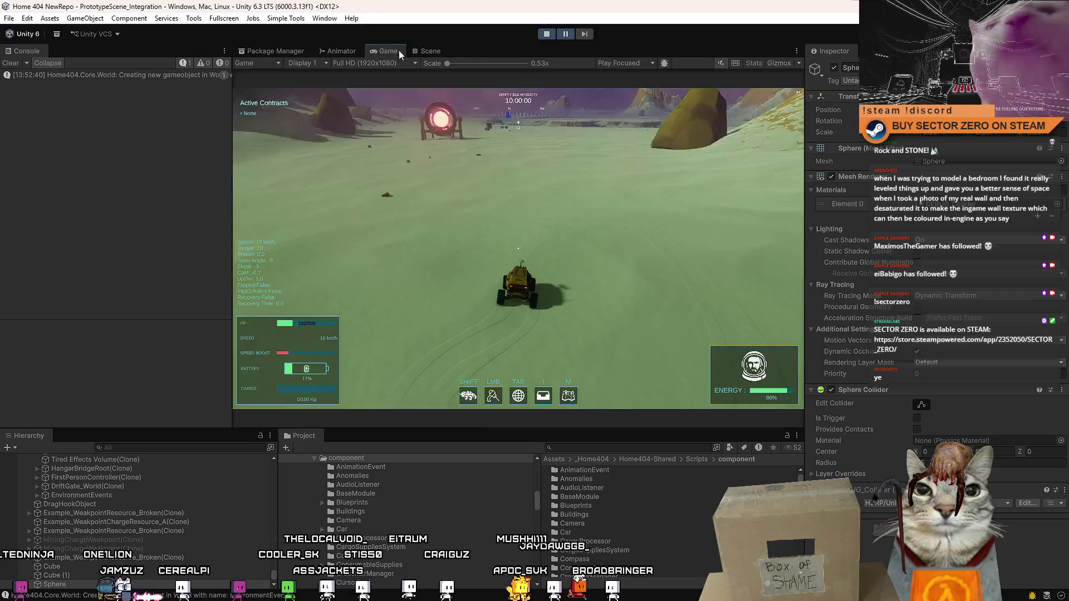
click(518, 222)
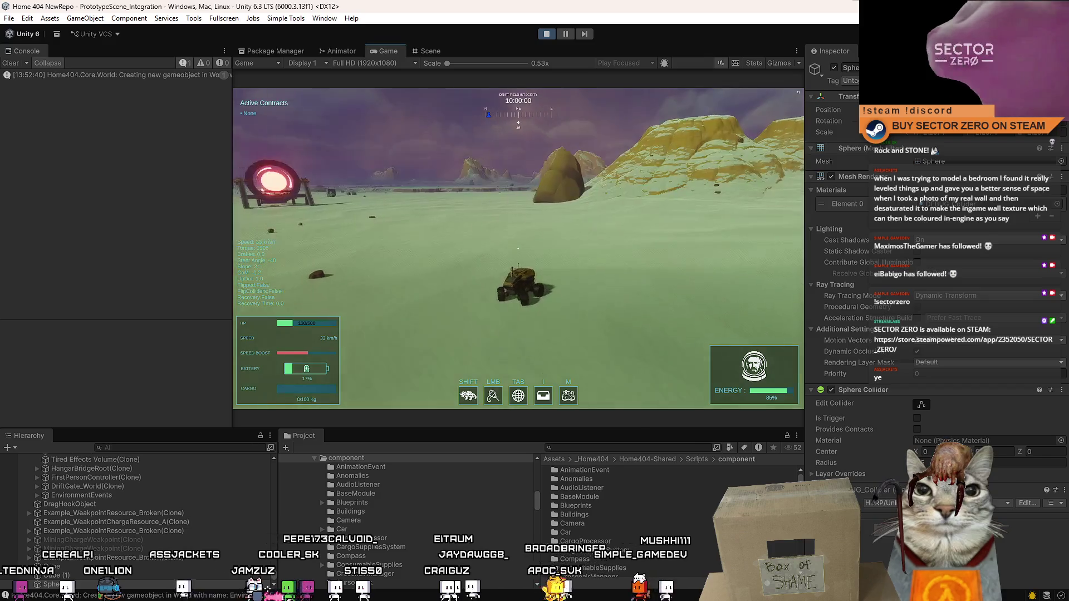
key(Escape)
key(Escape)
key(Escape)
click(428, 51)
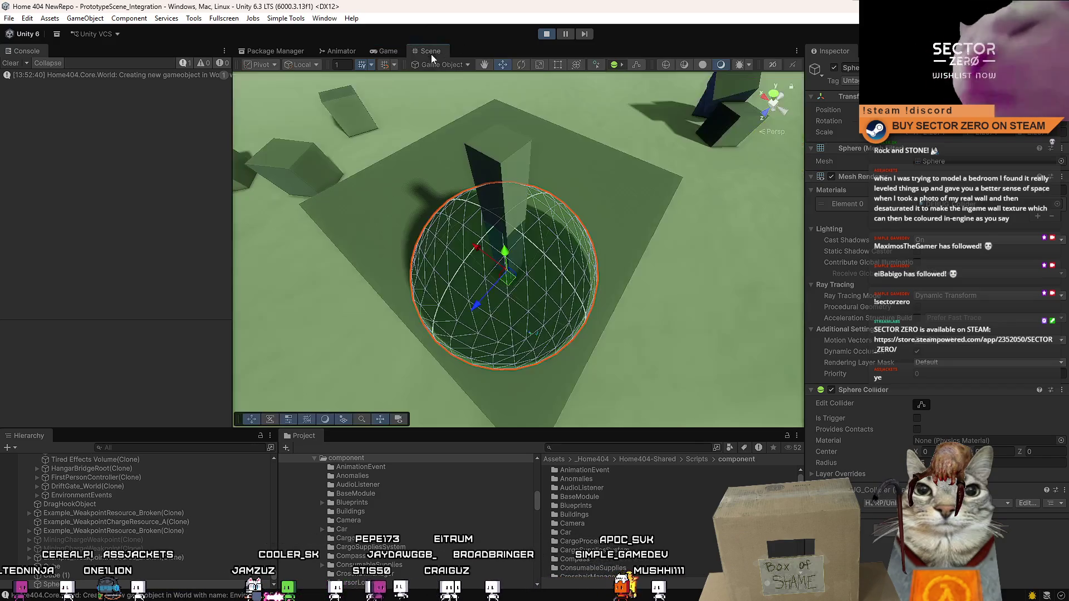
- Select the sphere with the pillar and move both down-left on the block
mouse_move(689, 153)
mouse_down()
mouse_move(523, 256)
mouse_move(523, 234)
mouse_up()
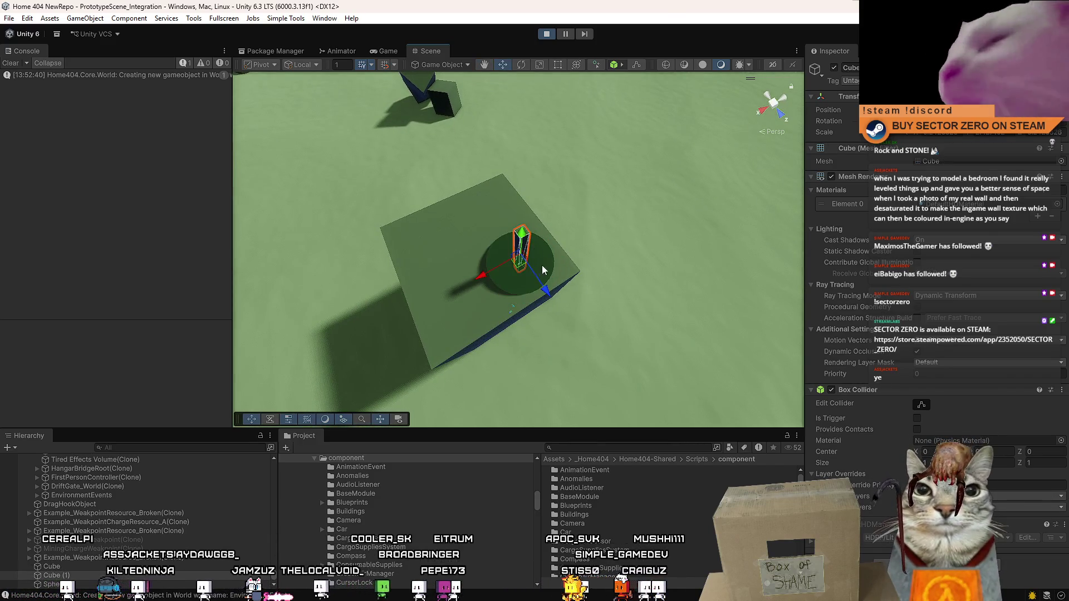
shift+click(540, 257)
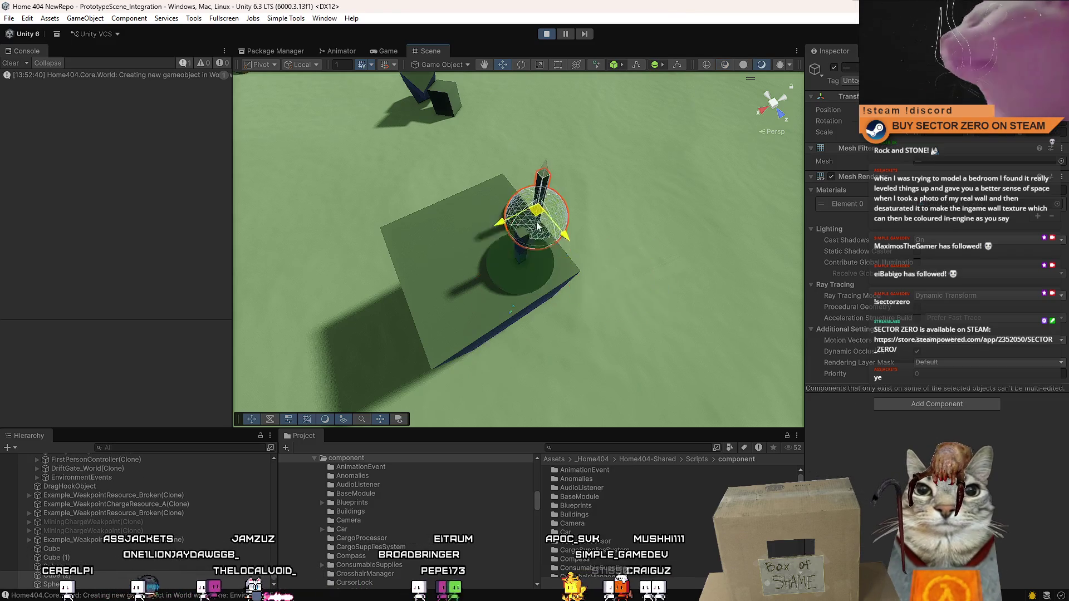
drag(488, 235, 478, 266)
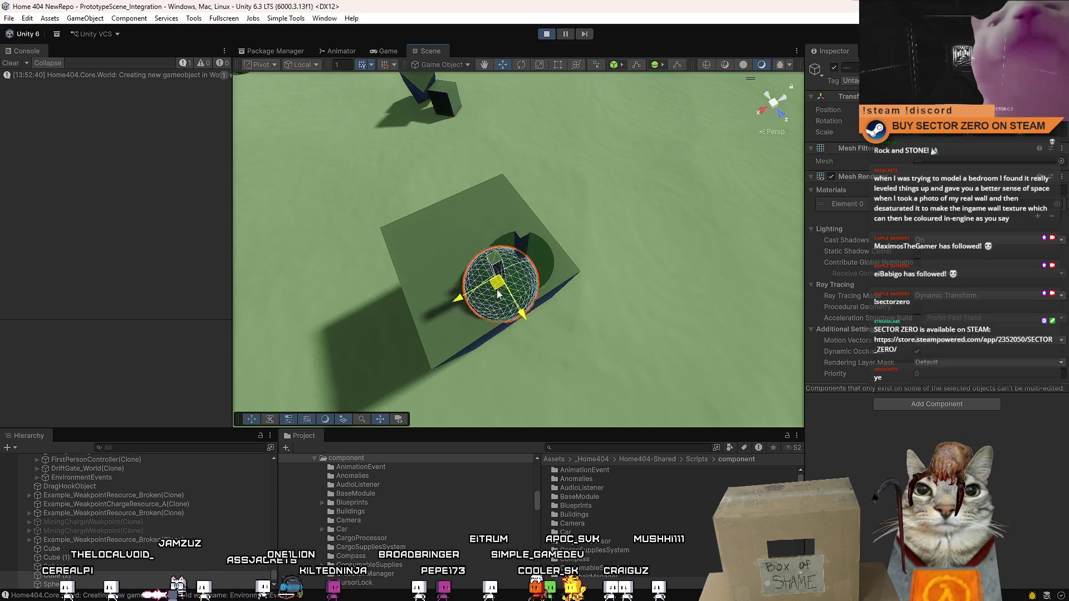
mouse_move(461, 143)
mouse_down()
mouse_move(413, 238)
mouse_move(519, 363)
mouse_move(538, 323)
mouse_move(530, 300)
mouse_up()
- Switch to the Rotate tool, reselect the sphere, and open its material picker
key(e)
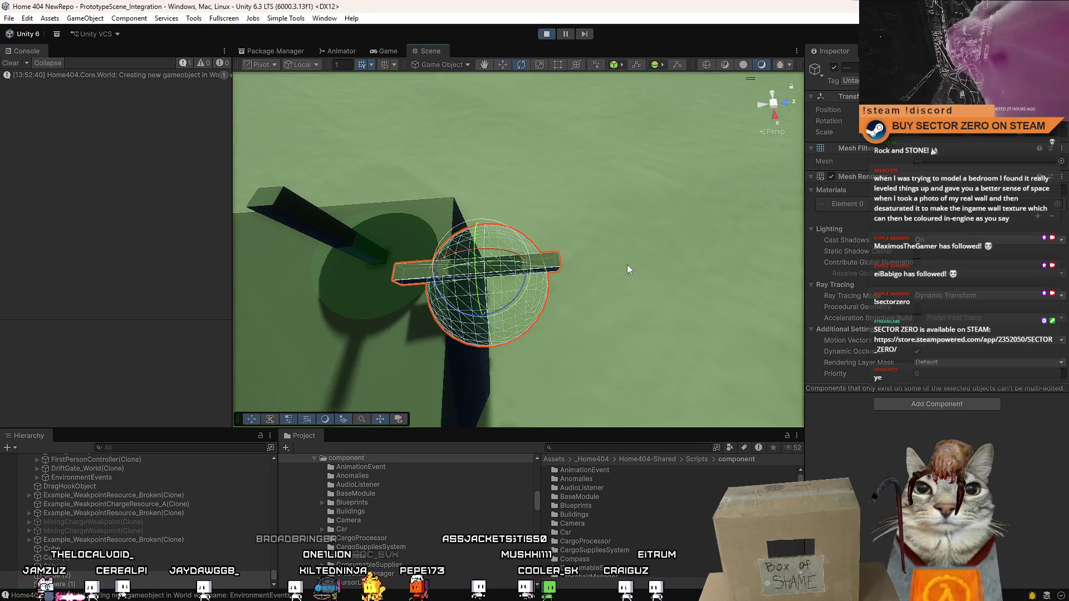
mouse_move(488, 273)
mouse_down()
mouse_move(423, 271)
mouse_move(424, 298)
mouse_move(570, 304)
mouse_up()
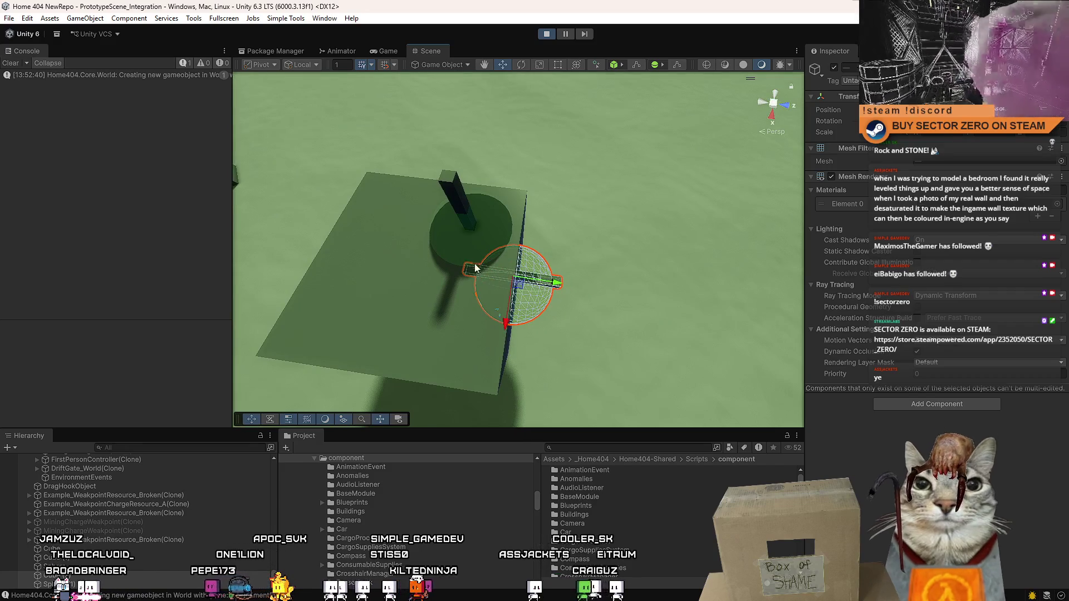
scroll(324, 289, up, 5)
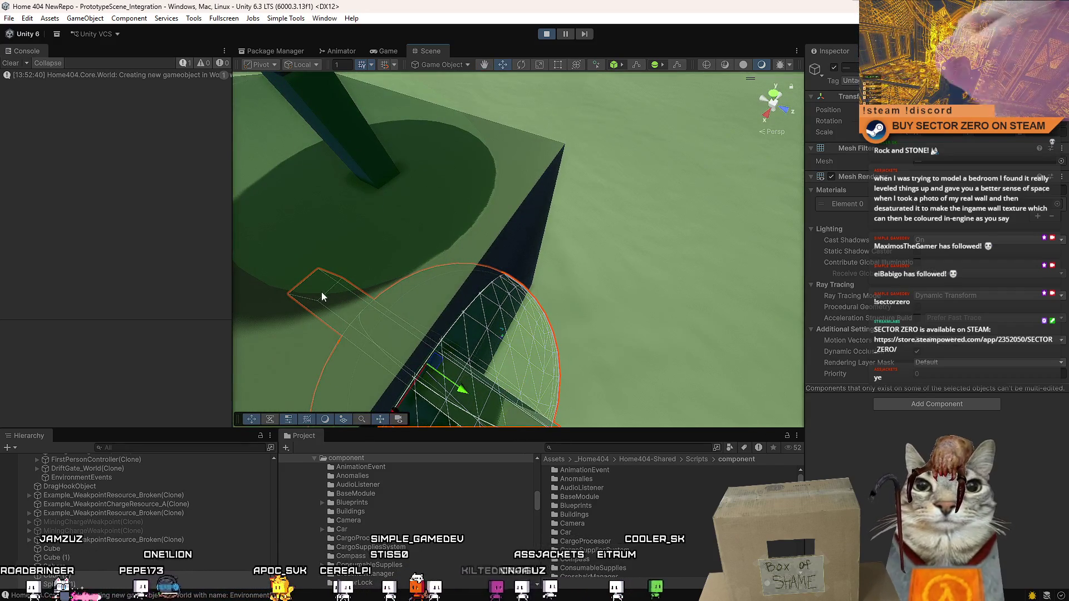
scroll(325, 289, down, 5)
scroll(371, 286, up, 5)
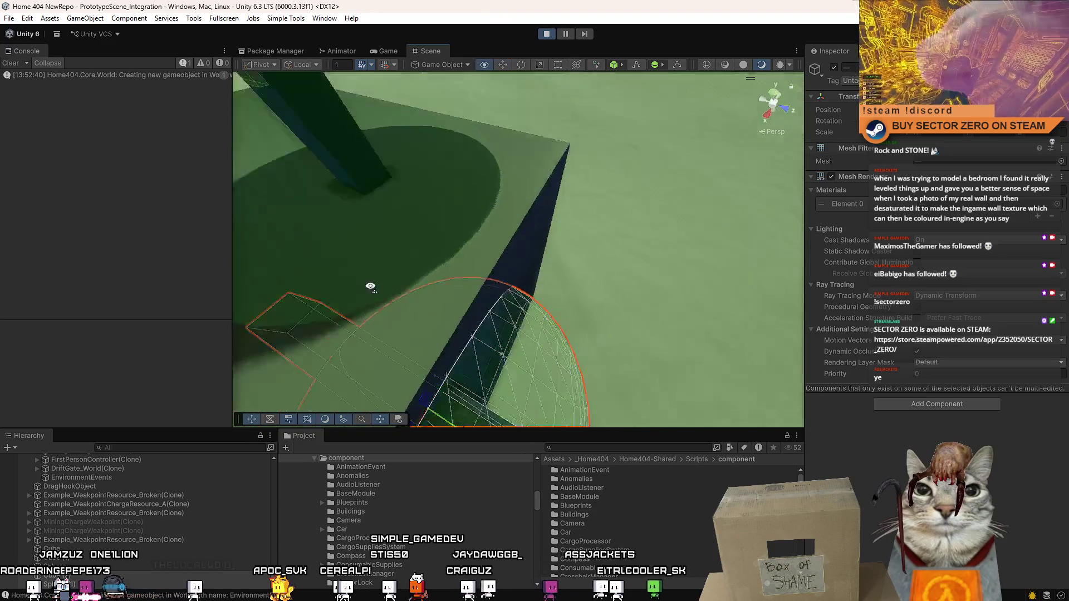
scroll(371, 286, down, 5)
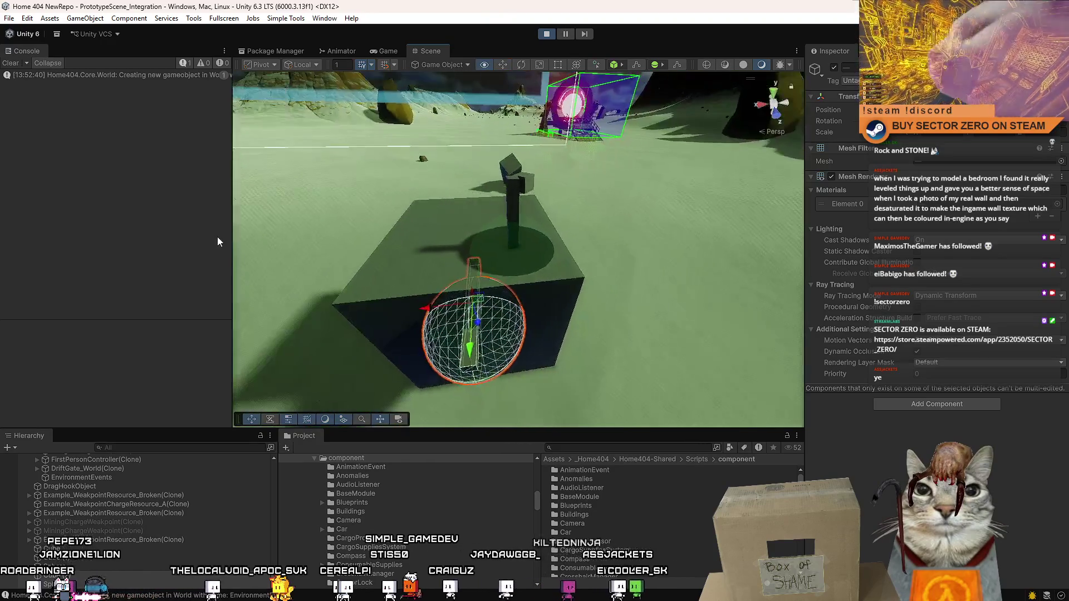
click(339, 295)
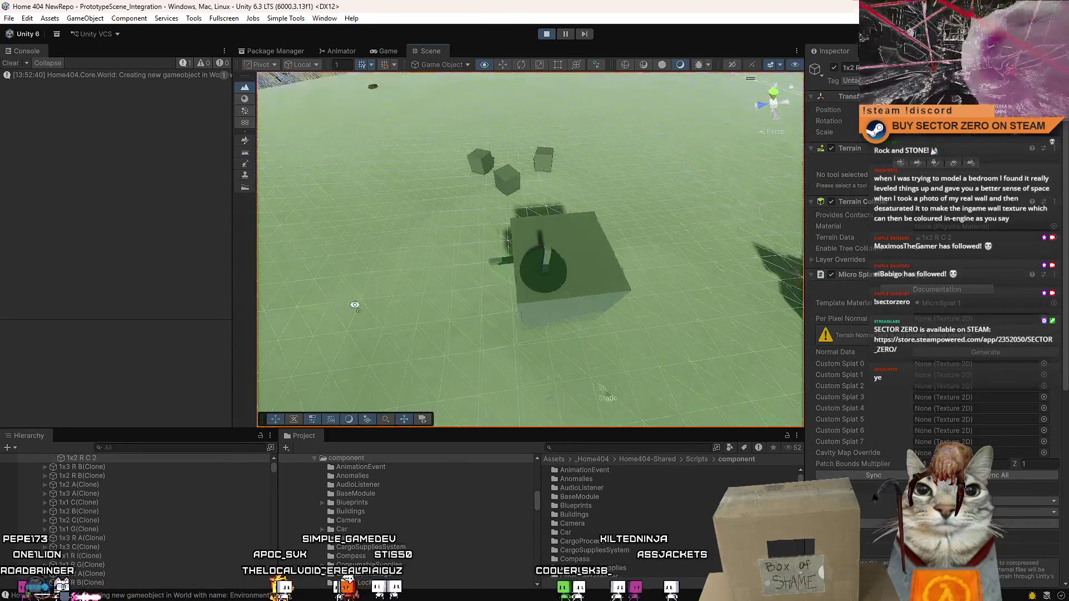
scroll(329, 298, up, 5)
click(509, 269)
scroll(513, 330, up, 3)
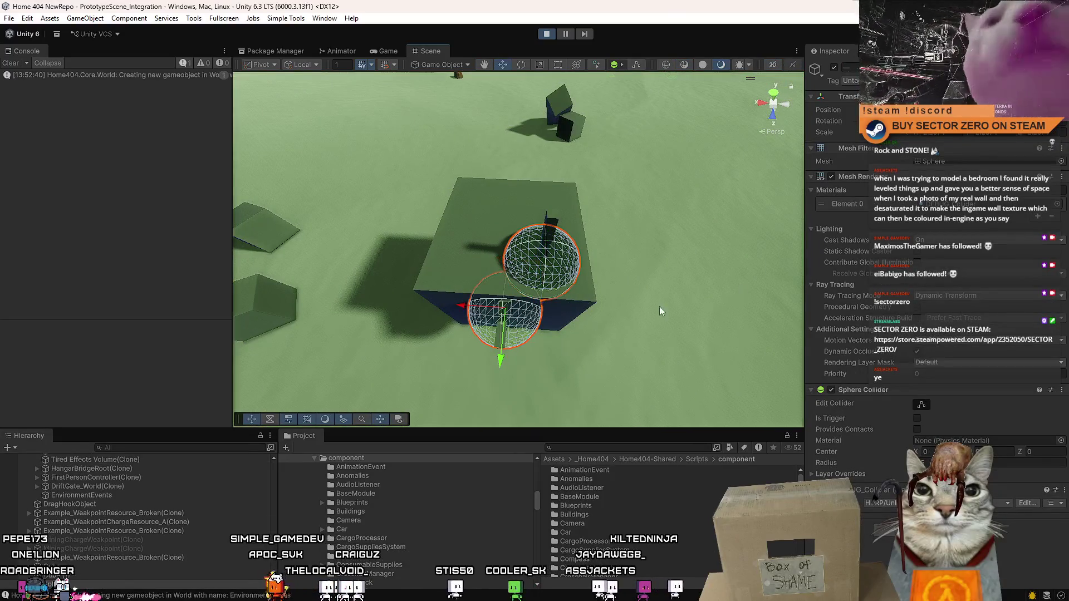
click(1059, 205)
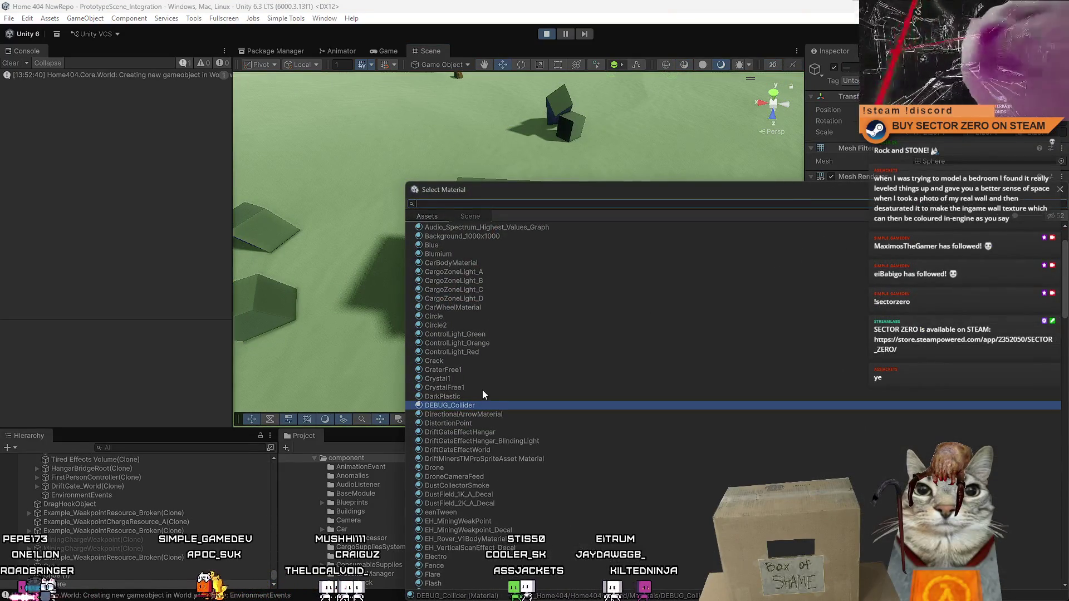
- Search the material picker and set the sphere's material to None
text(colli)
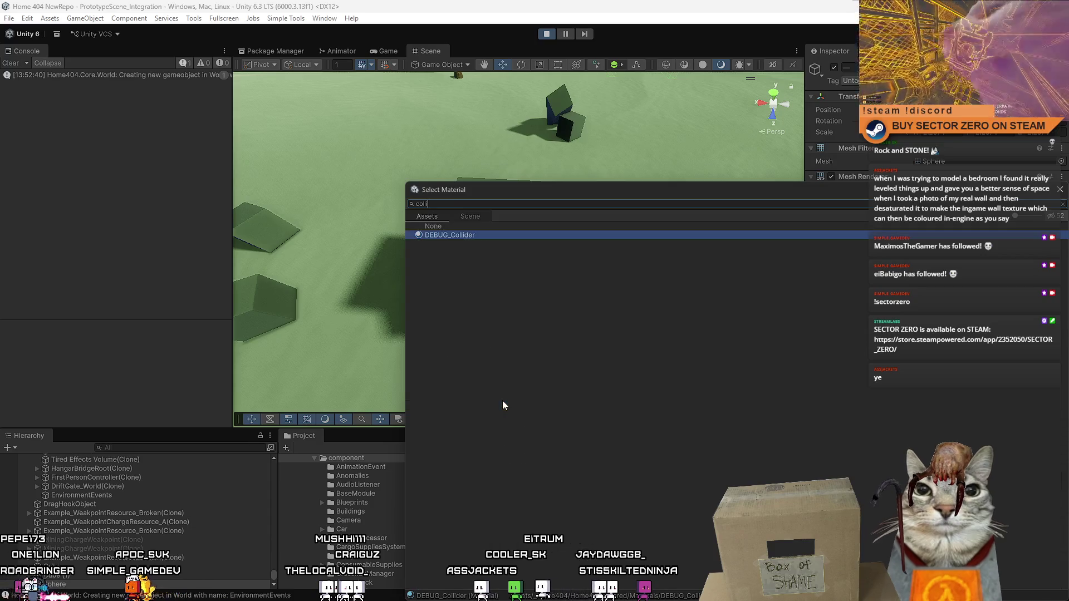
key(Down)
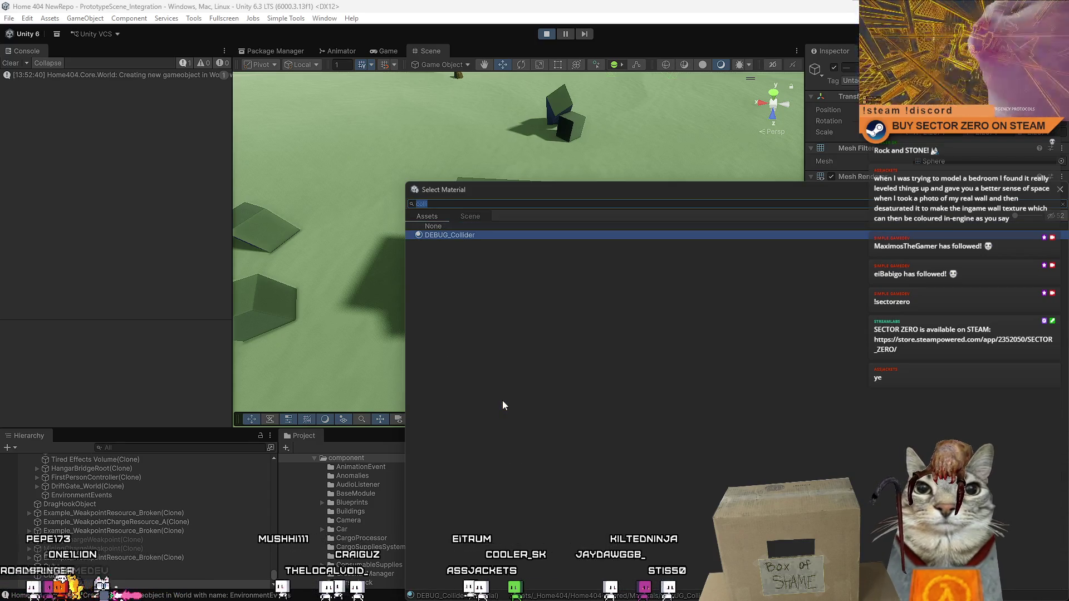
text(transp)
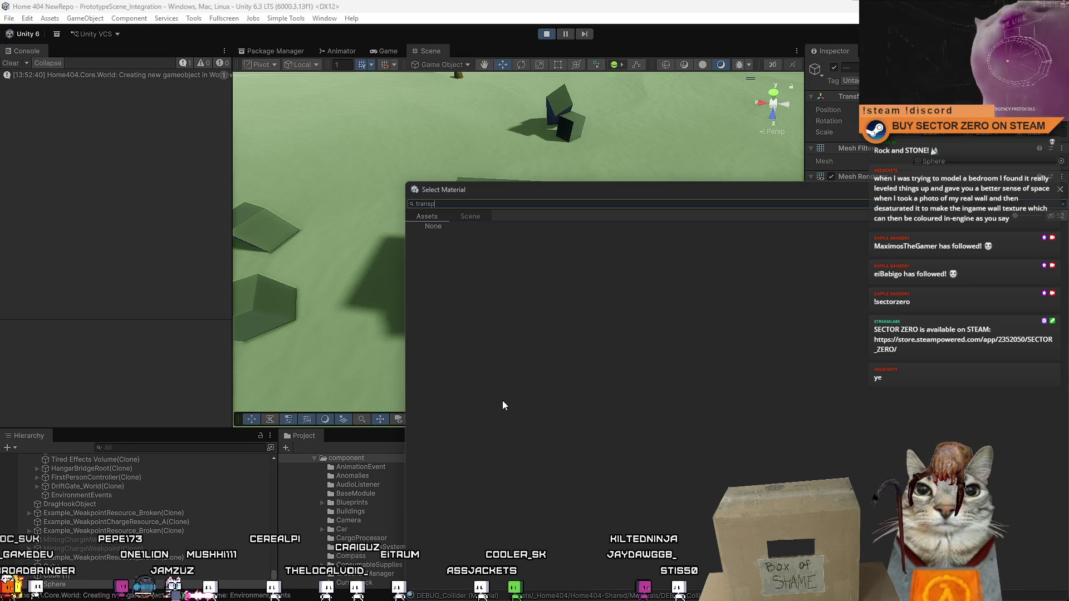
key(Down)
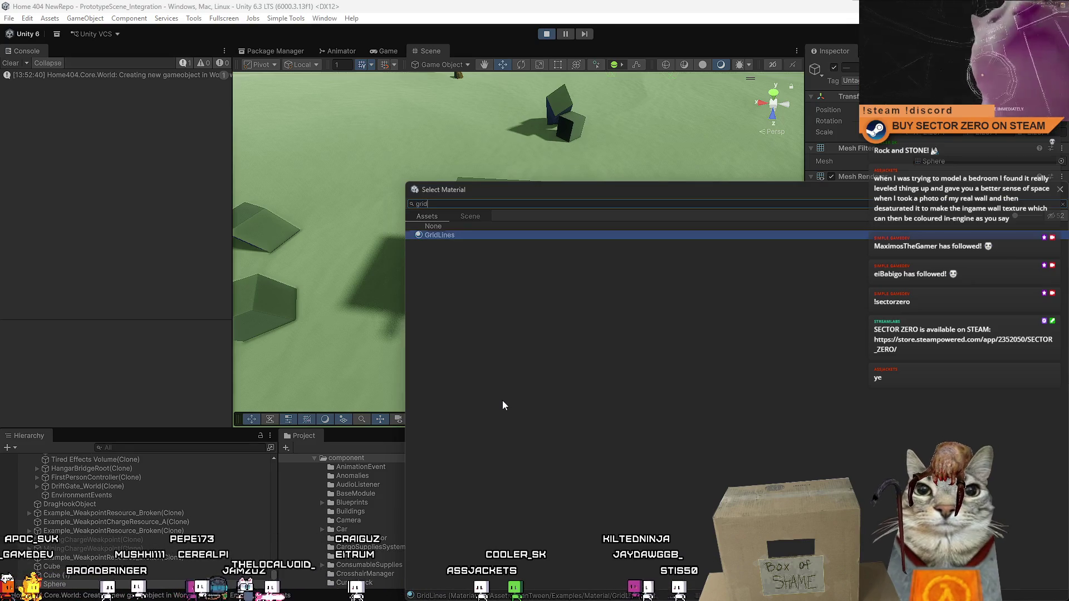
key(Return)
- Select the magenta sphere and enlarge it with the Scale tool
mouse_move(598, 229)
mouse_down()
mouse_move(764, 213)
mouse_move(801, 222)
mouse_move(649, 201)
mouse_up()
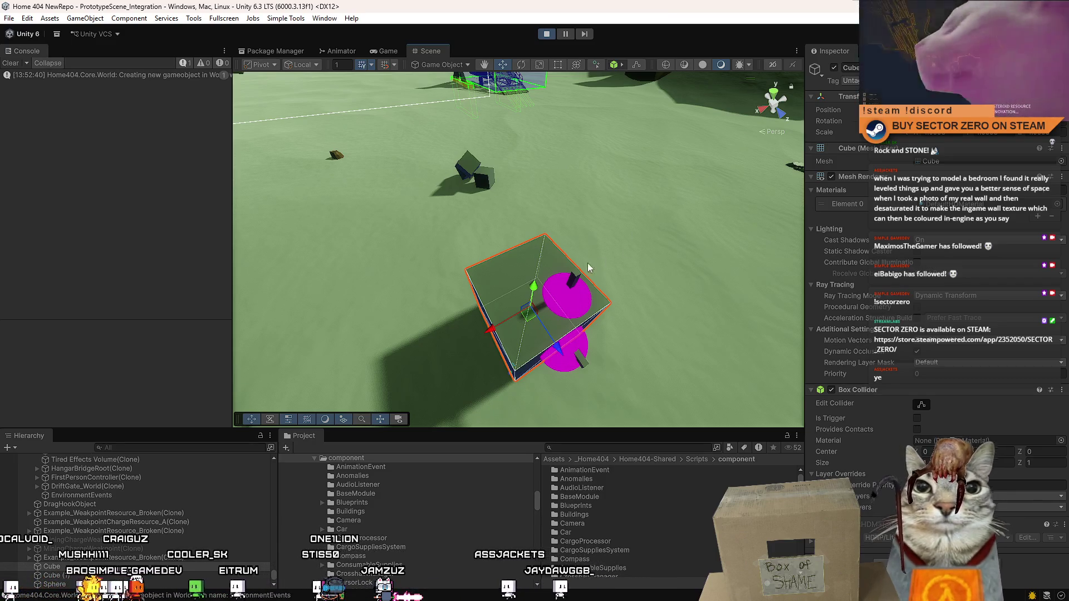
mouse_move(588, 269)
mouse_down()
mouse_move(534, 289)
mouse_move(534, 309)
mouse_move(477, 296)
mouse_move(461, 325)
mouse_up()
click(490, 289)
scroll(440, 278, down, 2)
key(r)
mouse_move(460, 275)
mouse_down()
mouse_move(441, 249)
mouse_move(447, 264)
mouse_up()
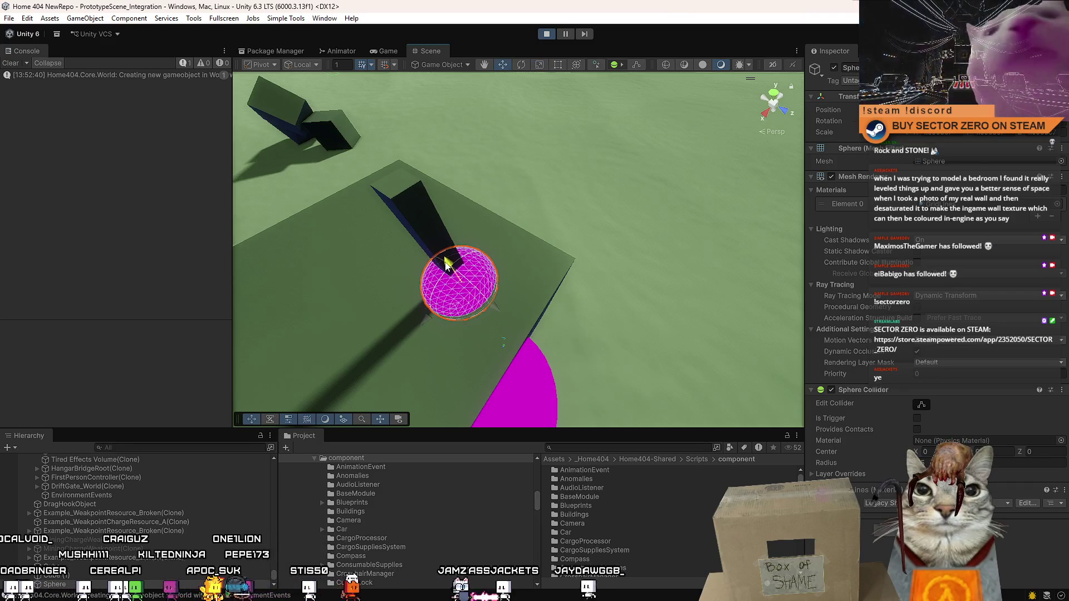
- View the pillar and sphere from above, reselect the sphere, and bring up the running game
click(429, 210)
drag(429, 211, 599, 274)
scroll(599, 274, up, 5)
scroll(612, 267, down, 5)
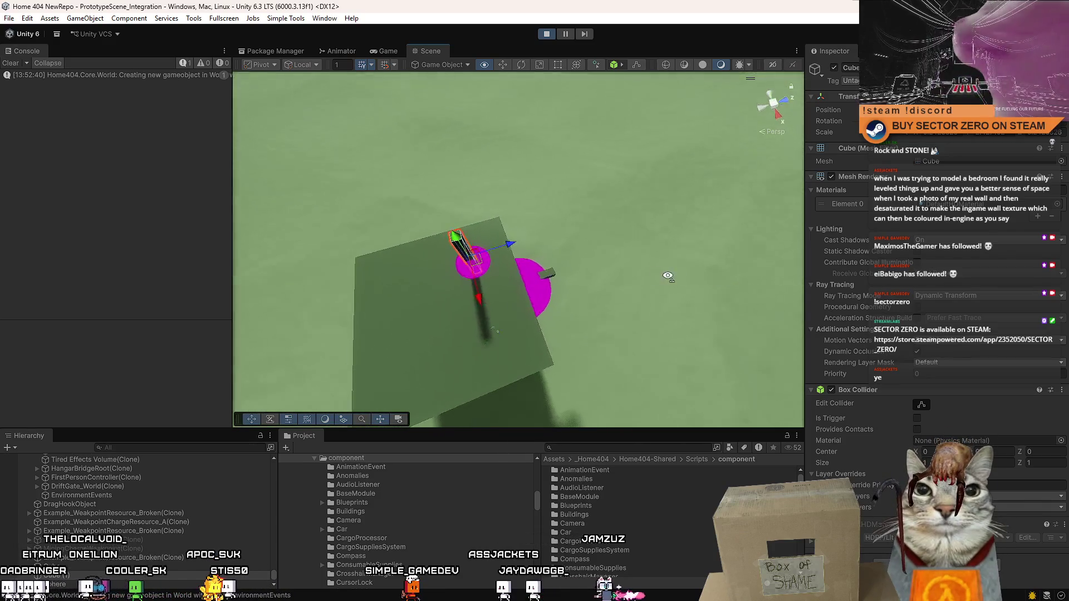
scroll(643, 254, up, 4)
scroll(643, 254, down, 5)
click(510, 250)
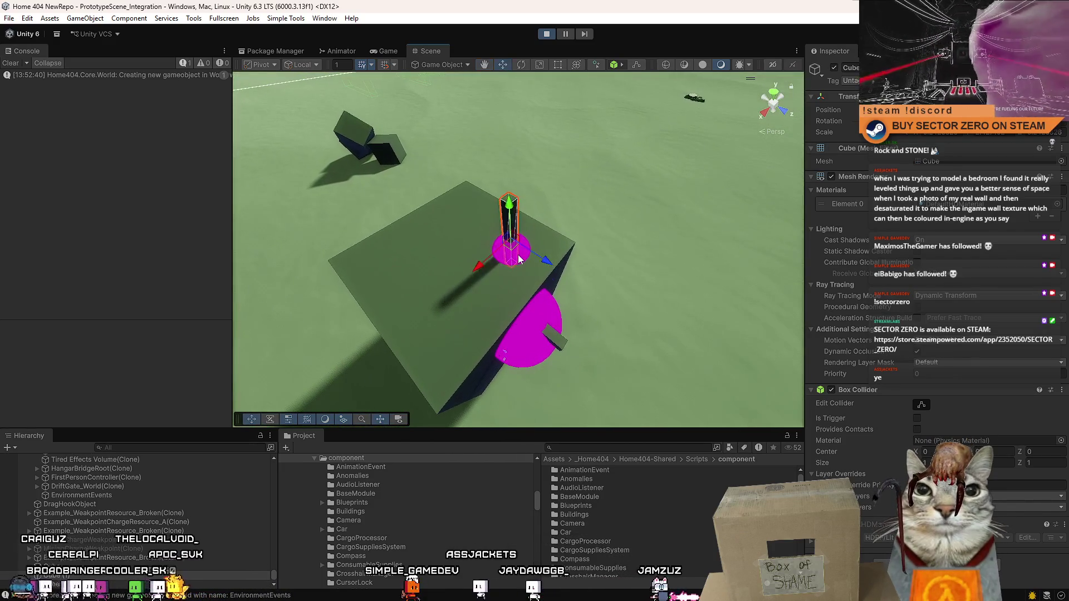
click(388, 52)
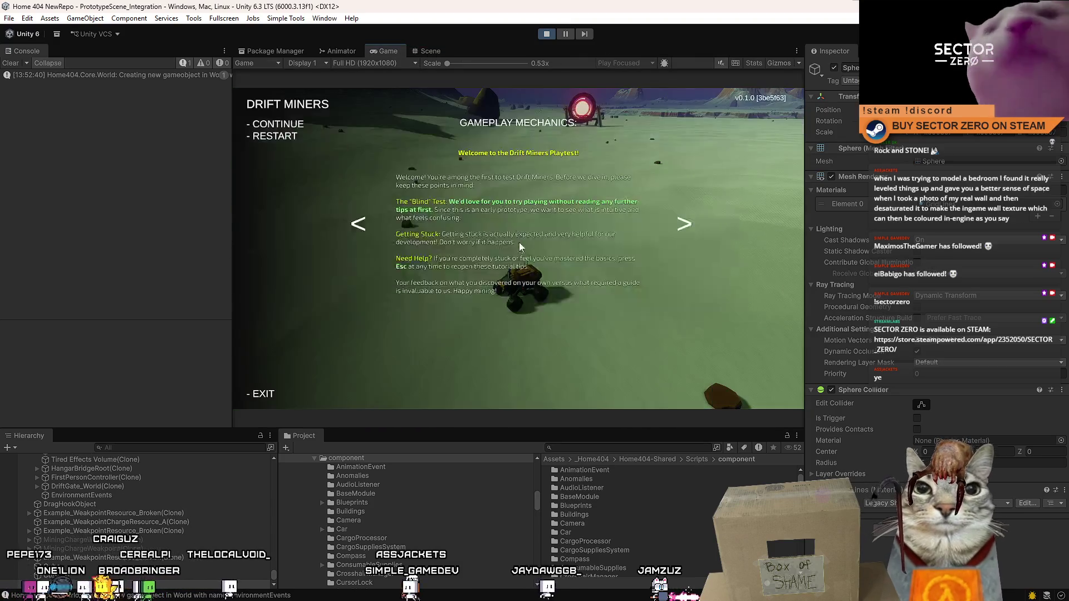
- Maximize the game view and drive the rover forward, turning left then right
double_click(388, 51)
key(w)
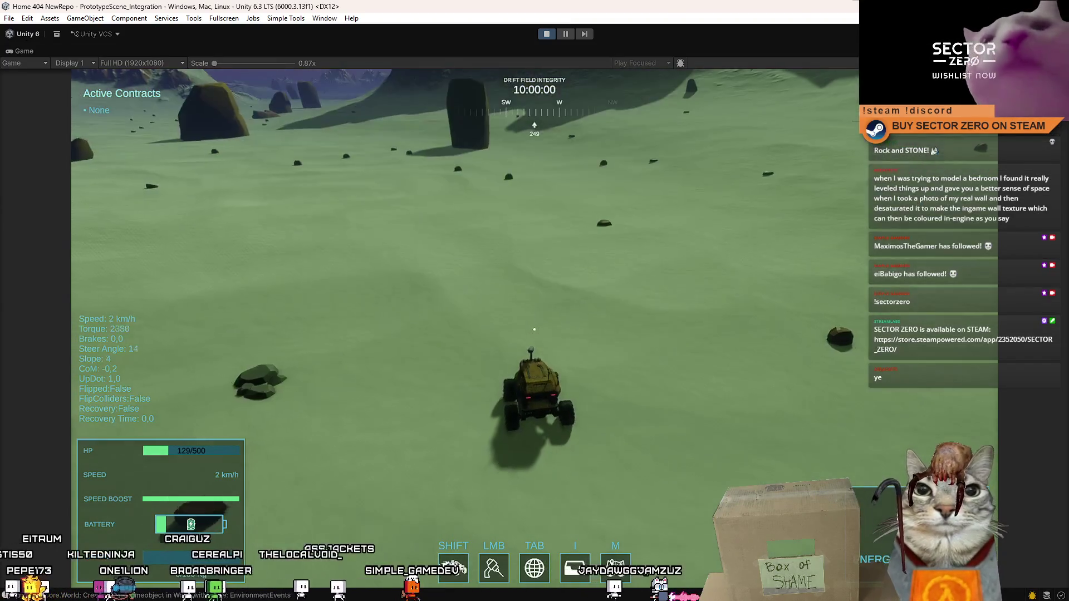
key(w)
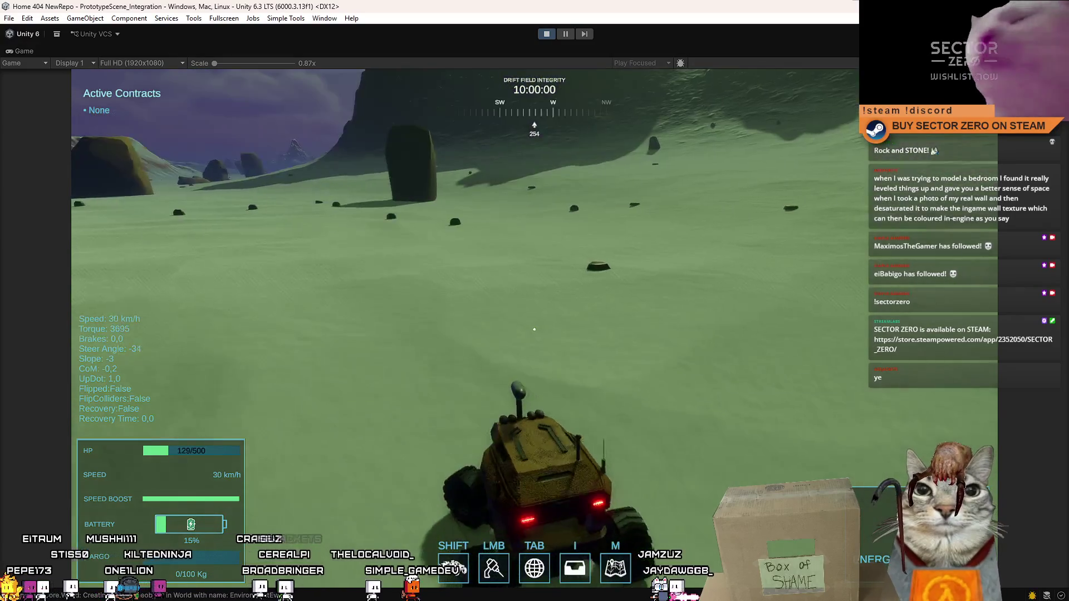
key(a)
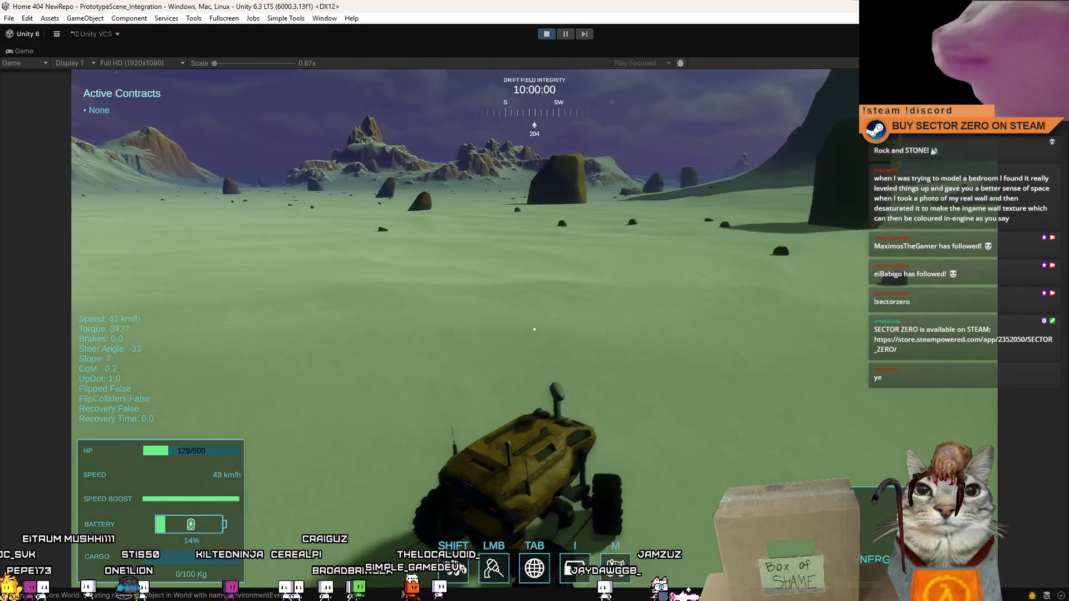
key(a)
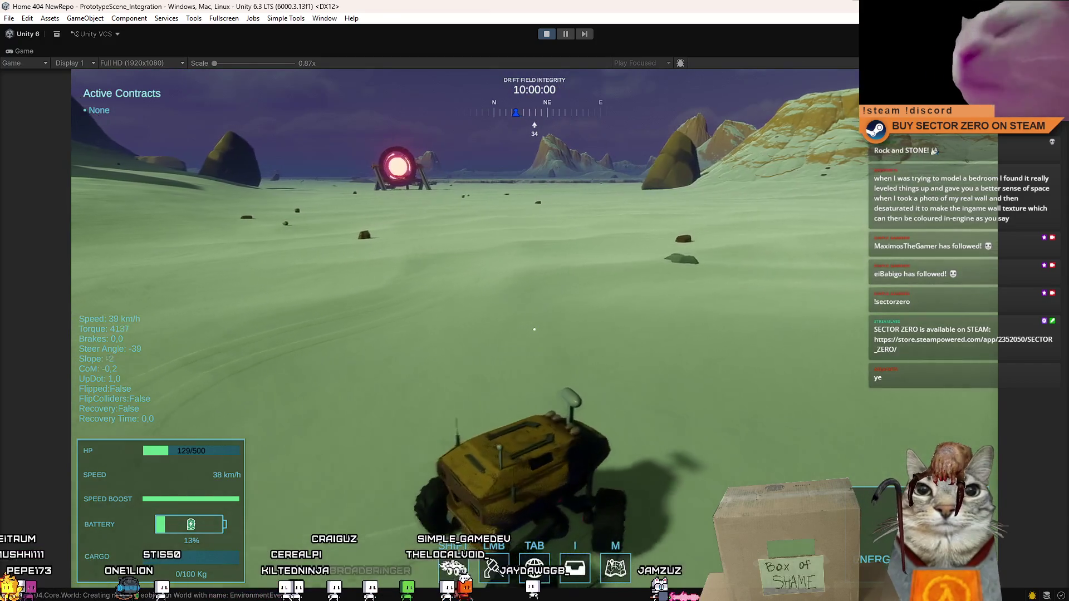
key(w)
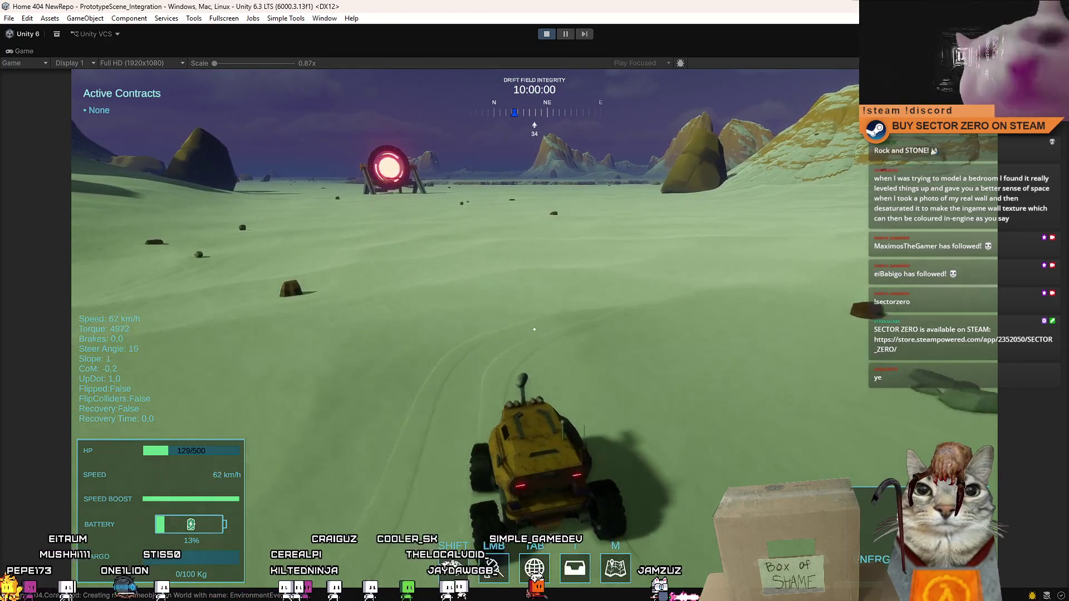
key(w)
key(d)
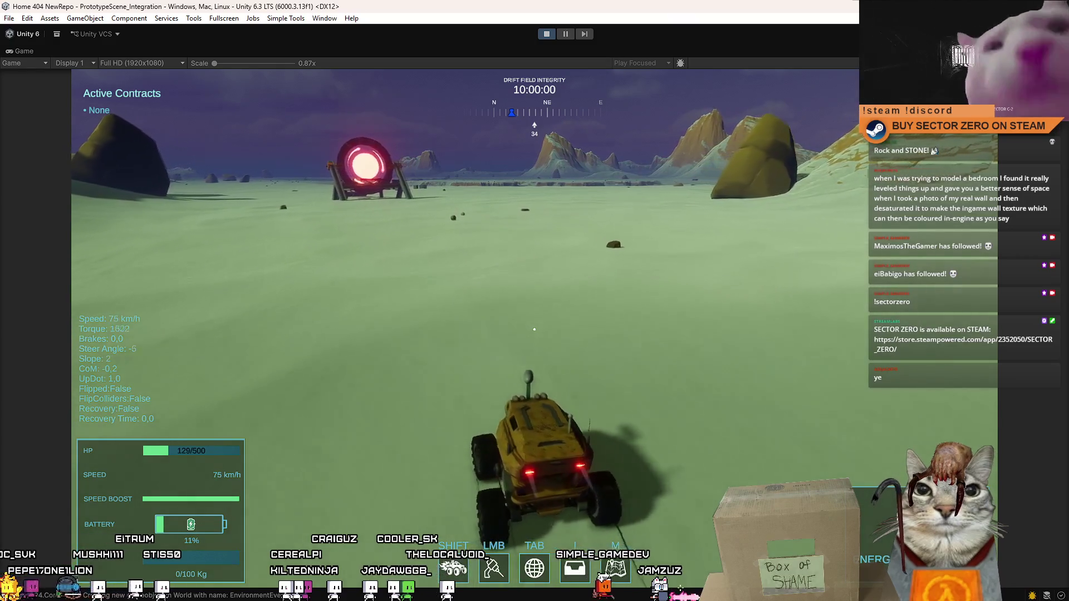
- Weave the rover left and right past the portal toward the dark blockout cubes
key(w)
key(a)
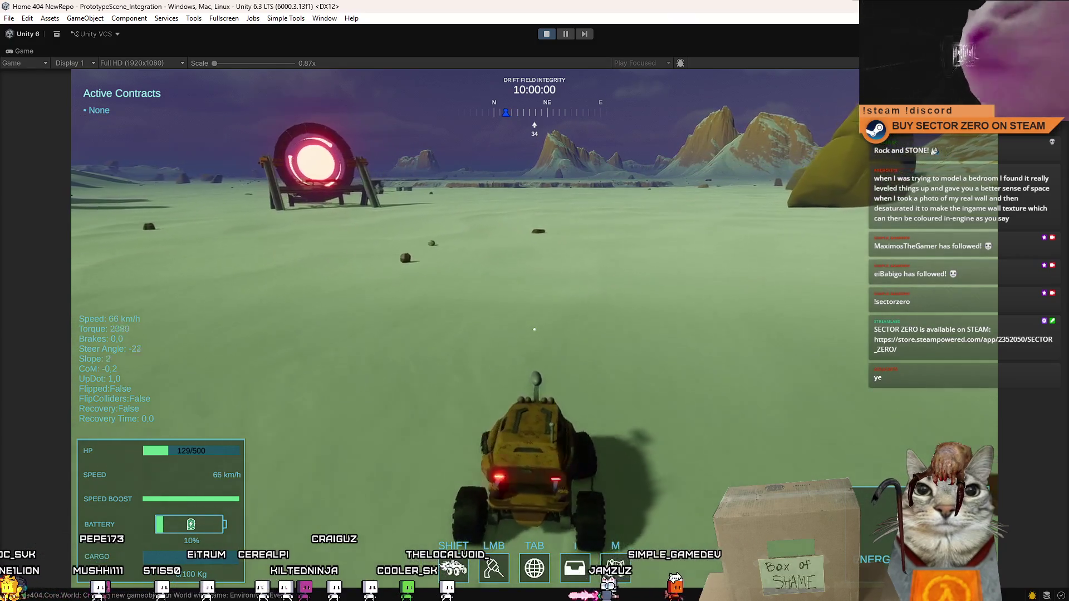
key(d)
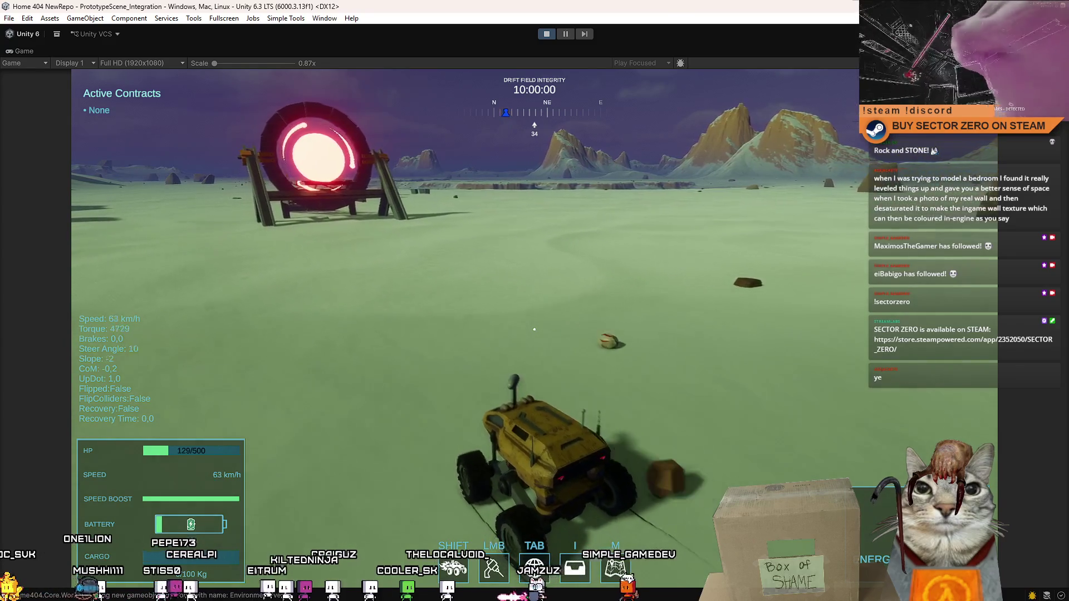
key(d)
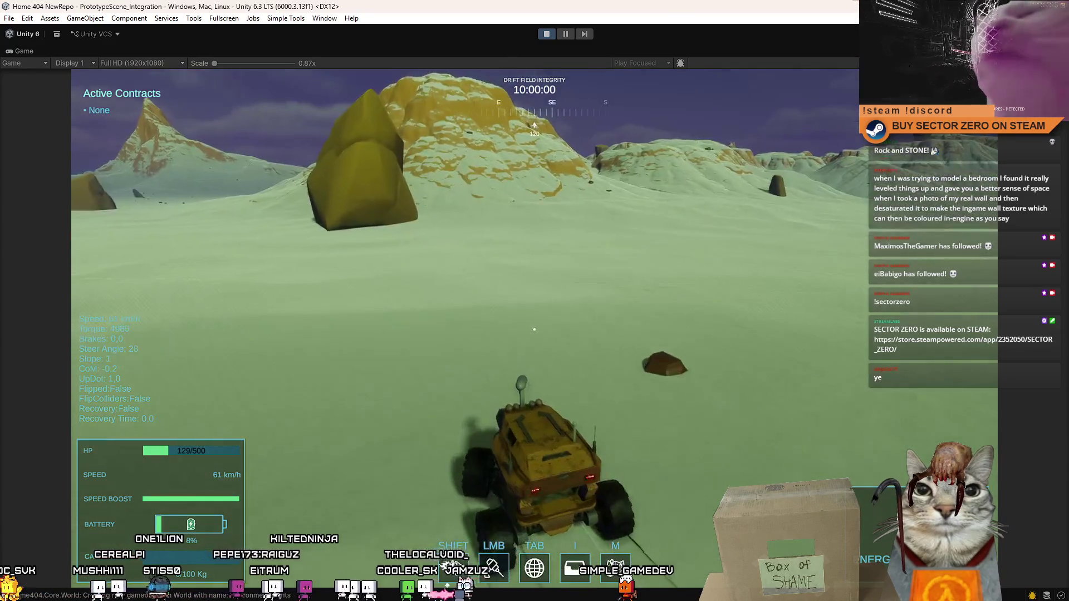
key(a)
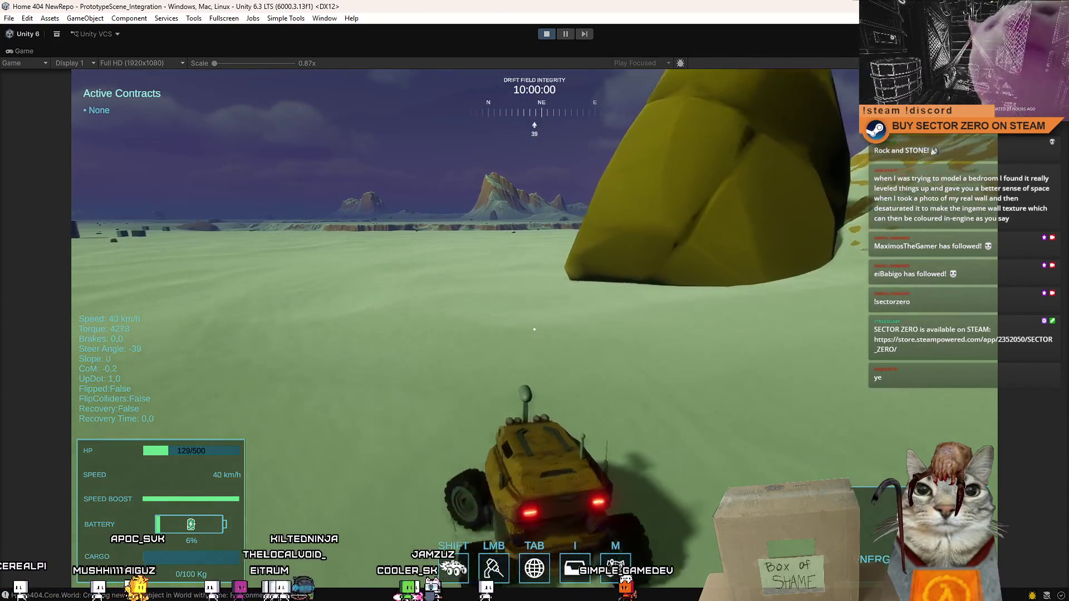
key(a)
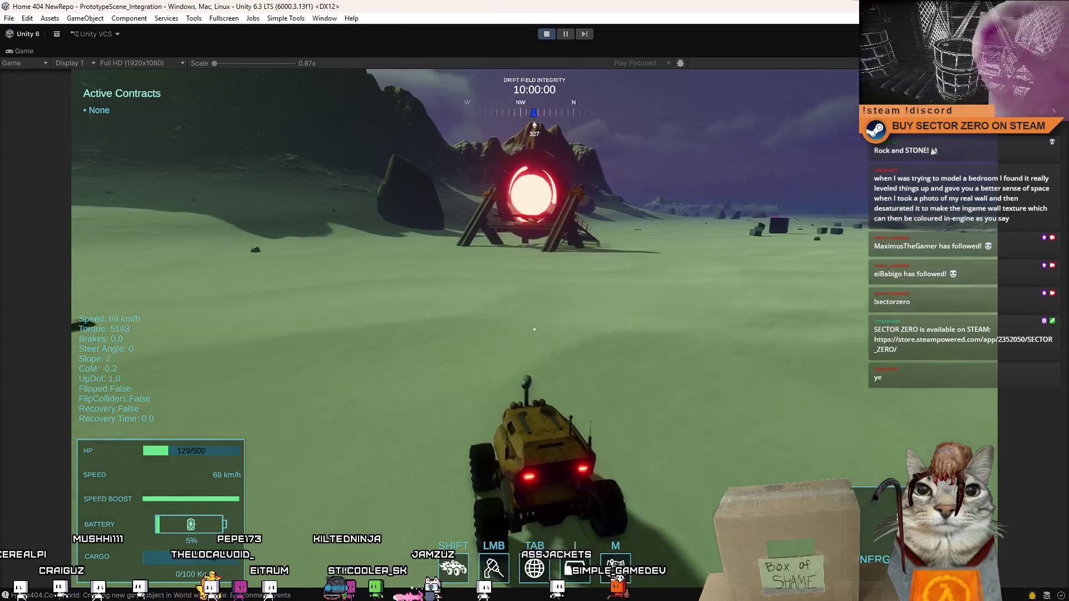
key(d)
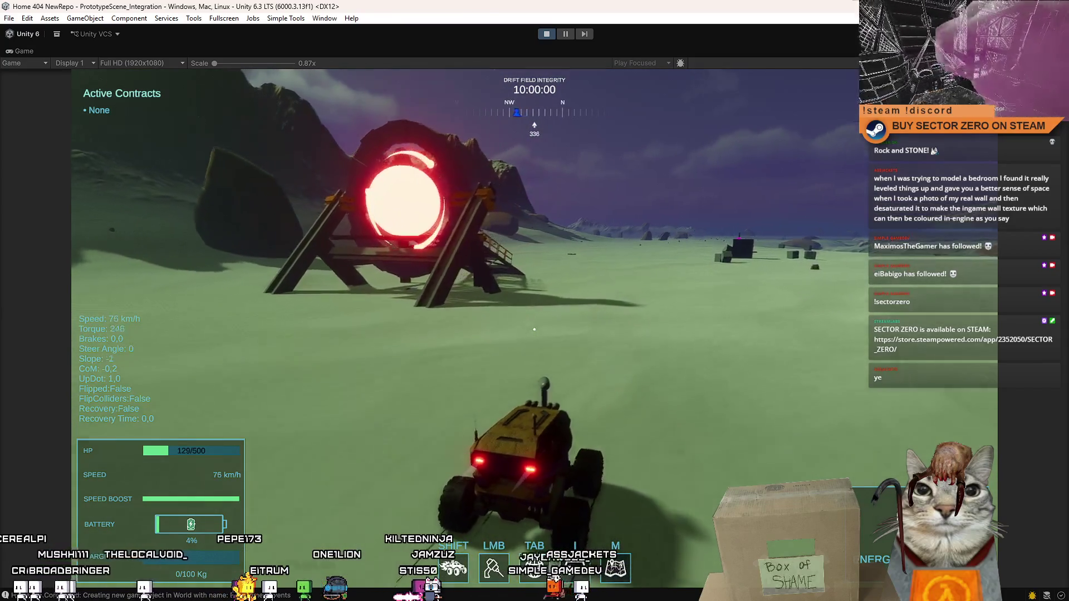
key(d)
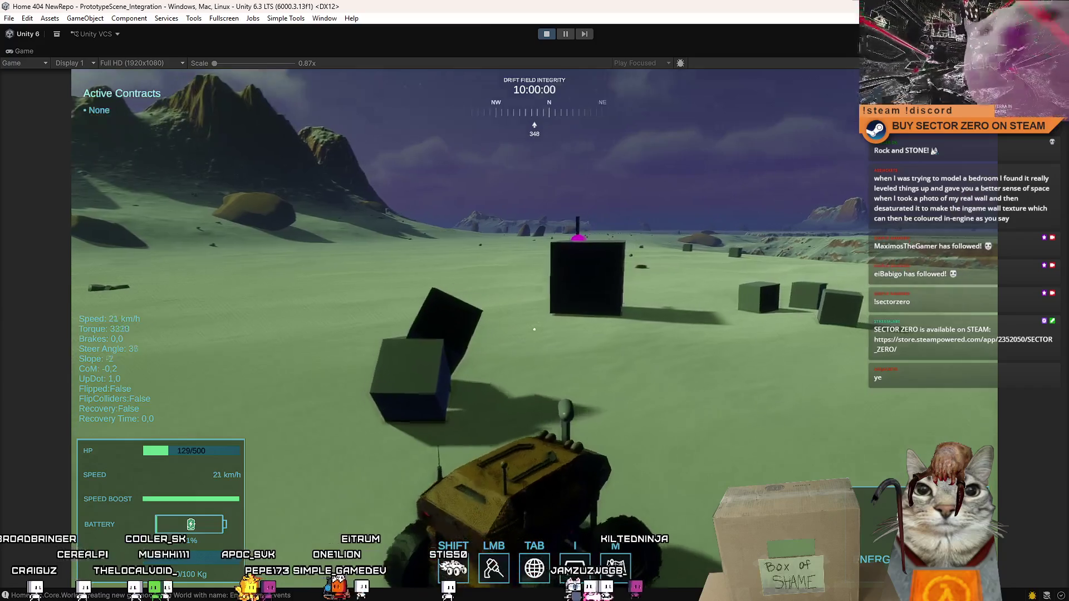
- Drive the rover past the blockout cubes and portal, braking beside the large cube
key(d)
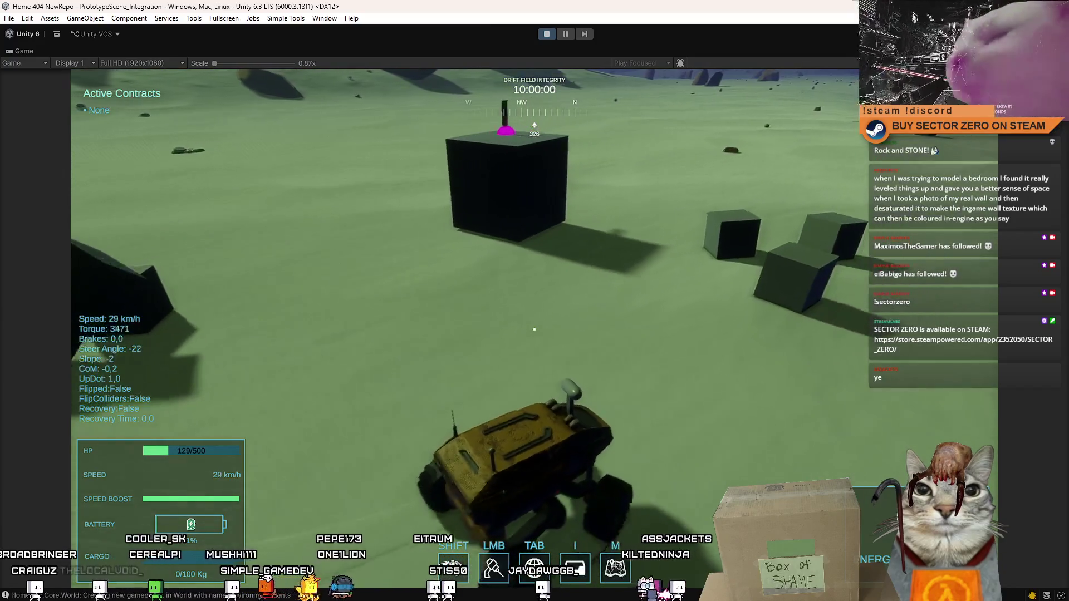
key(d)
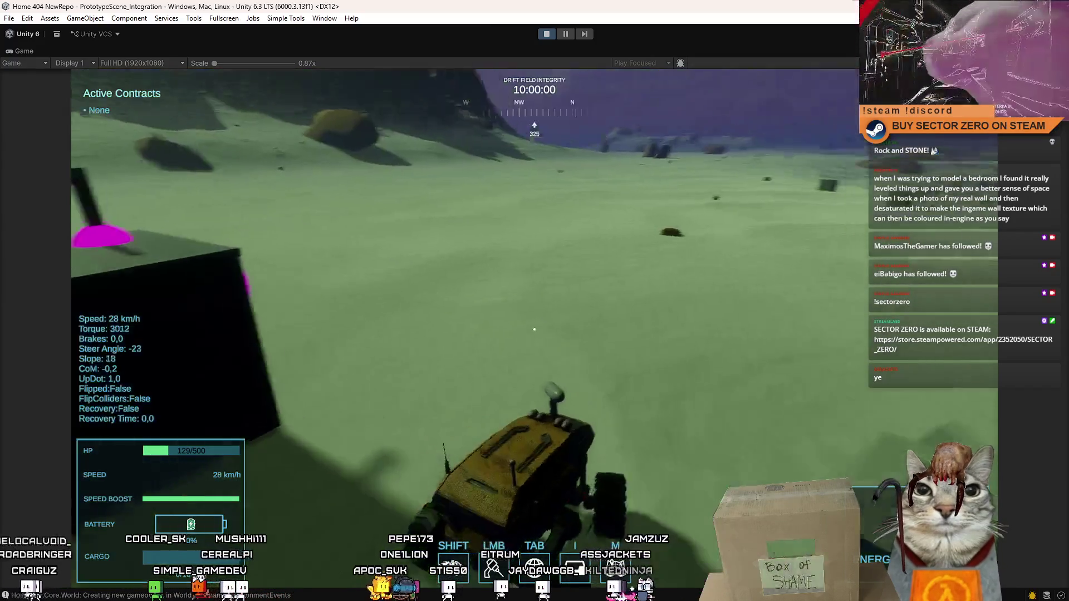
key(a)
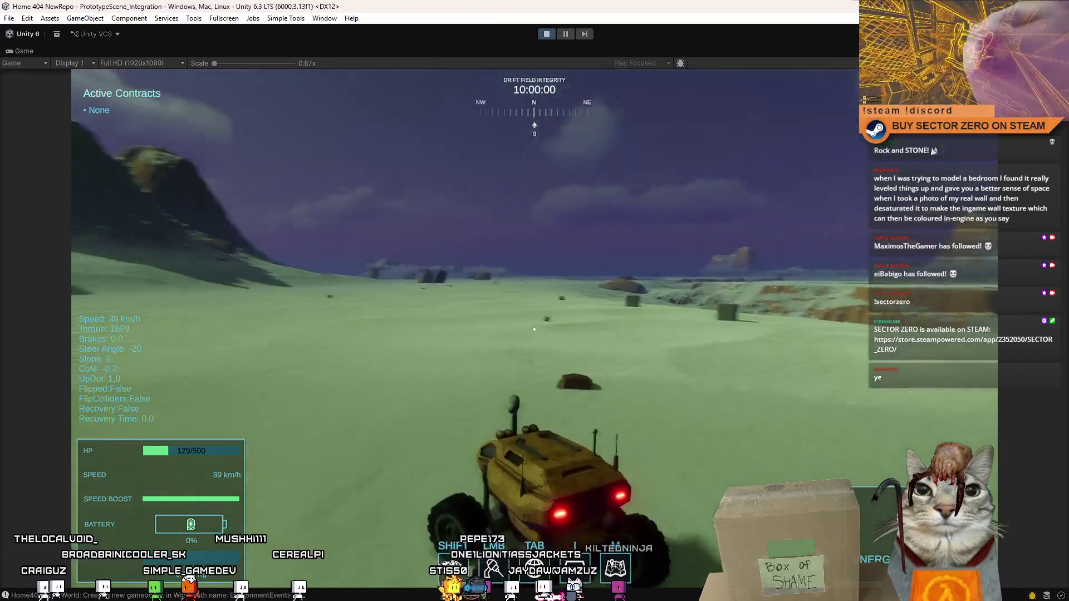
key(a)
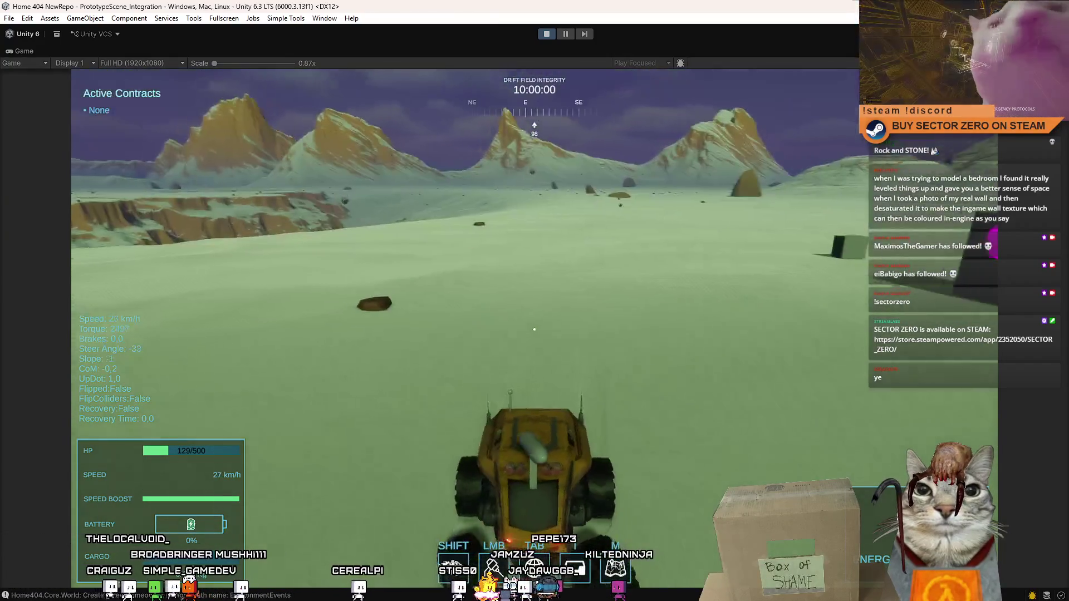
key(a)
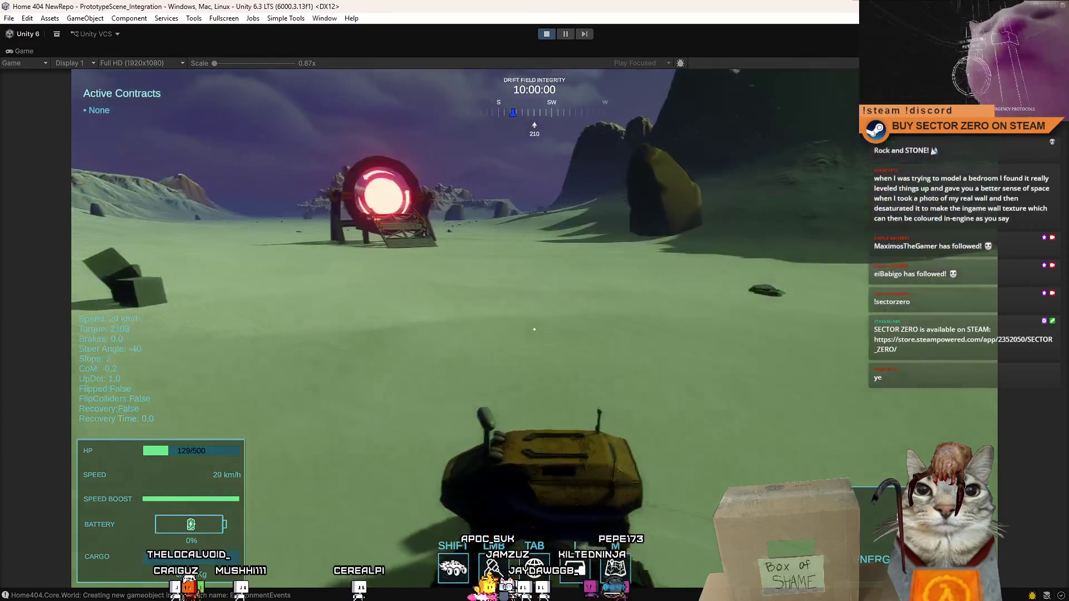
key(w)
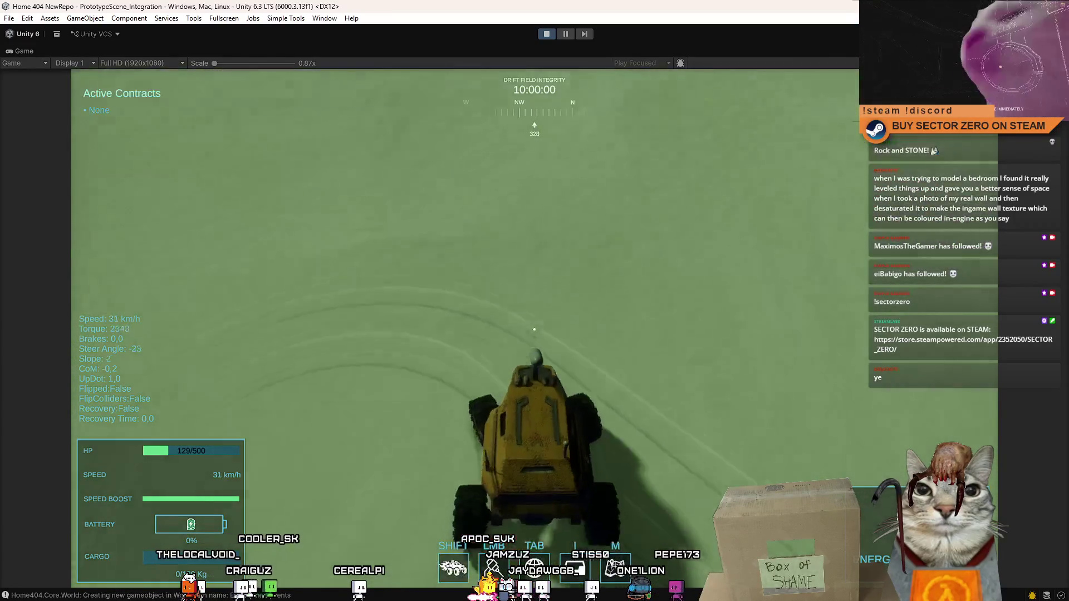
key(a)
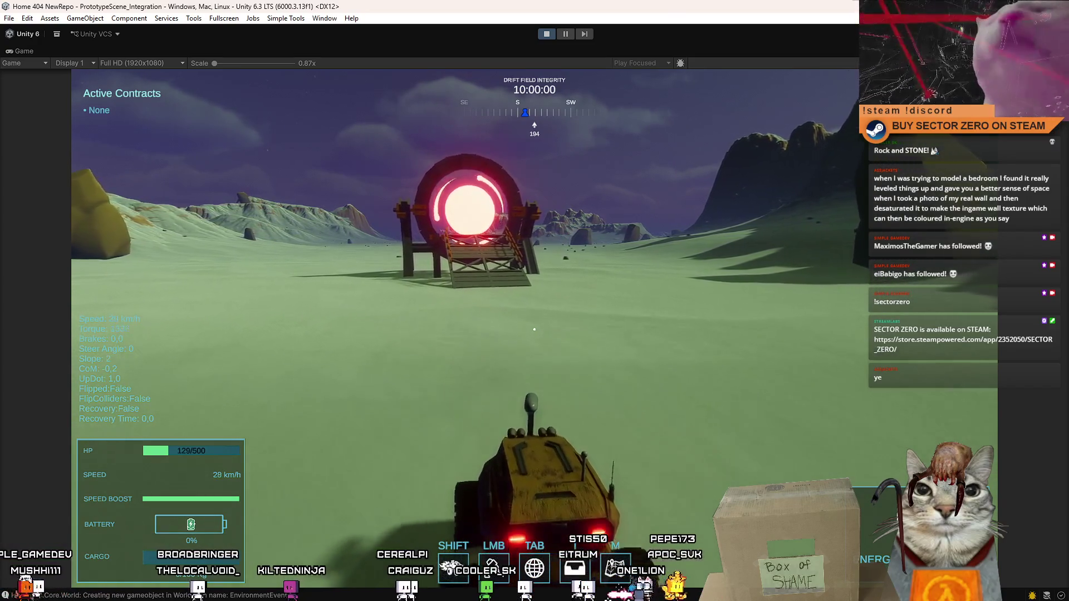
key(a)
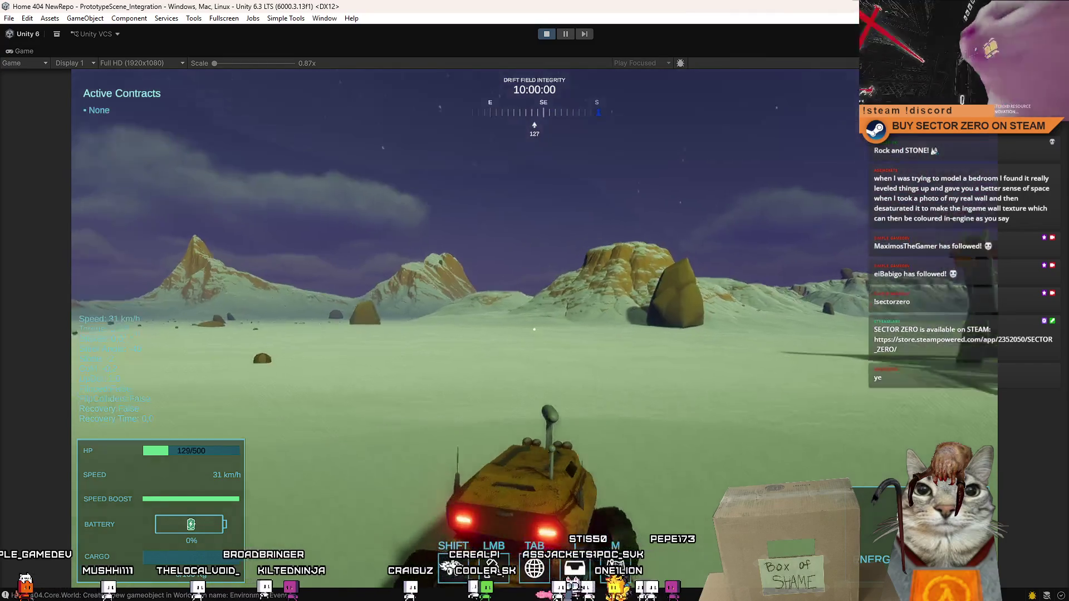
key(a)
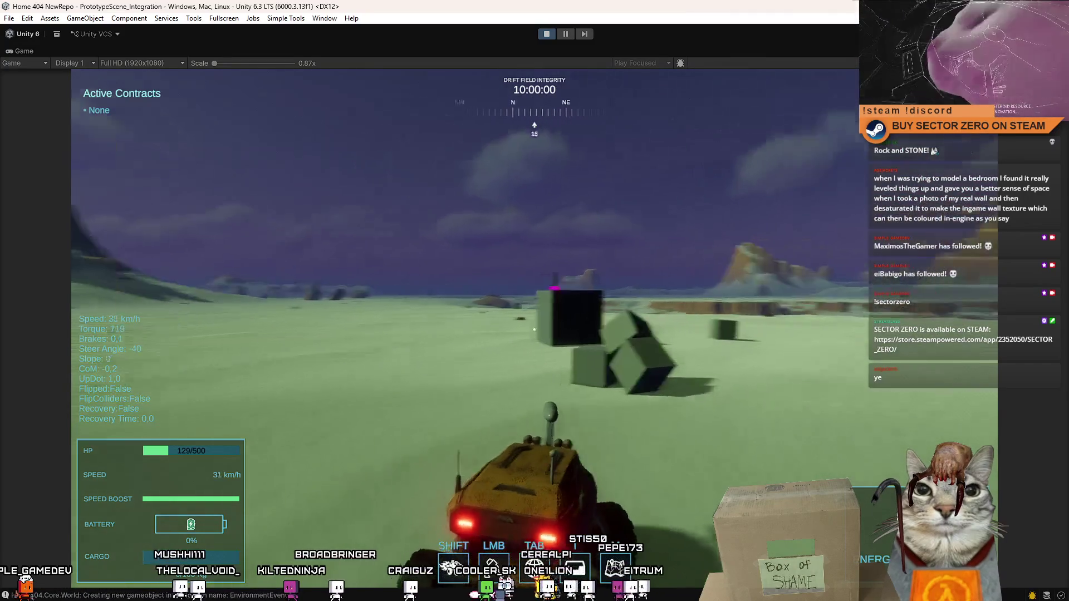
key(d)
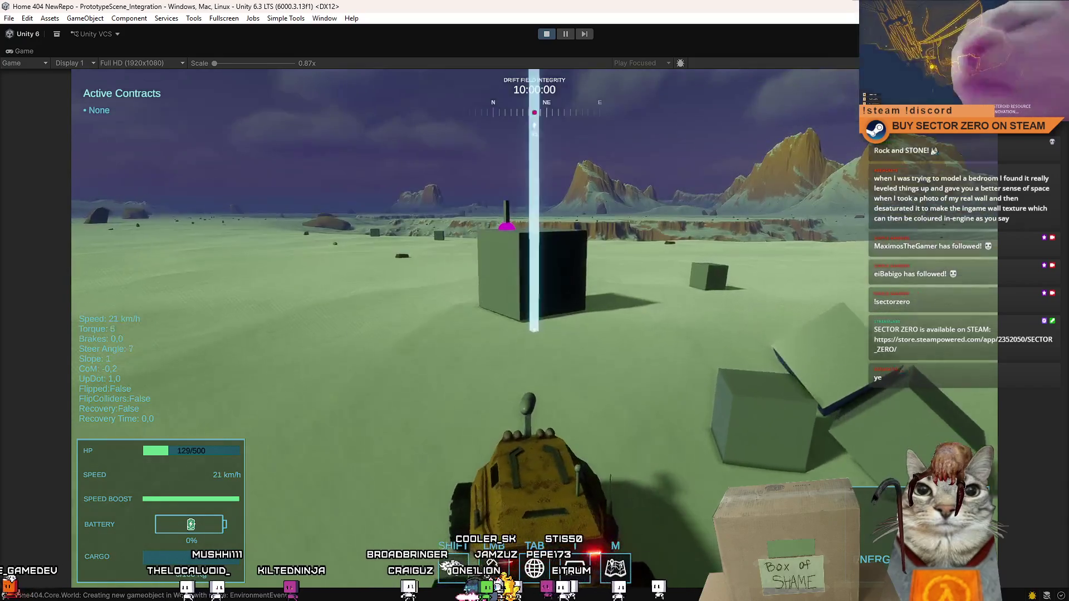
key(s)
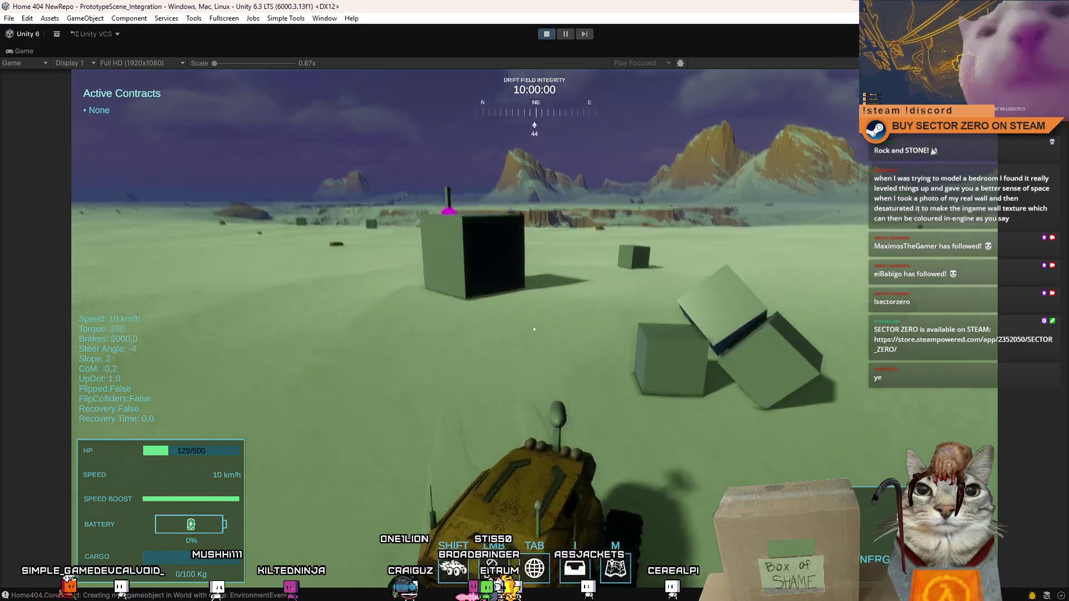
key(w)
key(a)
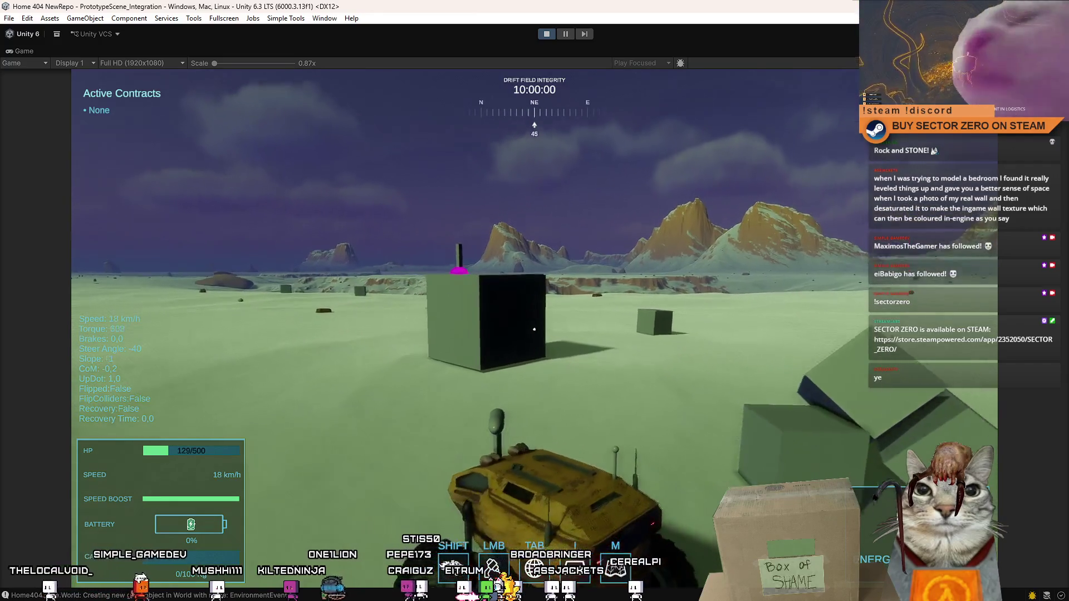
key(s)
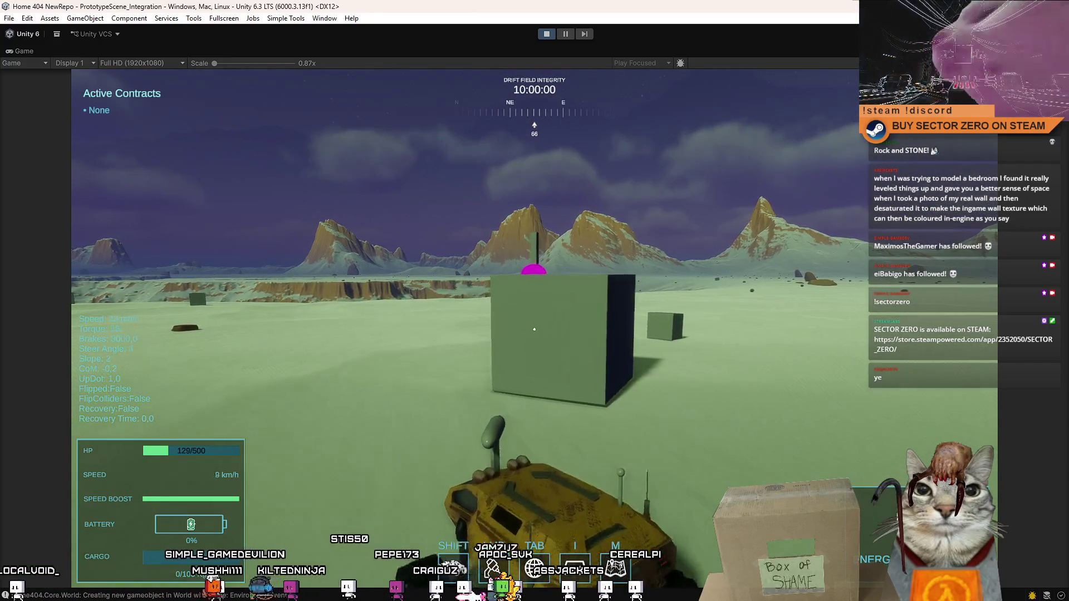
key(w)
key(d)
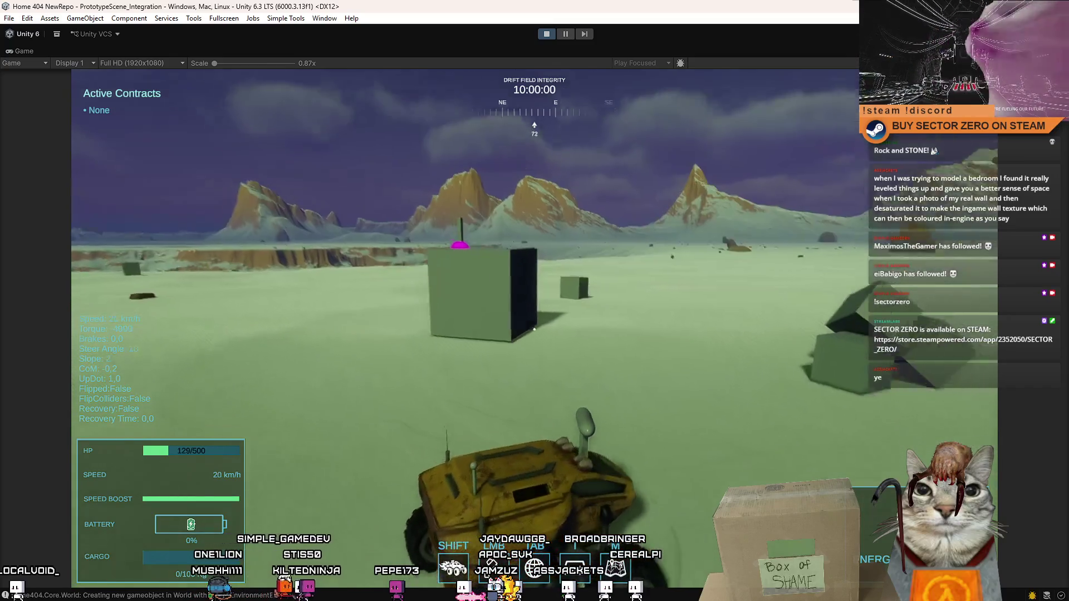
- Circle the cubes and portal, then pause the game and stop play mode
key(a)
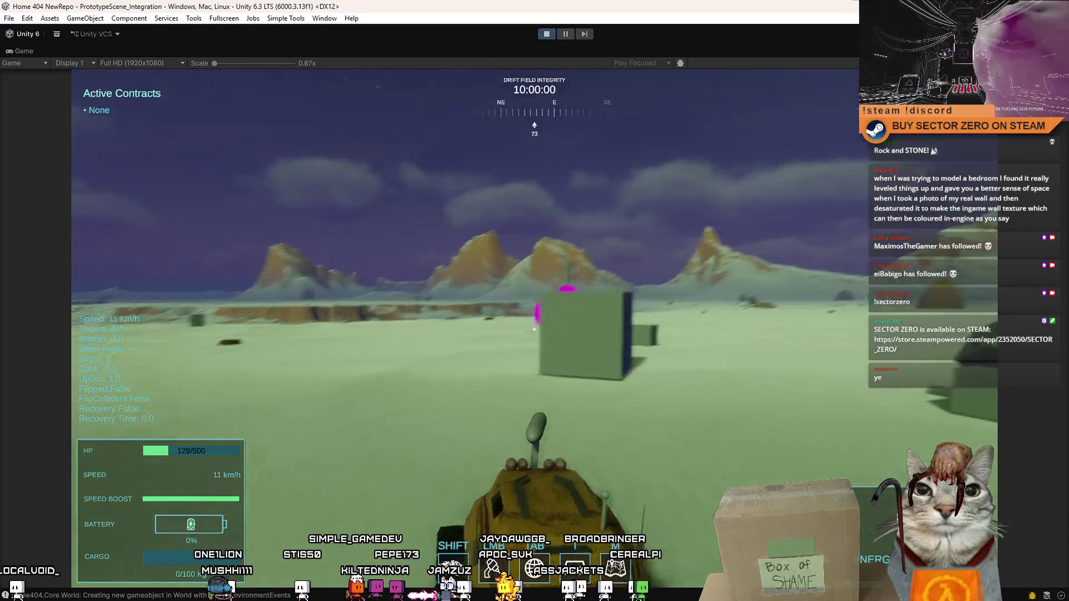
key(d)
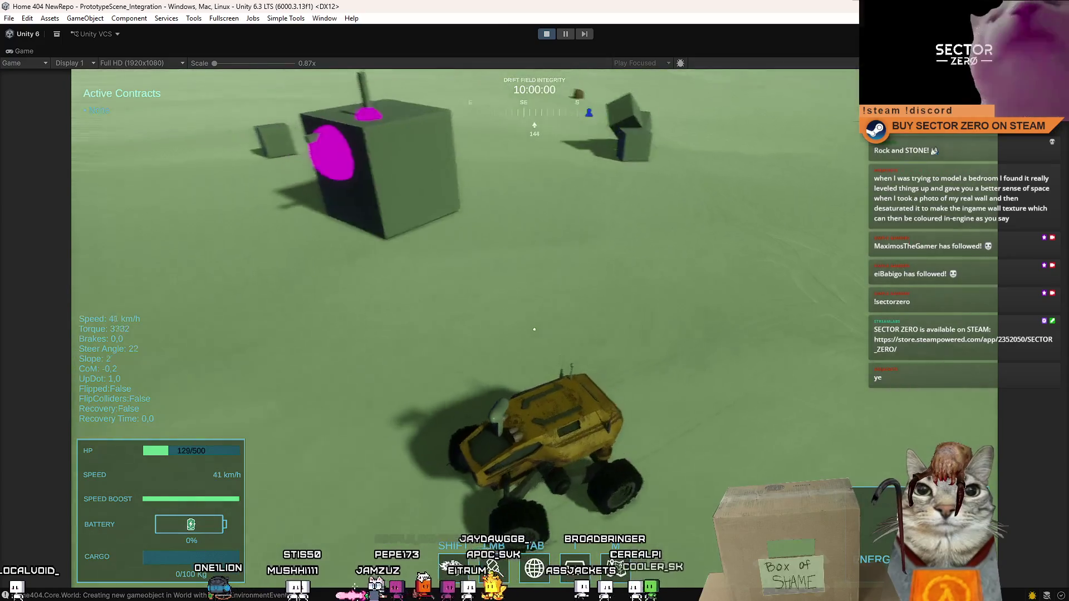
key(d)
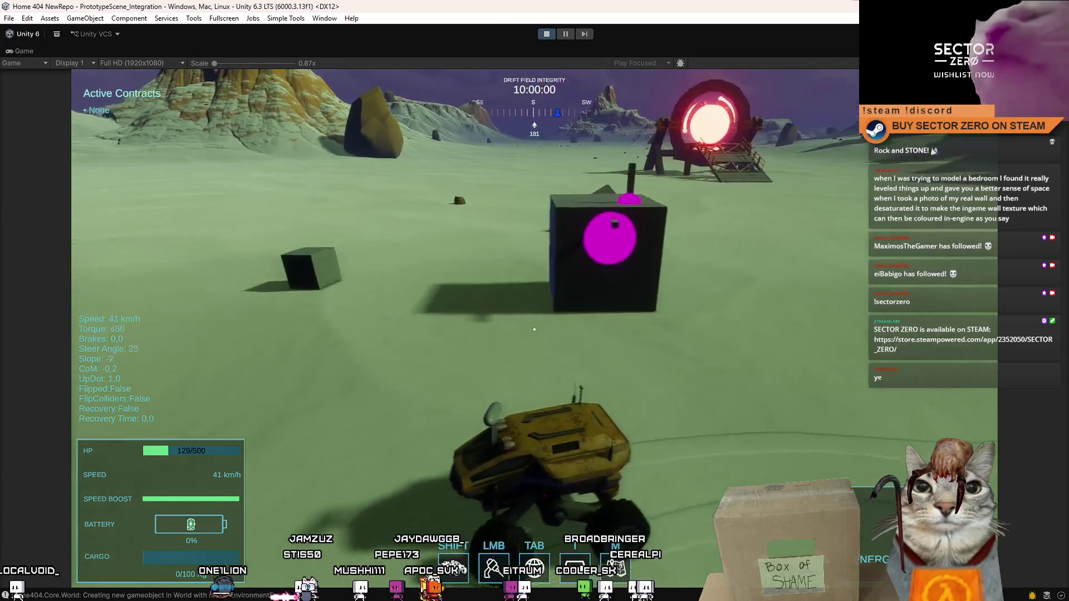
key(a)
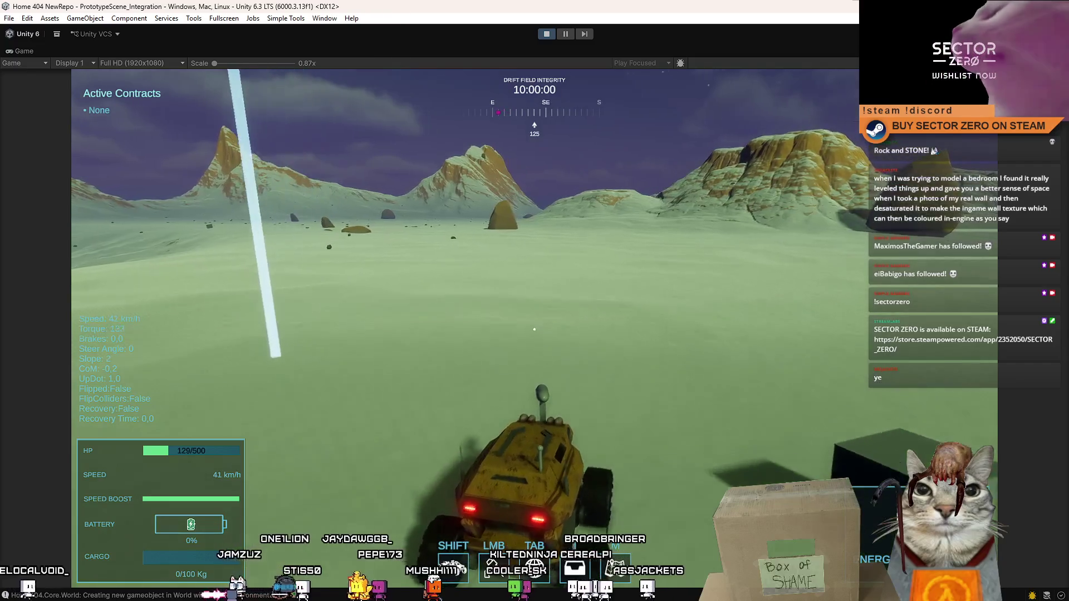
key(d)
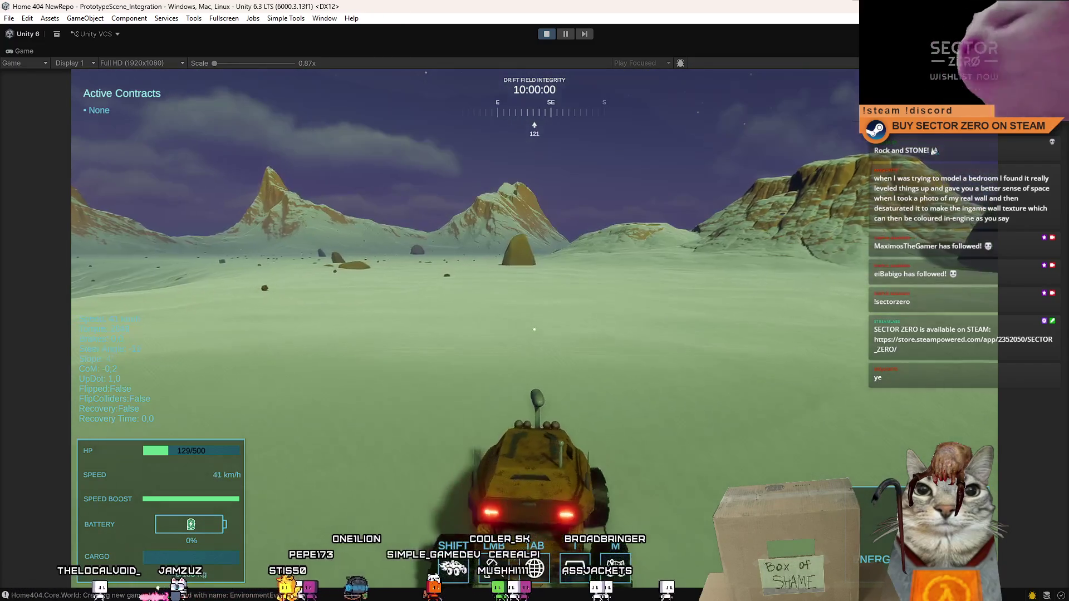
key(d)
key(d)
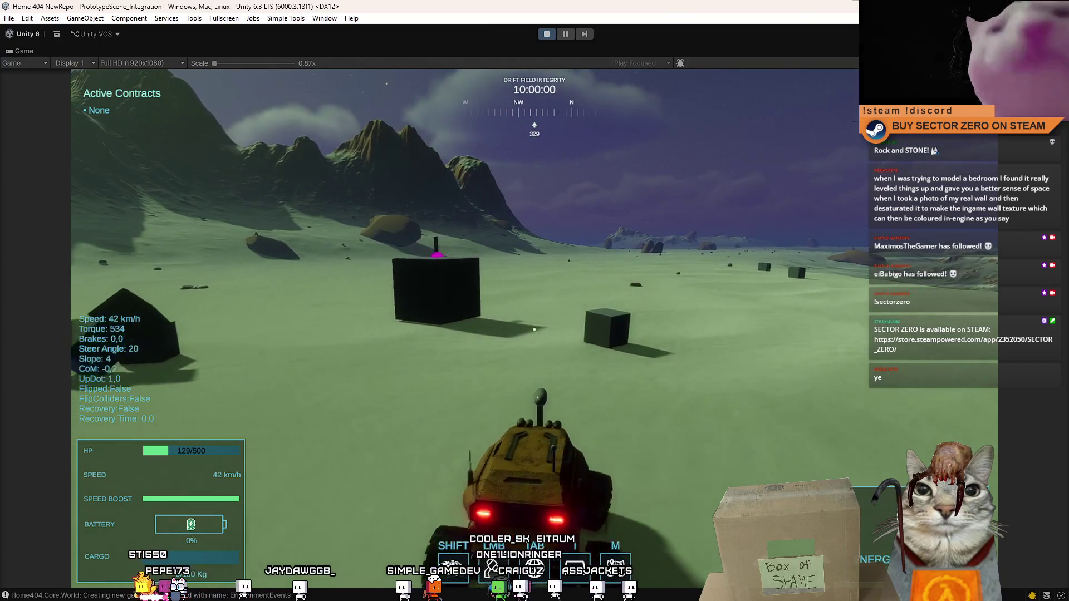
key(a)
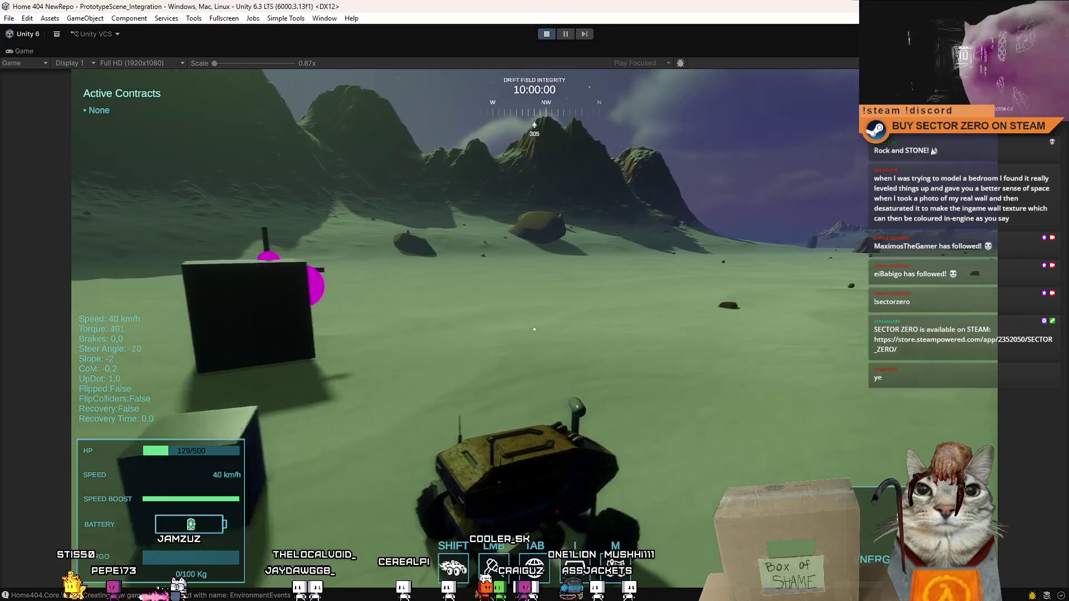
key(a)
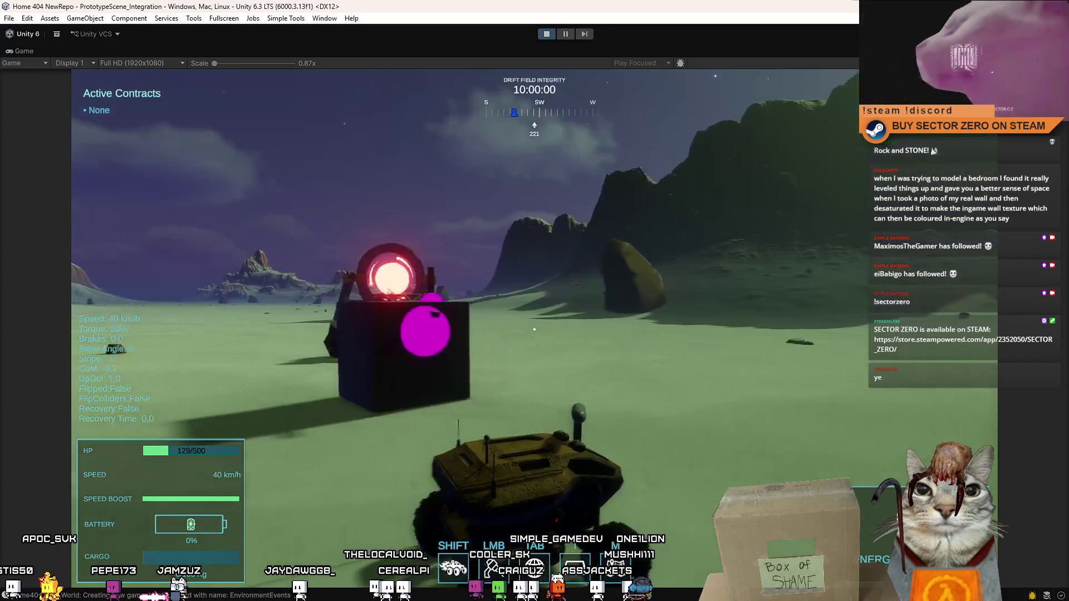
key(a)
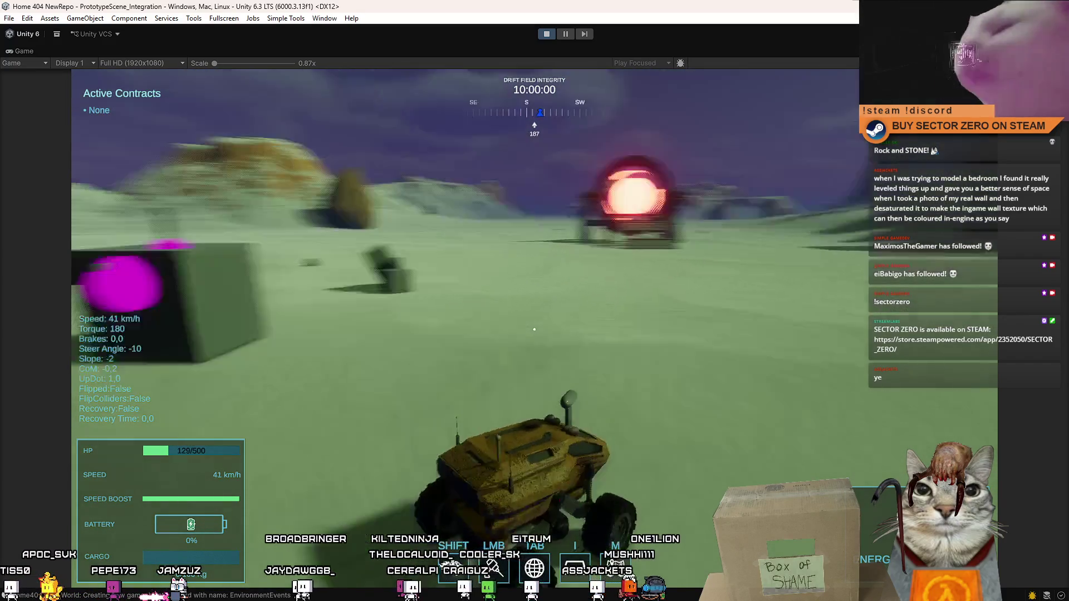
key(d)
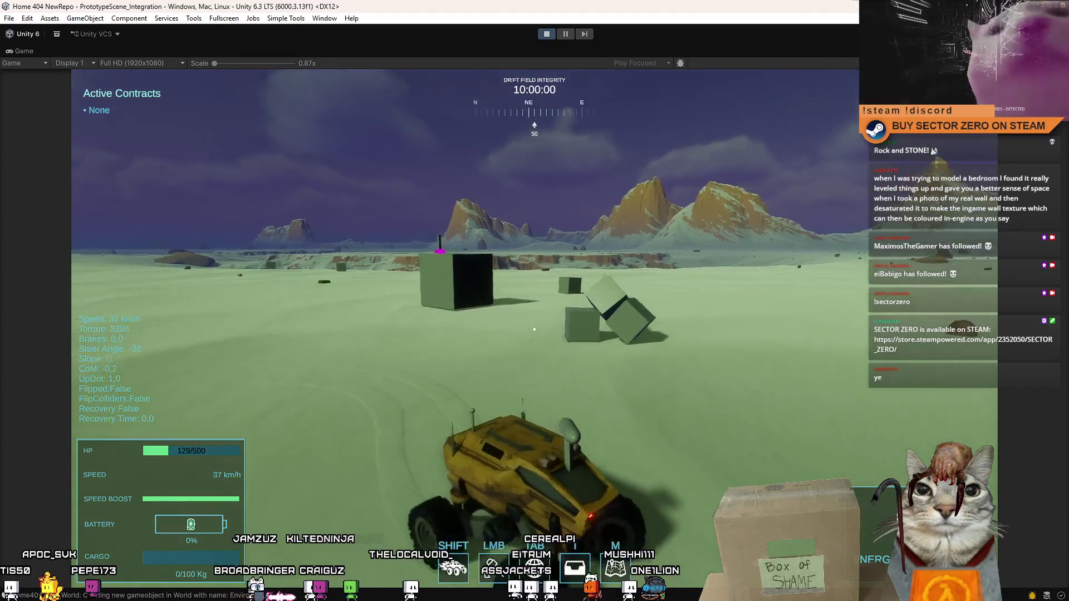
key(a)
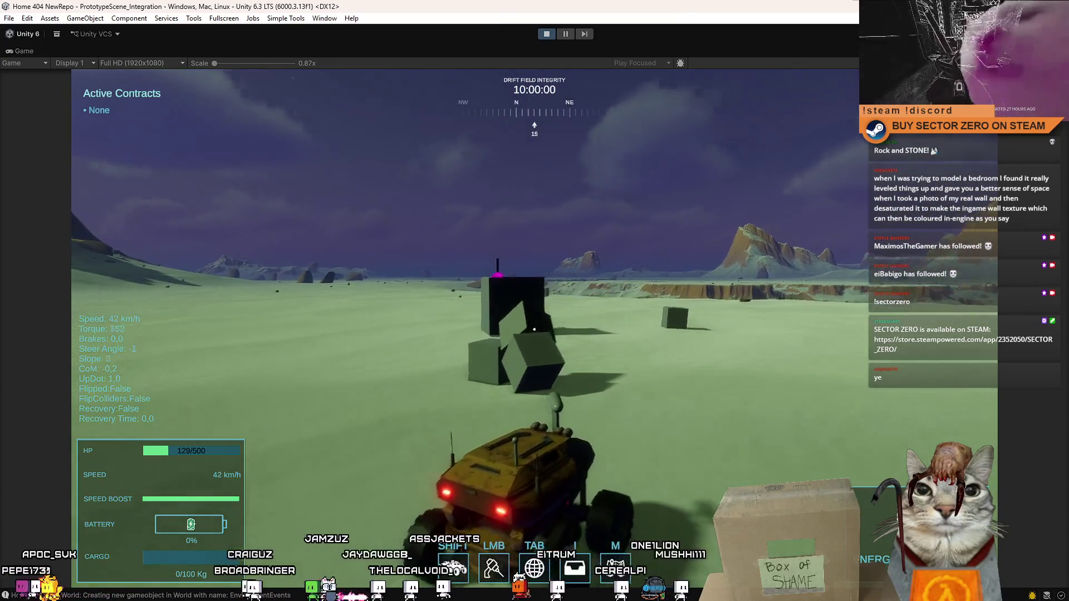
key(d)
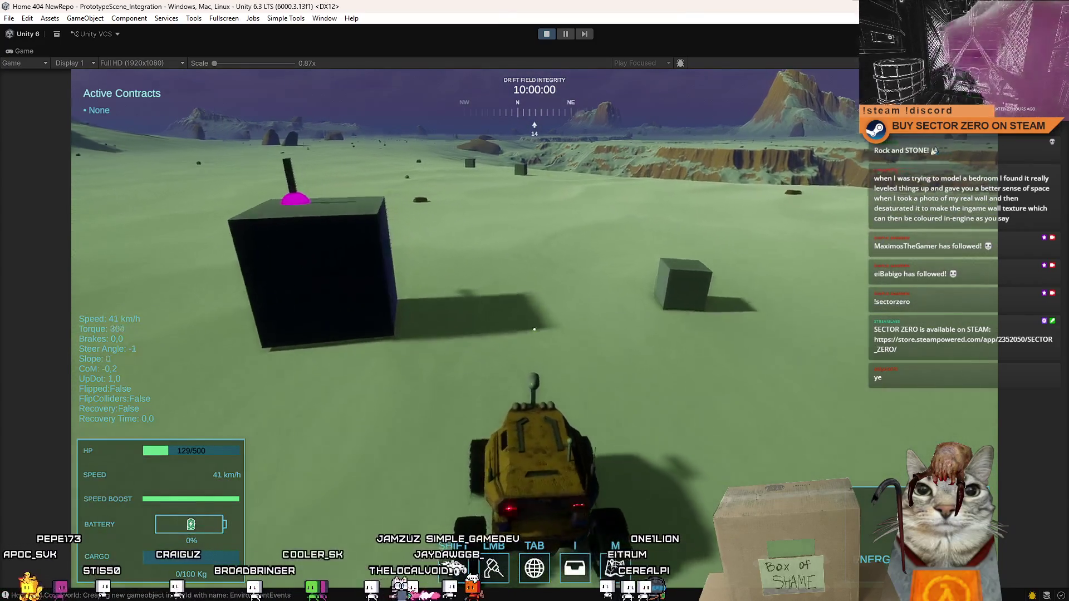
key(w)
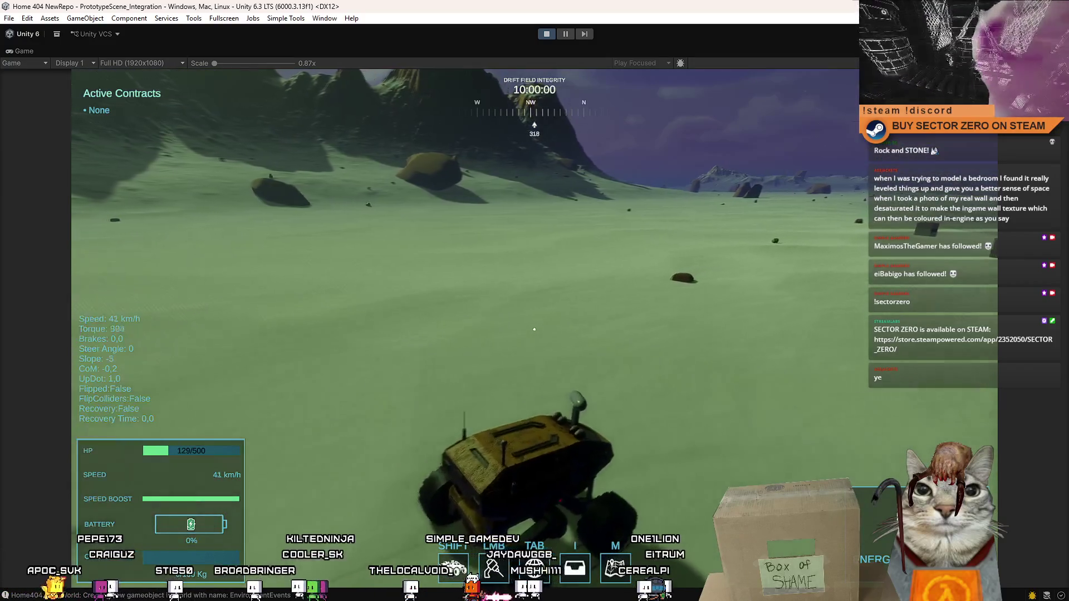
key(a)
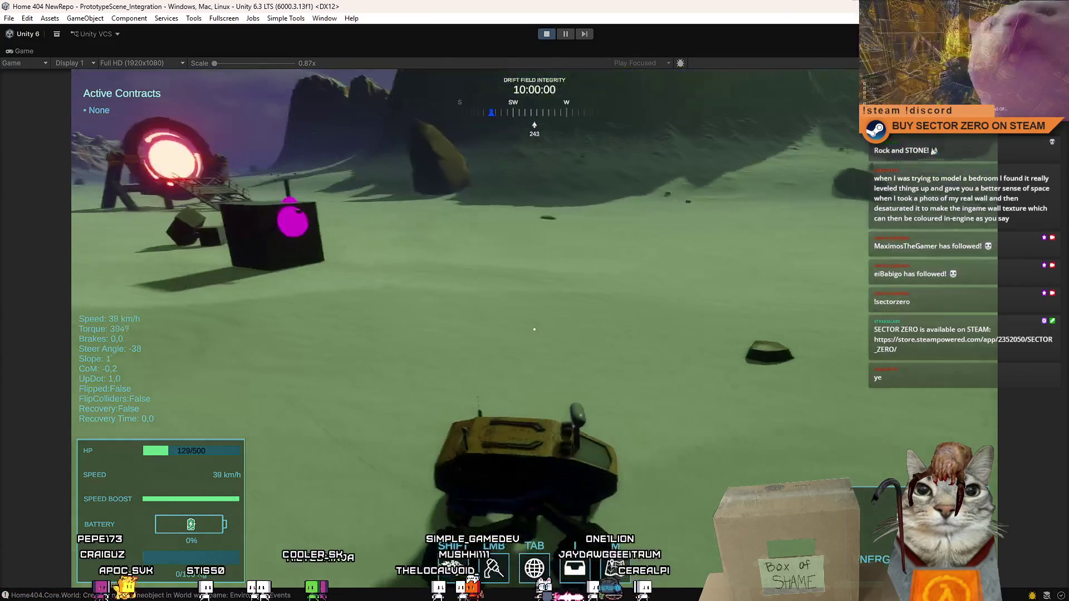
key(a)
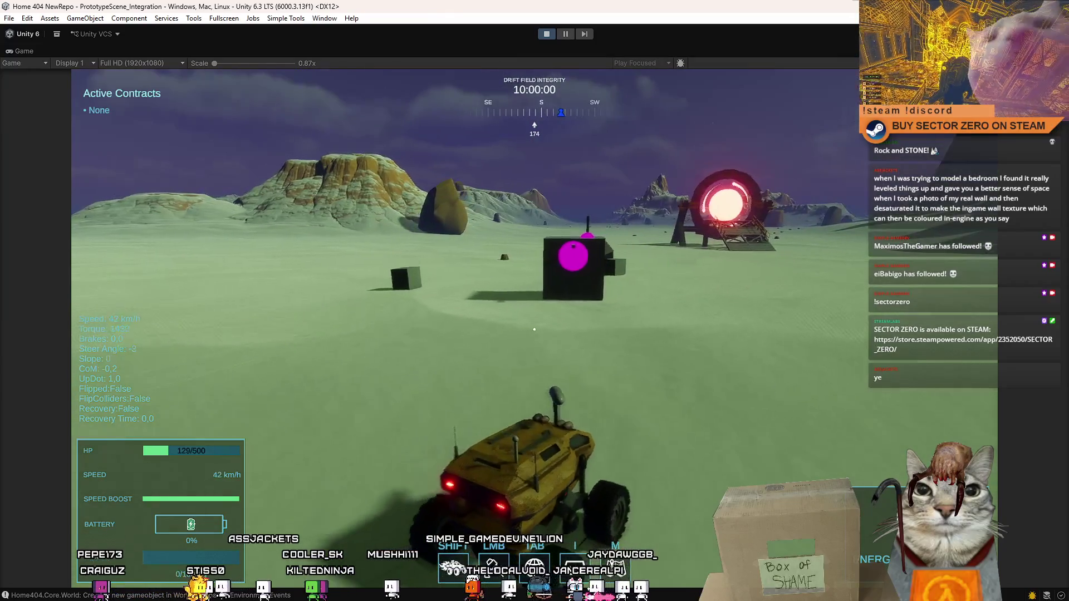
key(d)
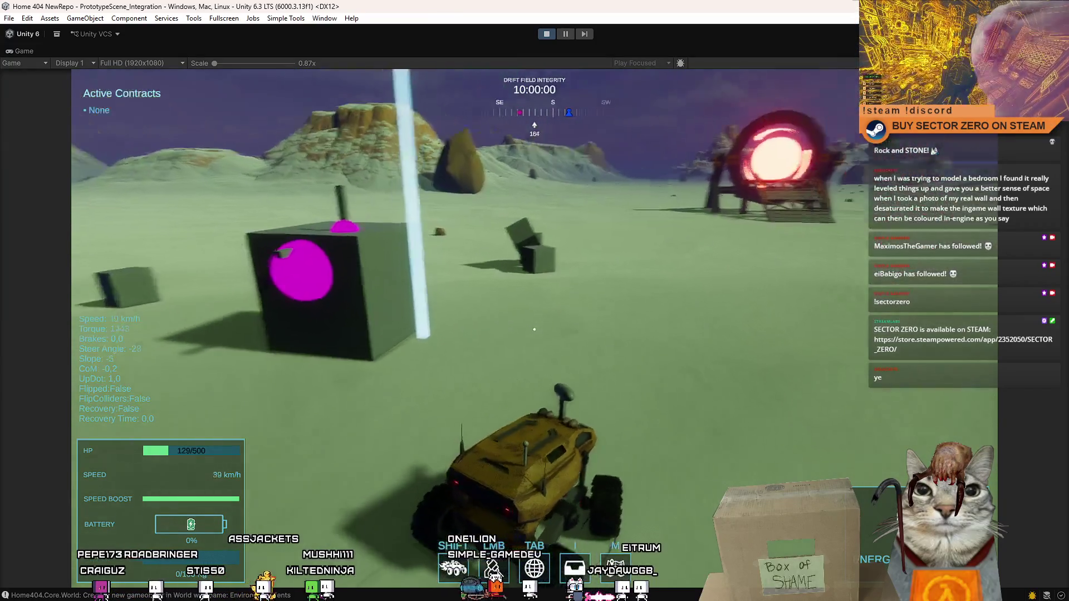
key(a)
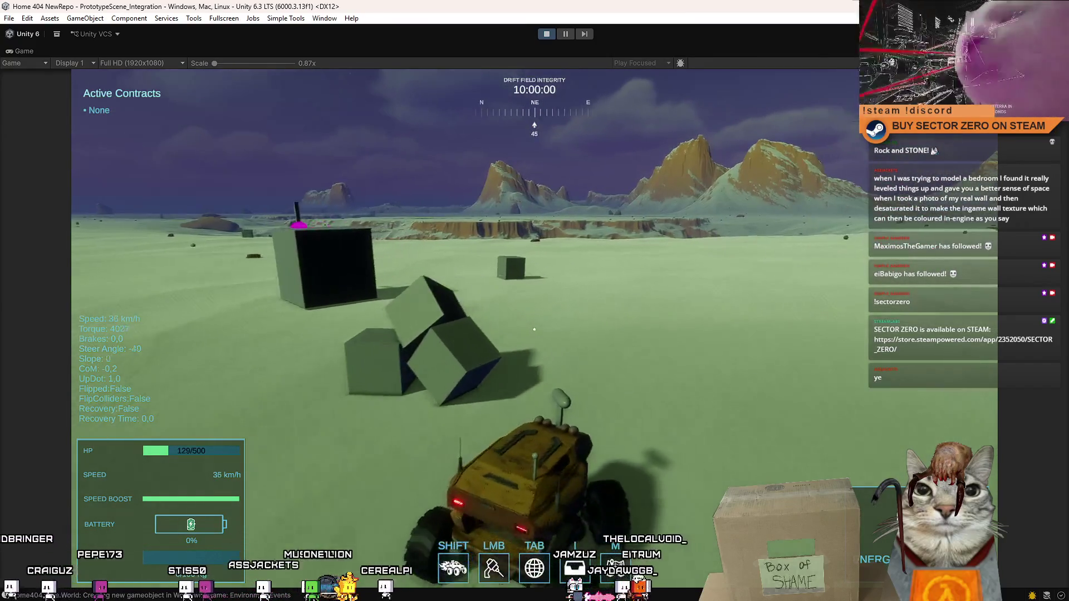
key(Escape)
key(Escape)
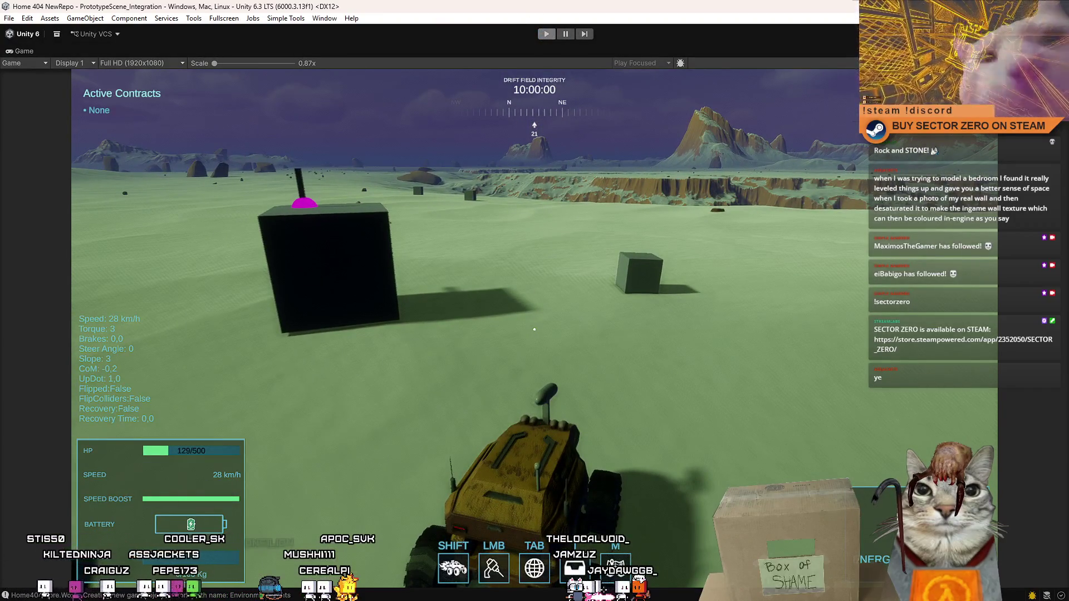
key(ctrl+p)
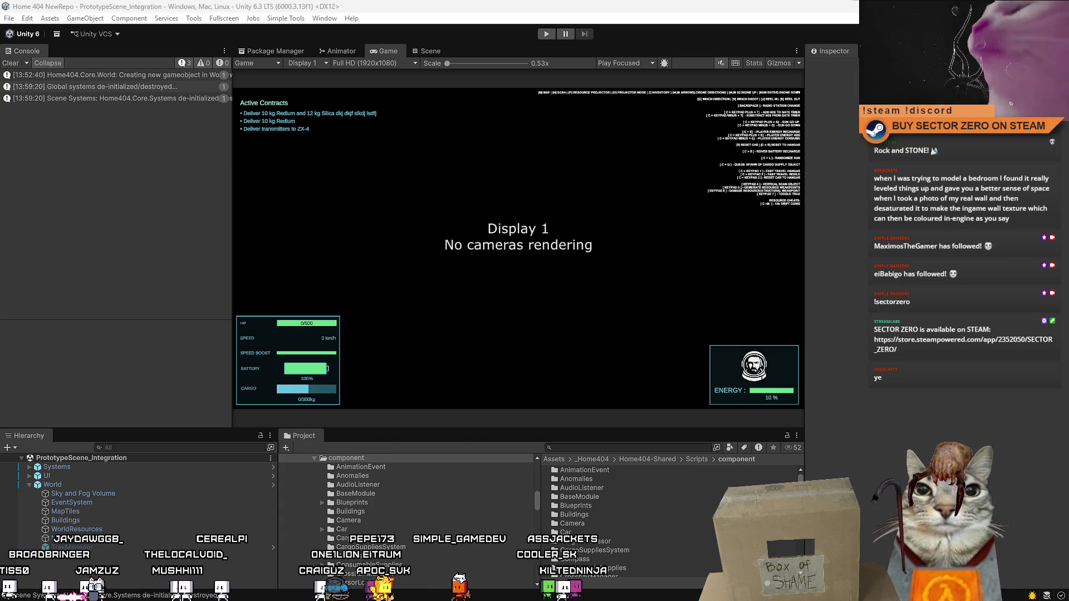
- Switch from Unity to the browser showing the Notion Charge Minigame to-do page
key(alt+Tab)
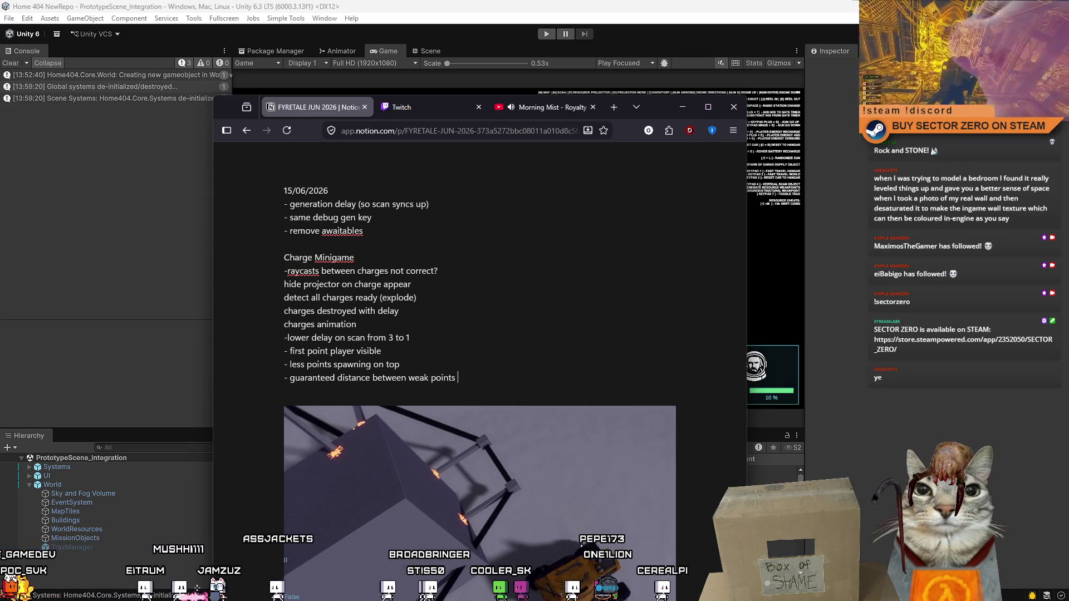
- Add bullets 'cleanup properly so we can generate twice on same object' and 'different decals'
key(Return)
text(-)
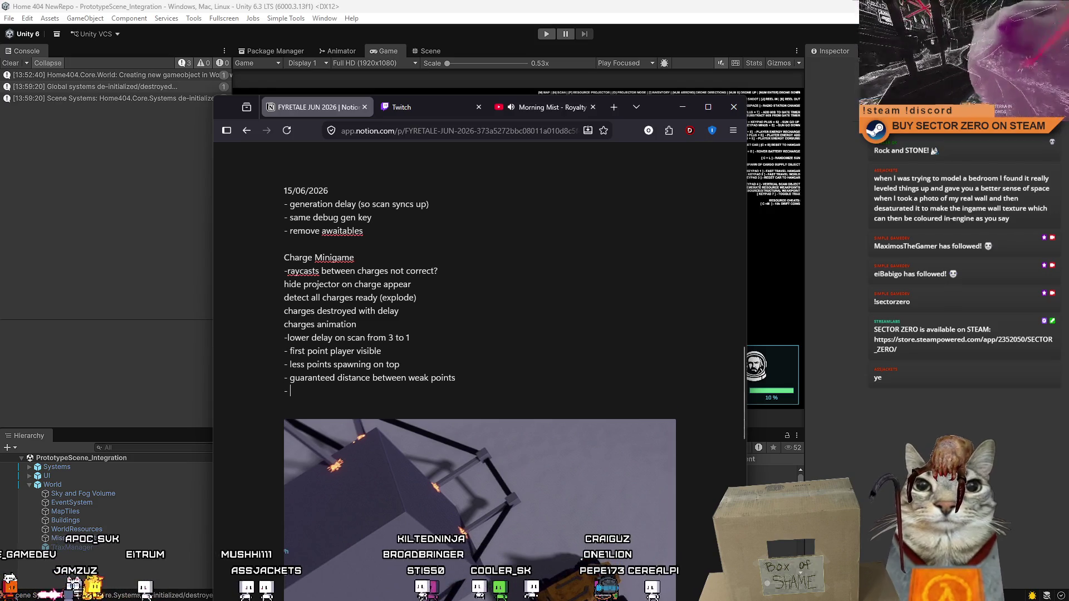
text(cleanup properly so we can generate twice on same object)
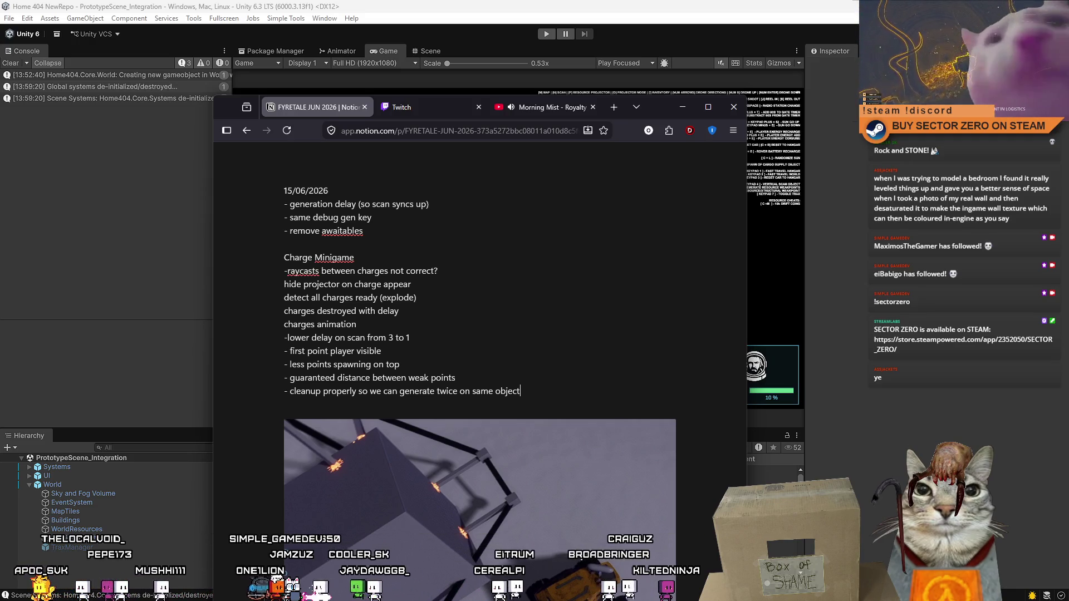
key(Return)
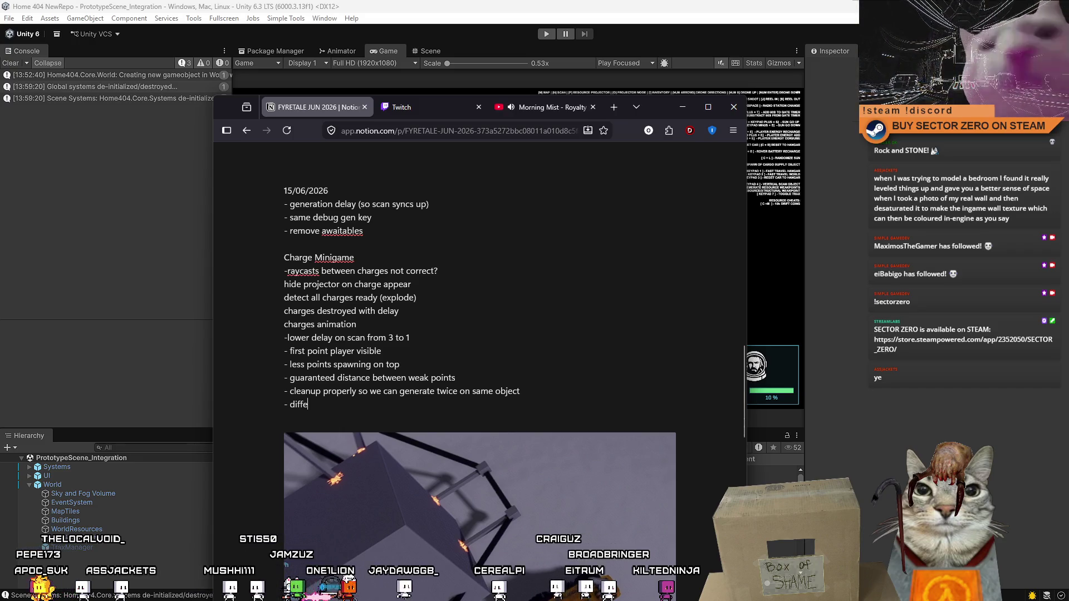
text(- different decals)
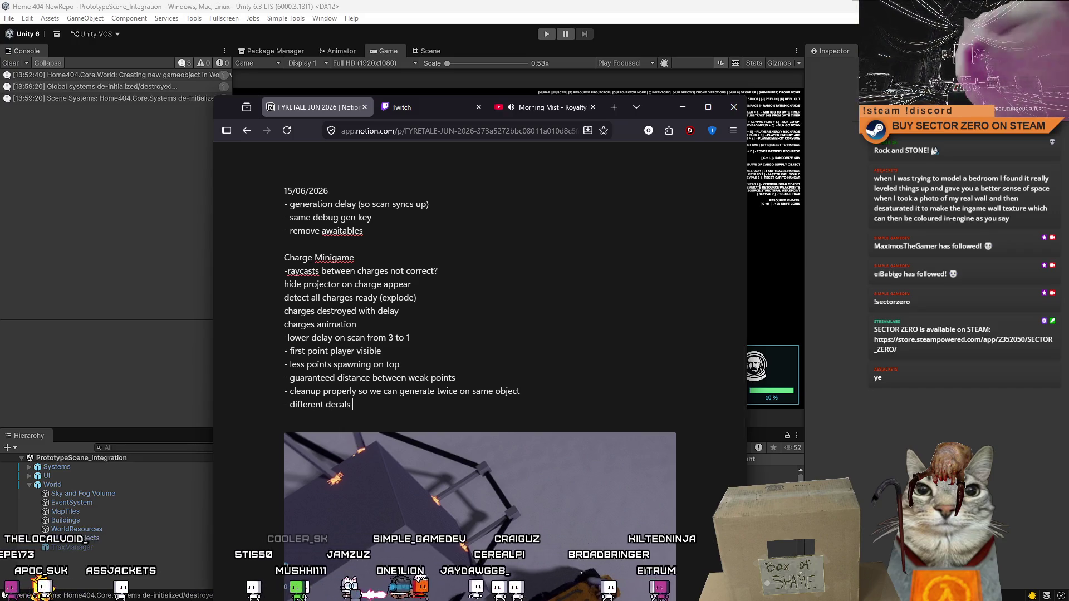
key(Return)
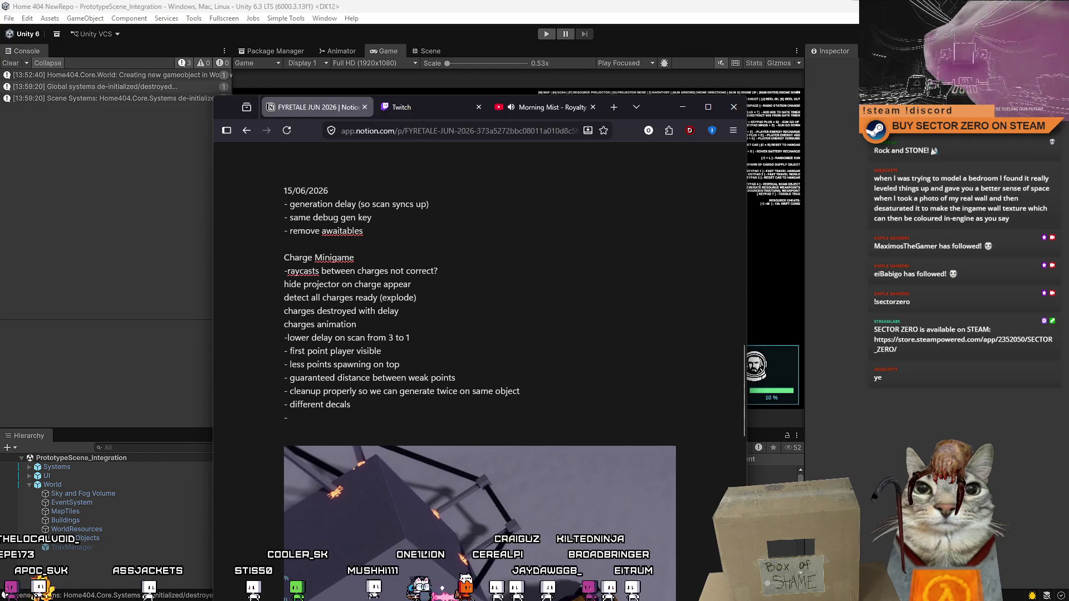
- Add the bullets 'more pretty charges' and 'charge gun' to the list
text(more pretty charges)
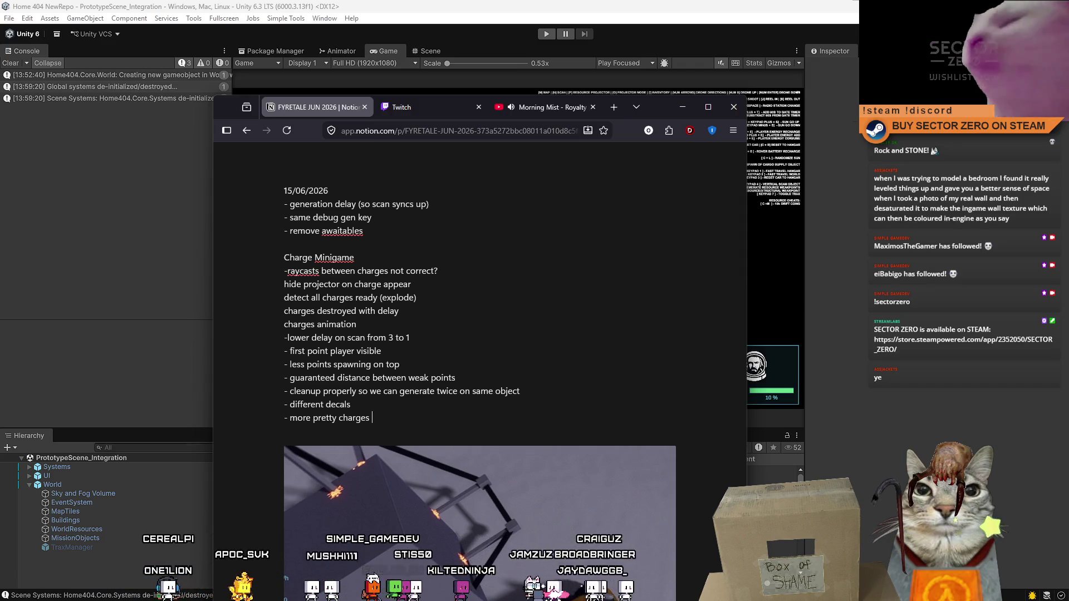
key(Return)
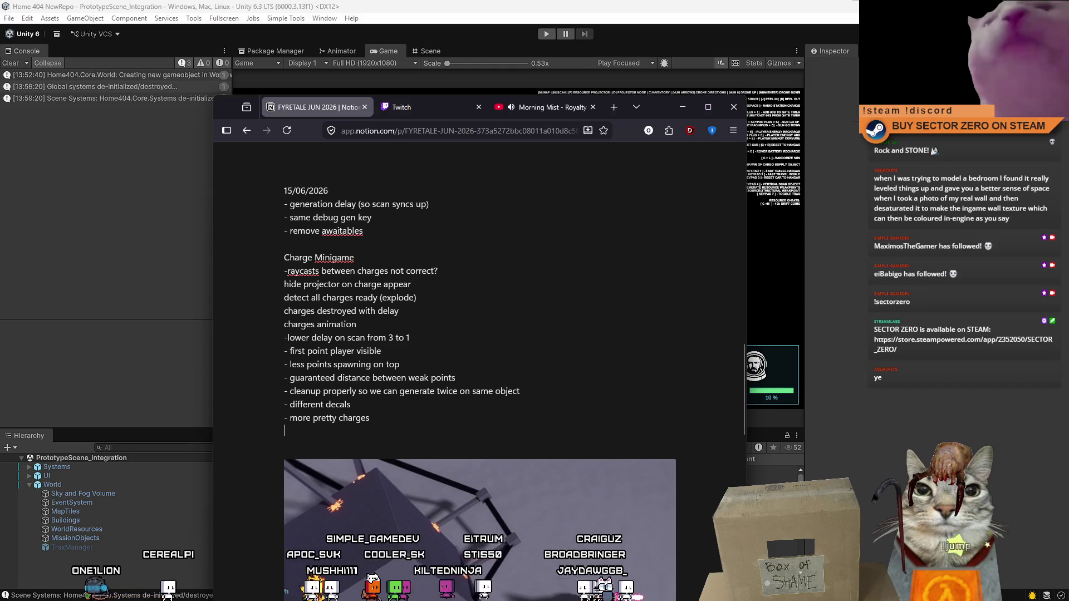
text(-charge gun)
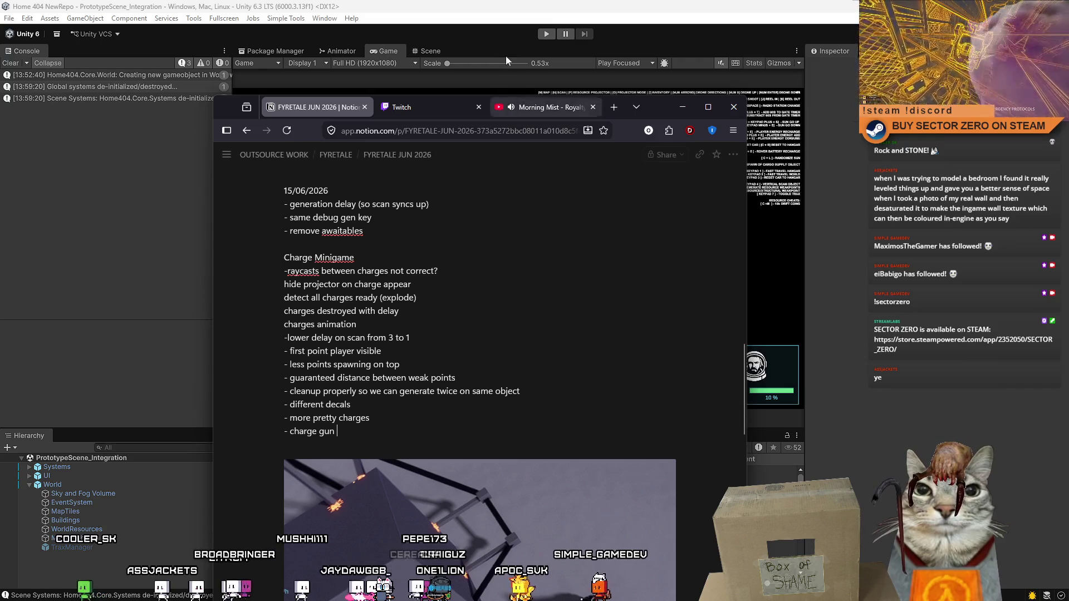
- Select the items from 'lower delay' through 'more pretty charges', then minimize the browser
mouse_move(372, 417)
mouse_down()
mouse_move(285, 364)
mouse_move(286, 339)
mouse_up()
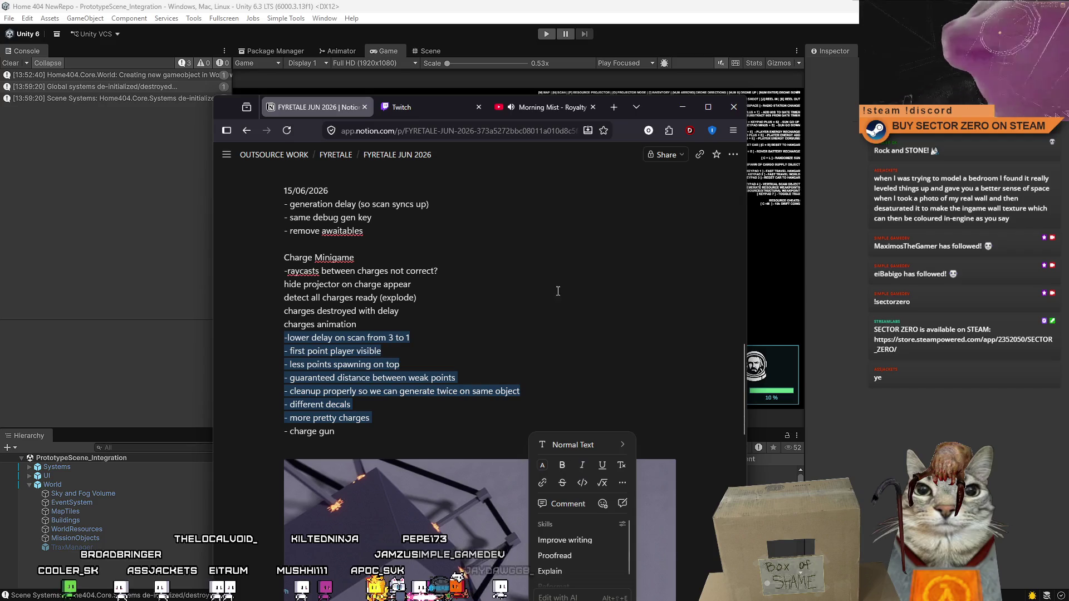
scroll(550, 305, down, 5)
scroll(549, 304, up, 3)
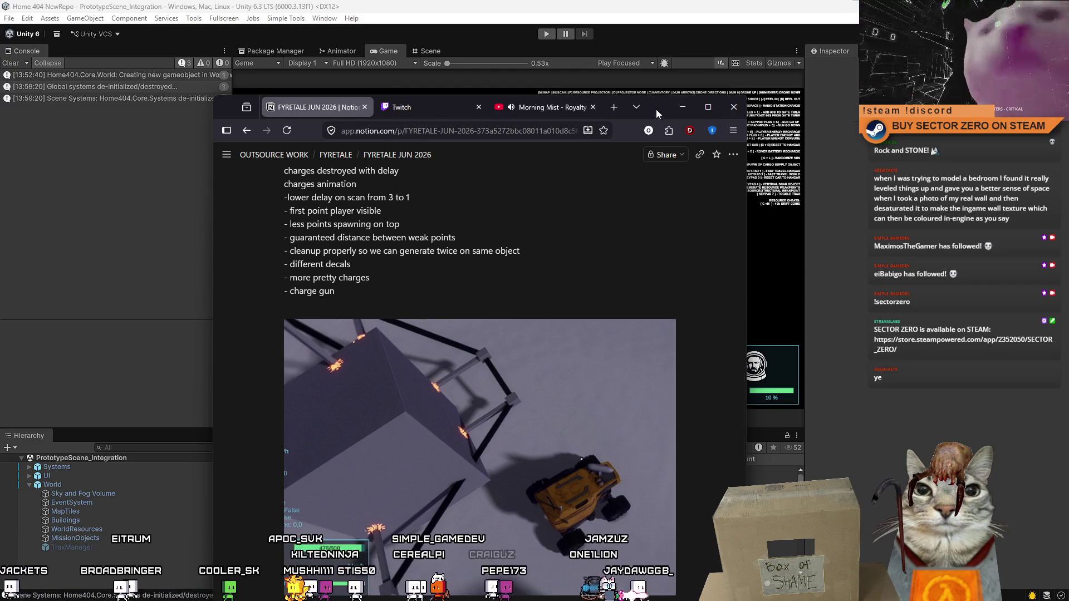
click(682, 106)
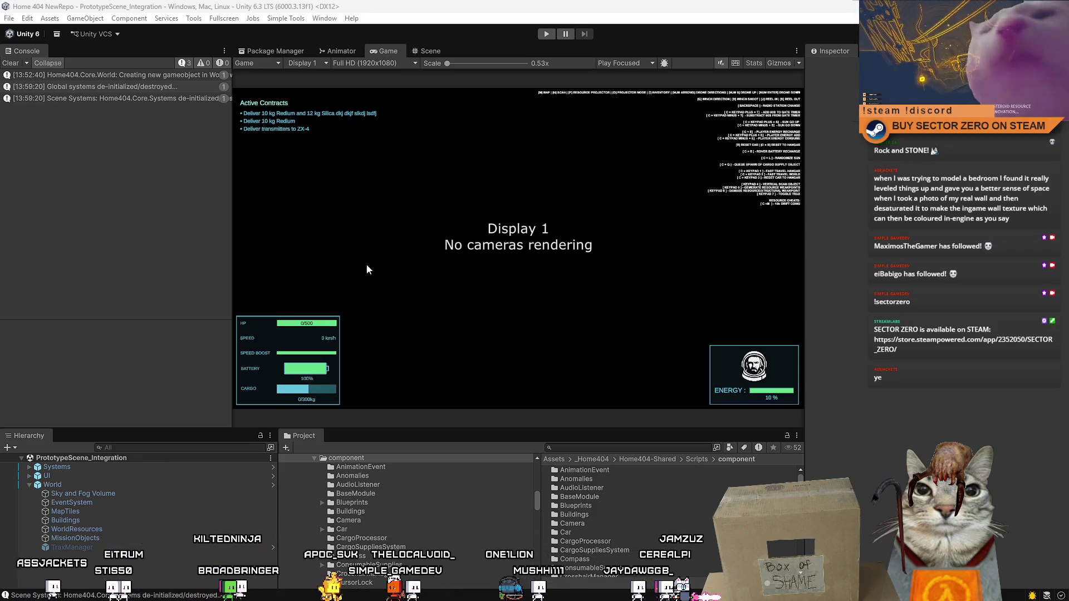
- Clear the Console, show the Scene view grid, and bring up Visual Studio's charge group script
click(11, 63)
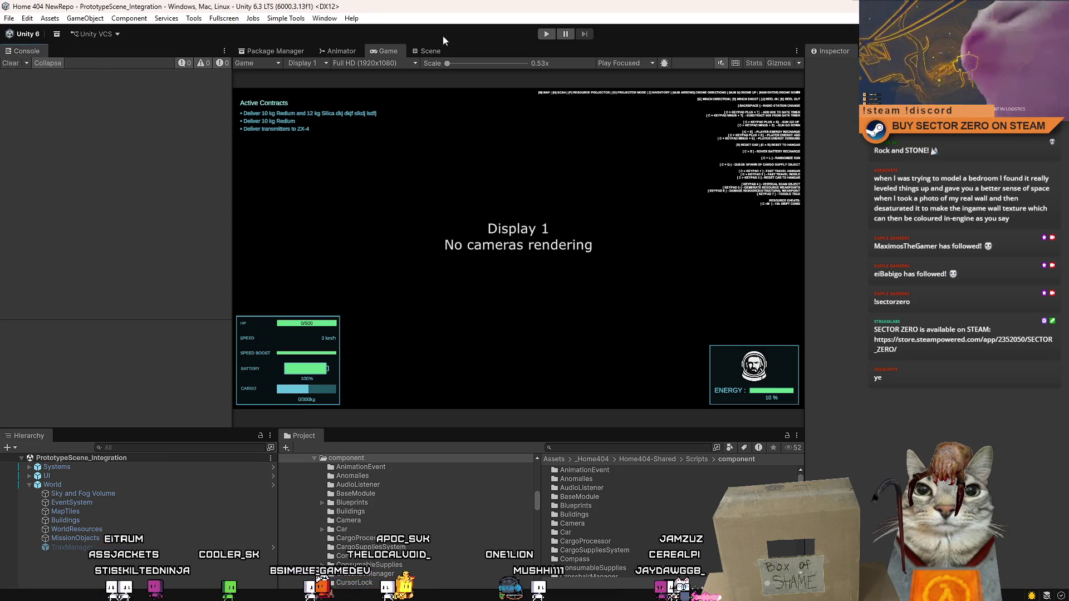
click(433, 49)
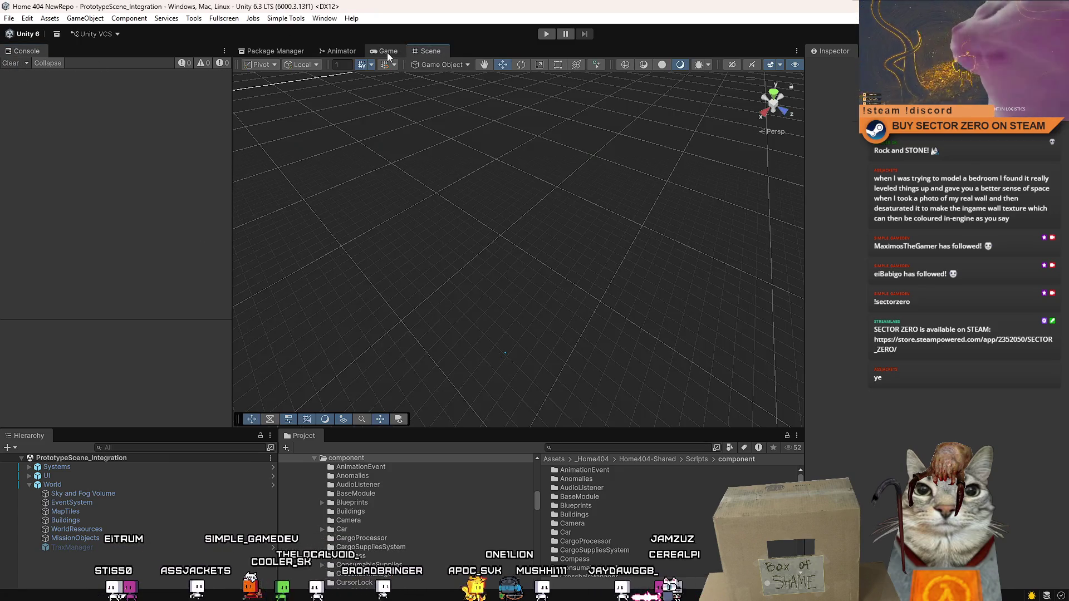
click(386, 51)
click(430, 51)
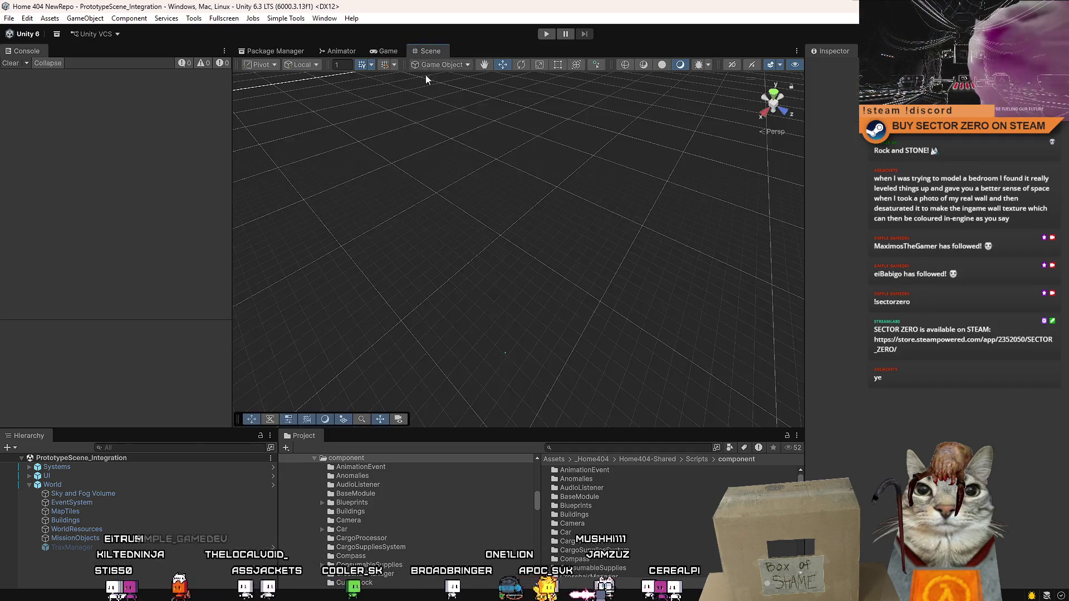
key(alt+Tab)
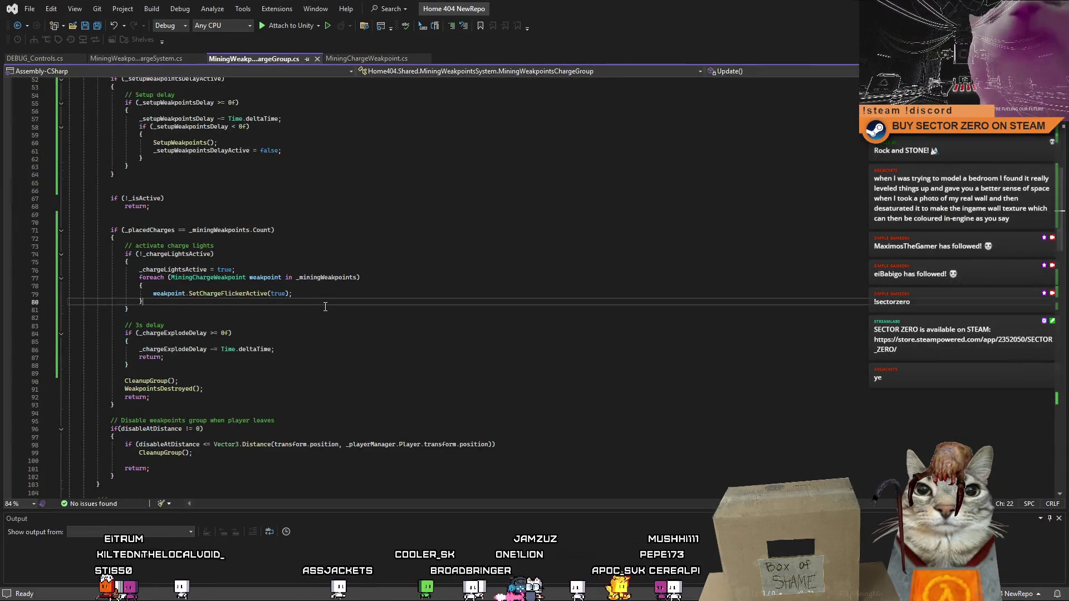
scroll(751, 301, up, 13)
scroll(752, 301, down, 10)
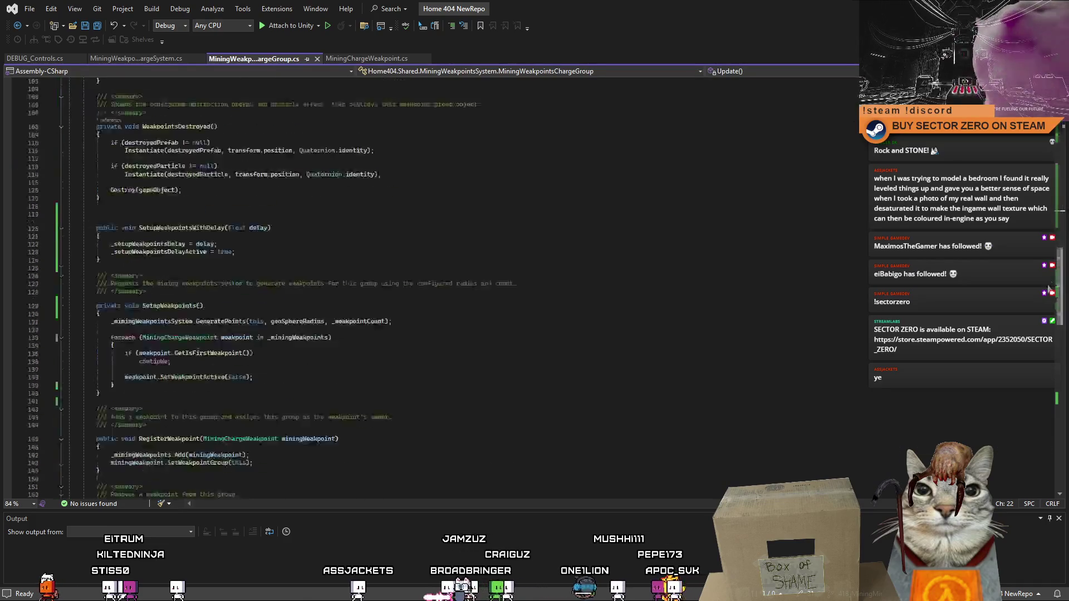
click(751, 284)
click(698, 332)
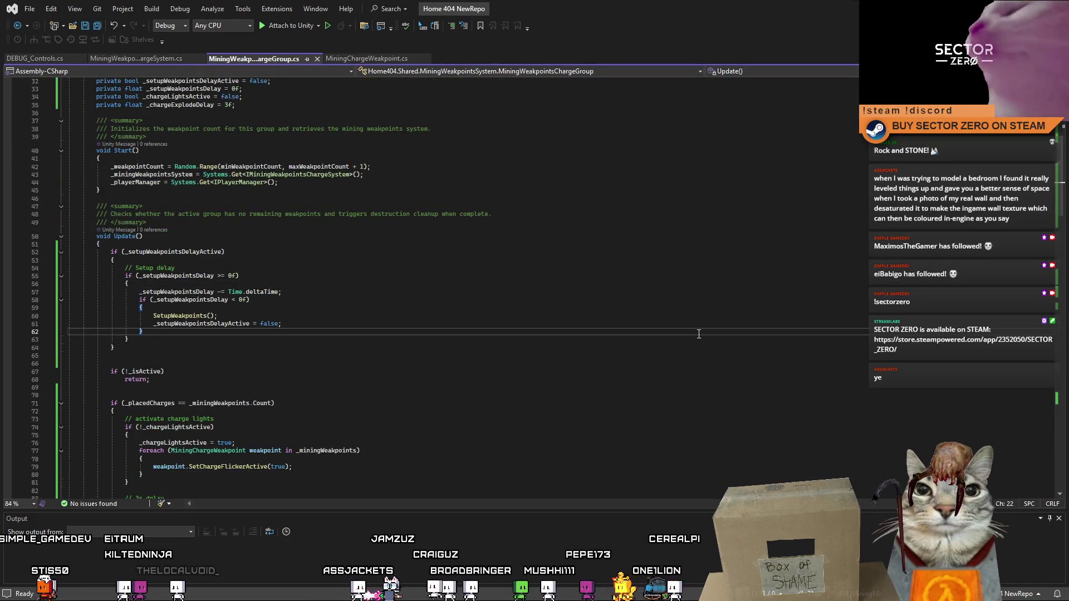
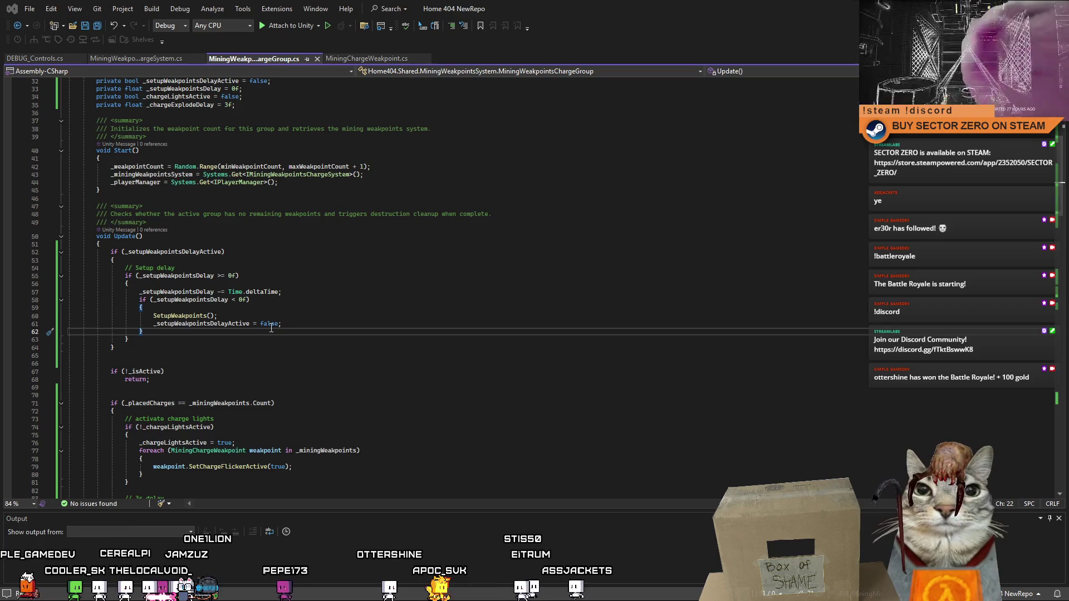
- Scroll through the charge system script's Update method and its placed-charges check
key(Down)
key(Down)
key(Down)
key(End)
click(167, 363)
drag(1060, 194, 1059, 264)
key(End)
scroll(702, 307, up, 14)
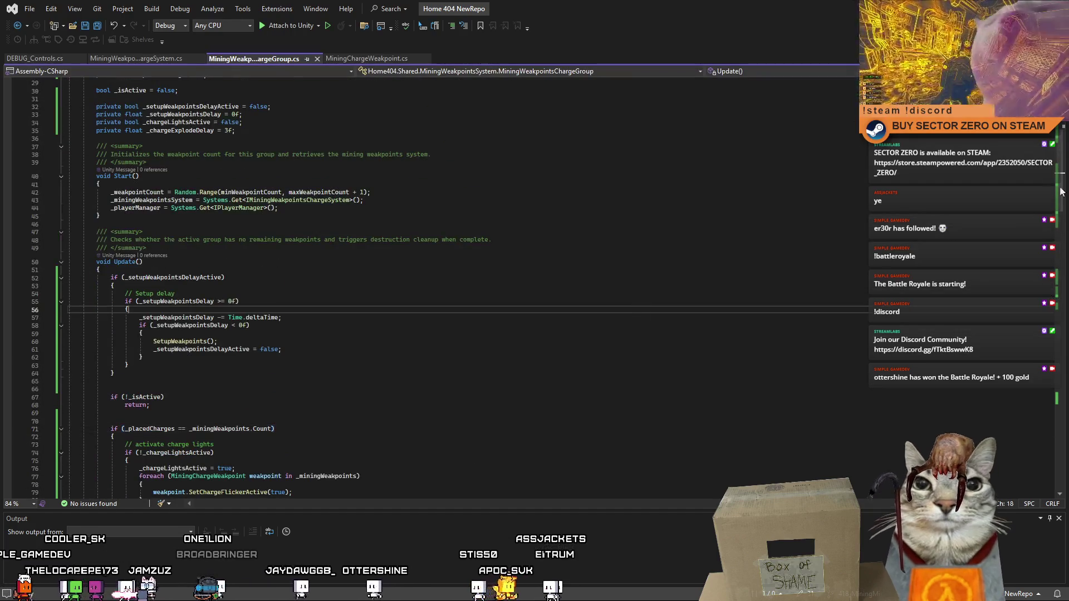
drag(1060, 189, 1062, 126)
scroll(1061, 126, down, 11)
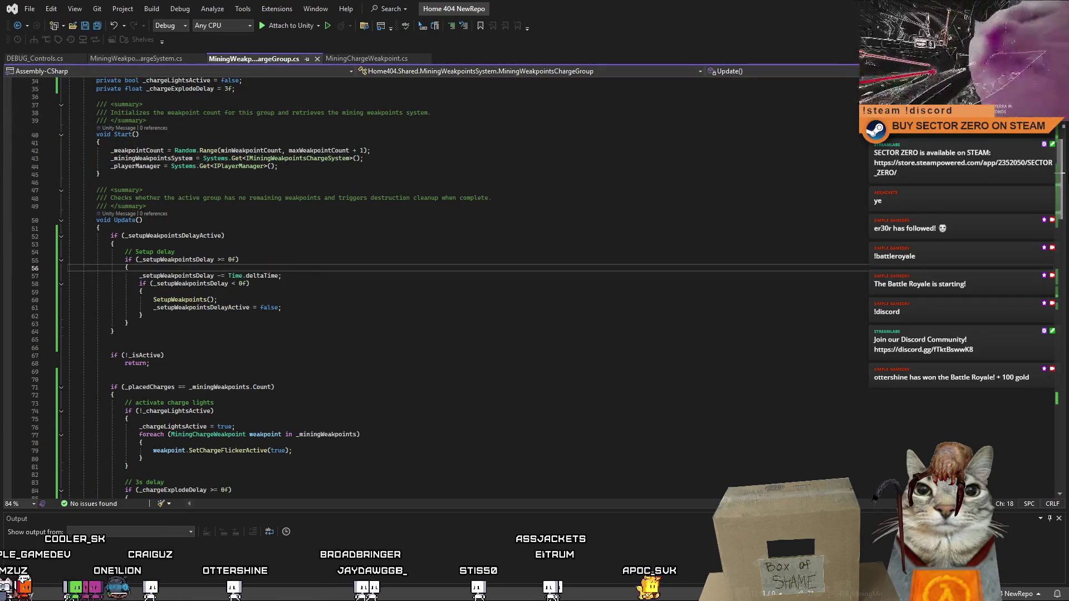
scroll(1061, 173, down, 7)
scroll(1061, 173, up, 9)
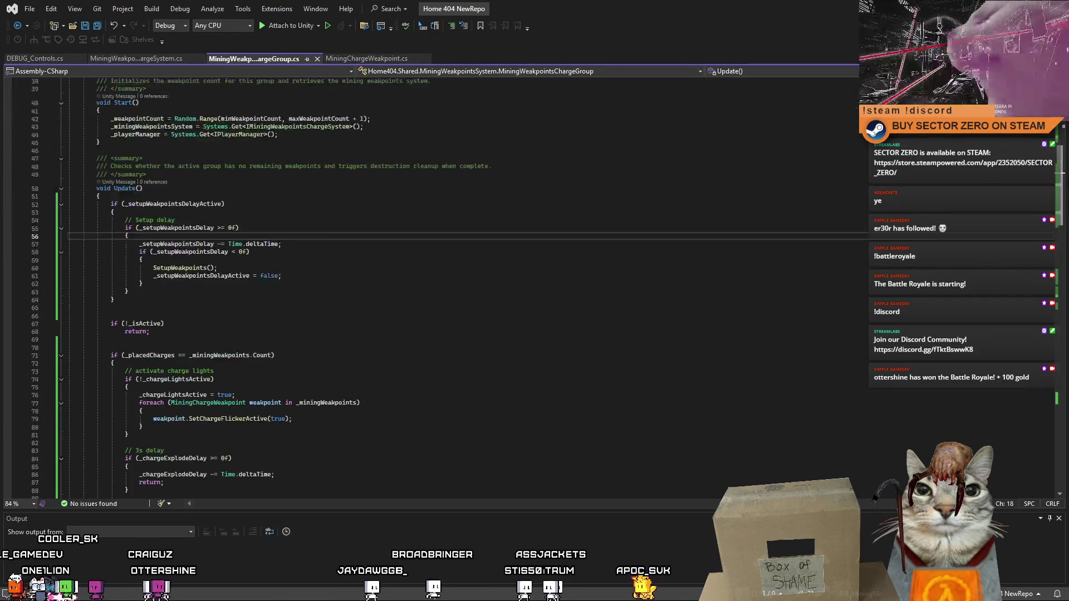
scroll(449, 286, down, 4)
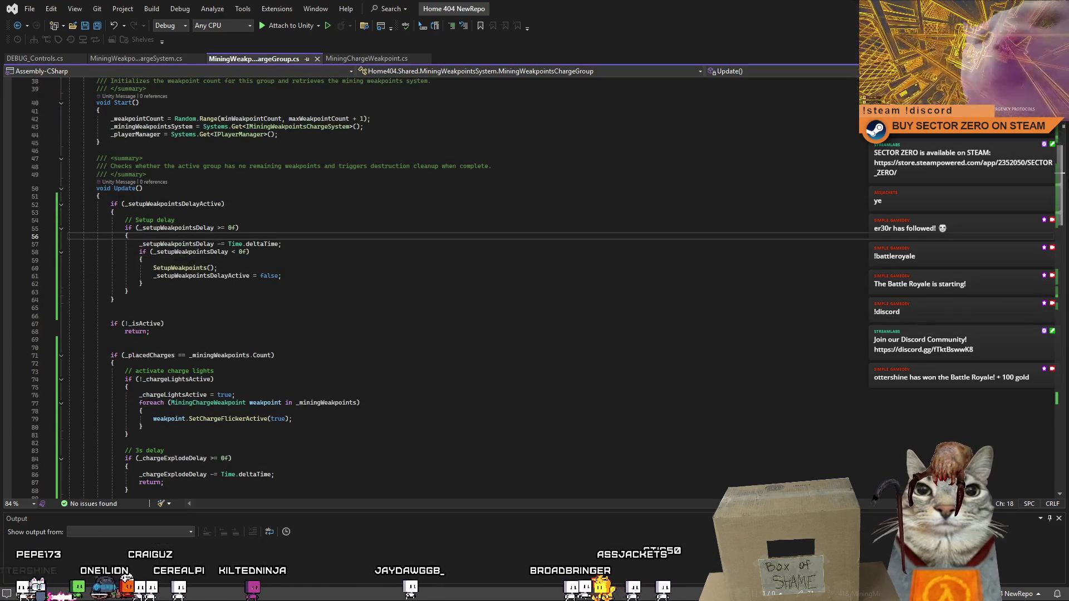
scroll(1067, 199, down, 3)
scroll(1067, 198, up, 15)
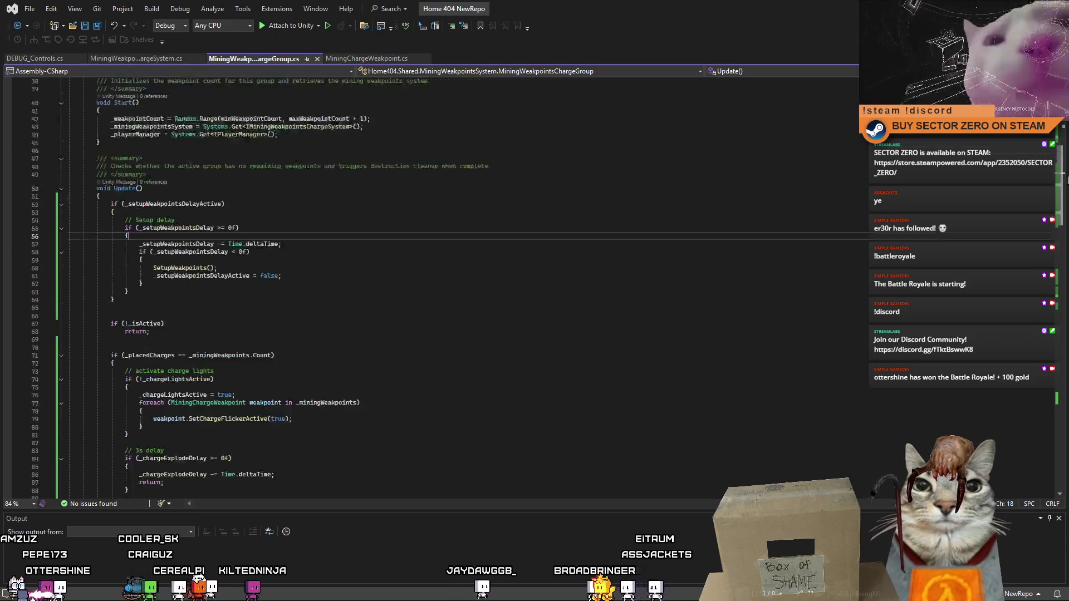
scroll(1063, 132, down, 2)
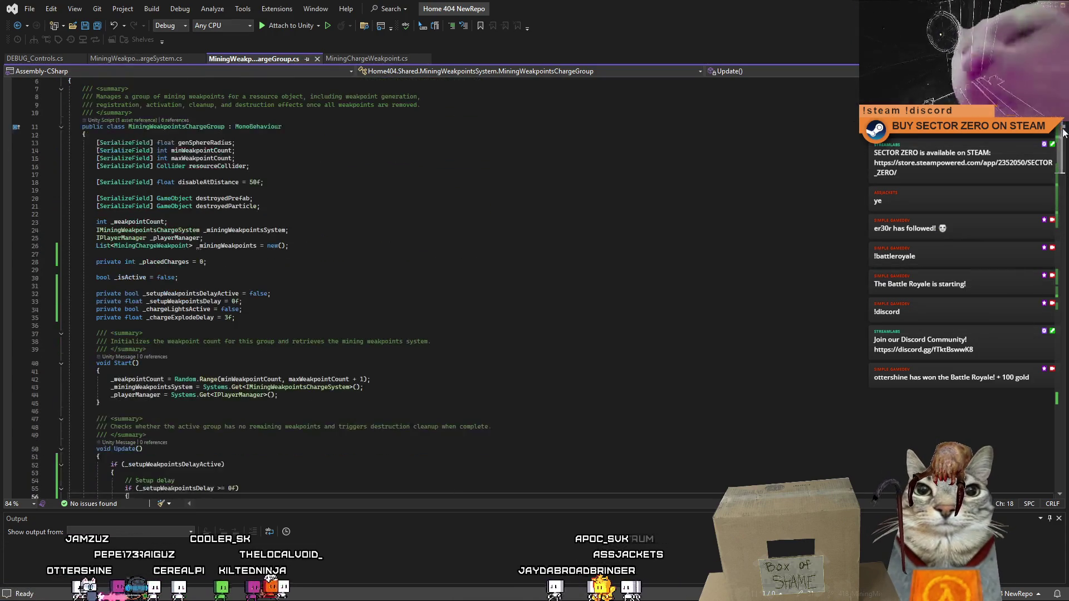
scroll(1063, 132, down, 8)
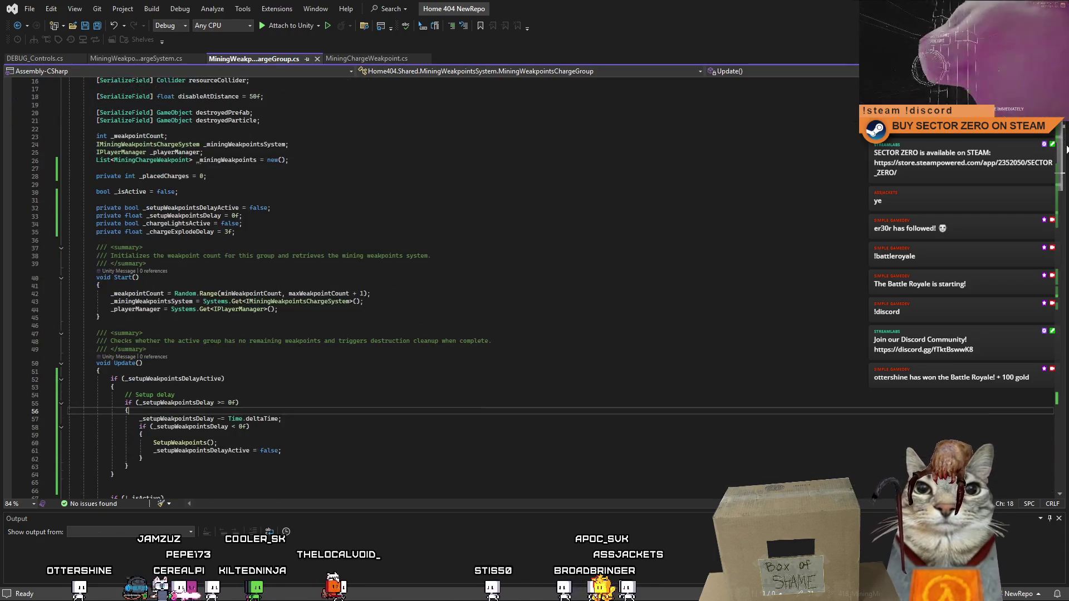
scroll(1063, 132, down, 15)
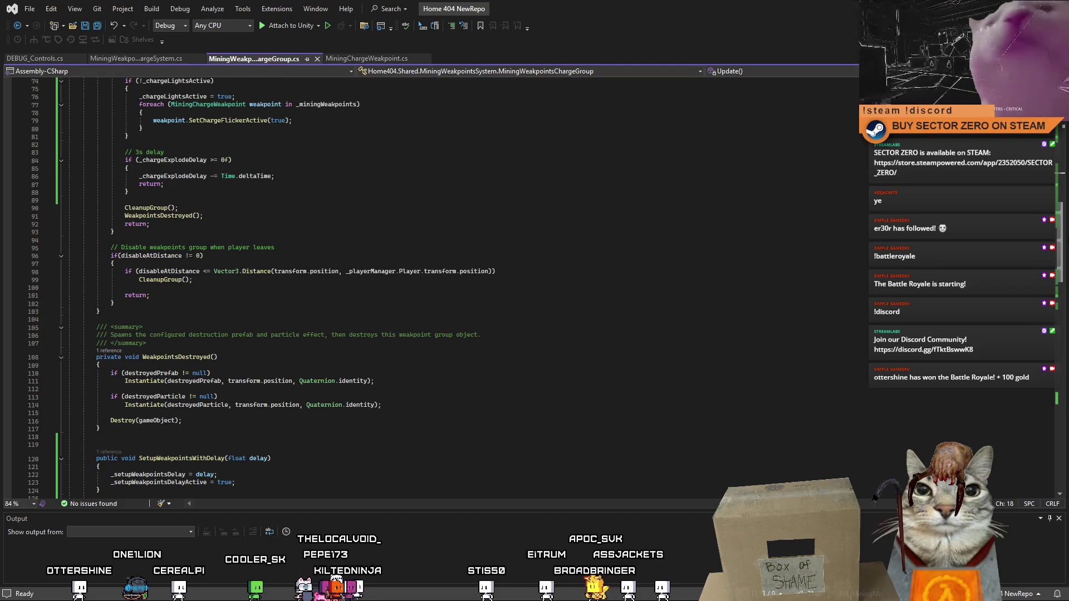
scroll(1067, 251, down, 5)
drag(1067, 251, 1066, 164)
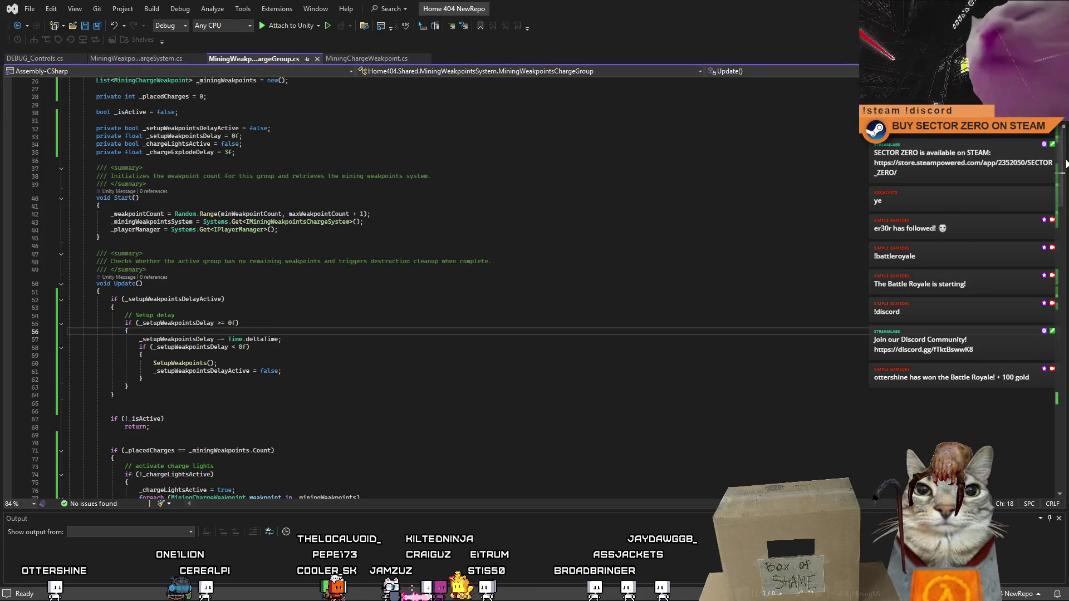
scroll(1066, 165, down, 15)
scroll(1066, 242, down, 1)
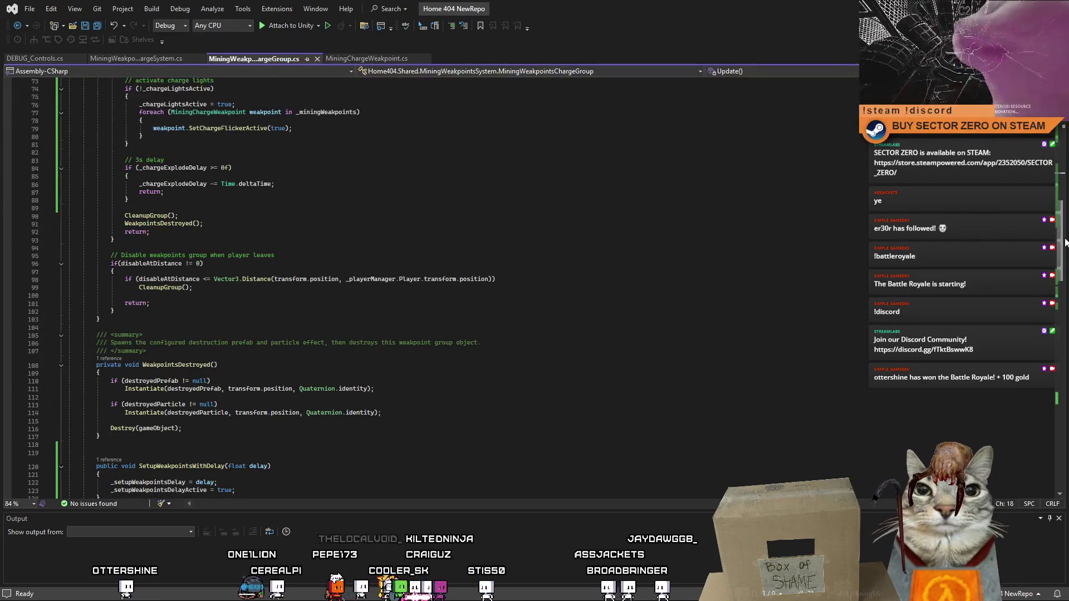
scroll(1065, 242, up, 18)
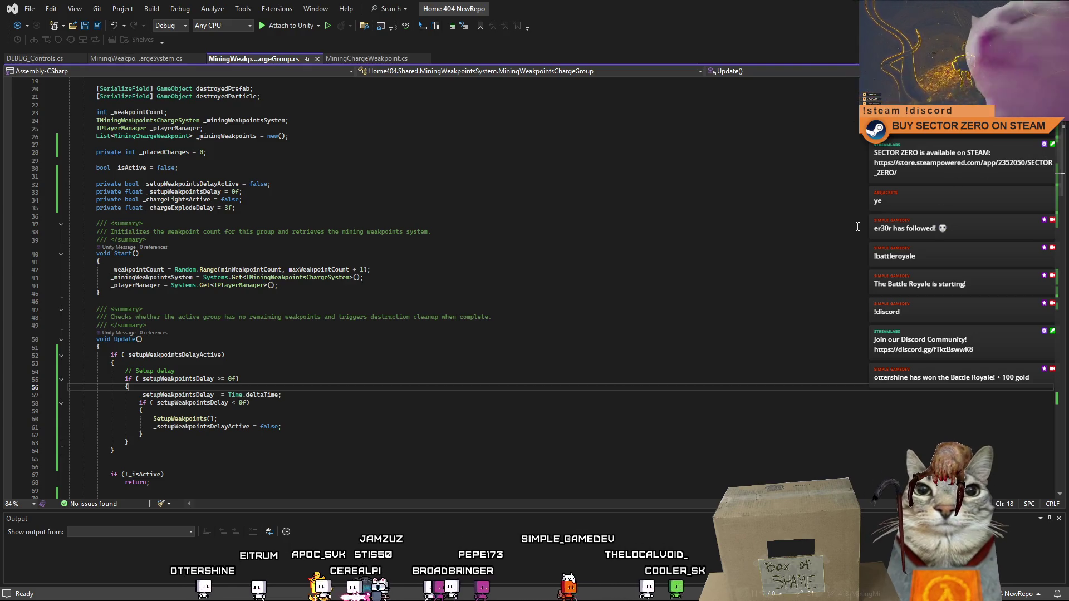
- Inspect the Start method's setup delay block and glance at the project task notes
click(831, 262)
scroll(832, 261, down, 3)
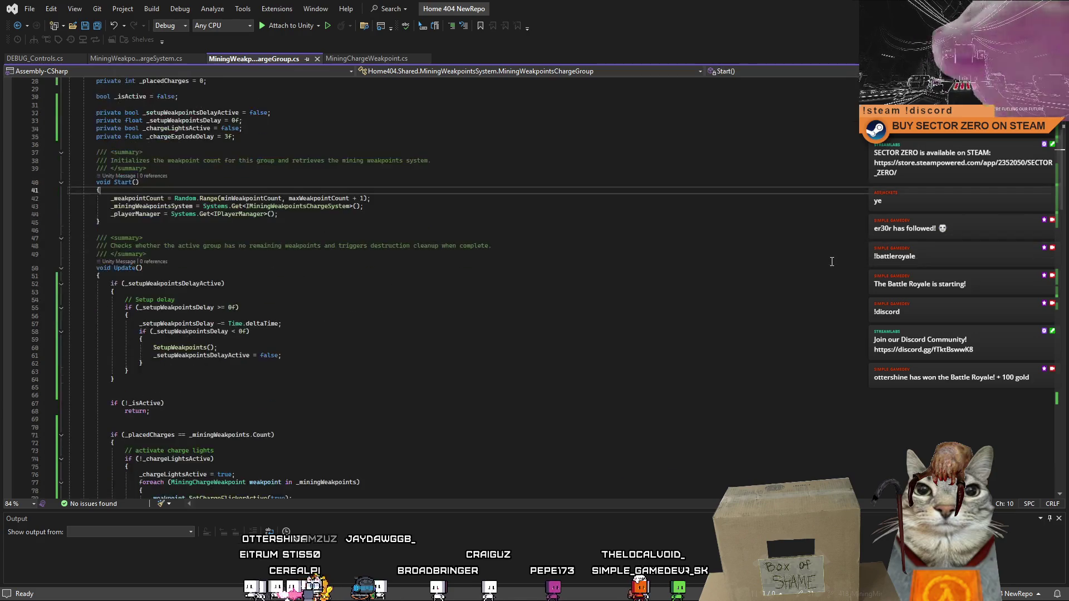
scroll(832, 261, down, 5)
scroll(831, 261, up, 4)
click(127, 323)
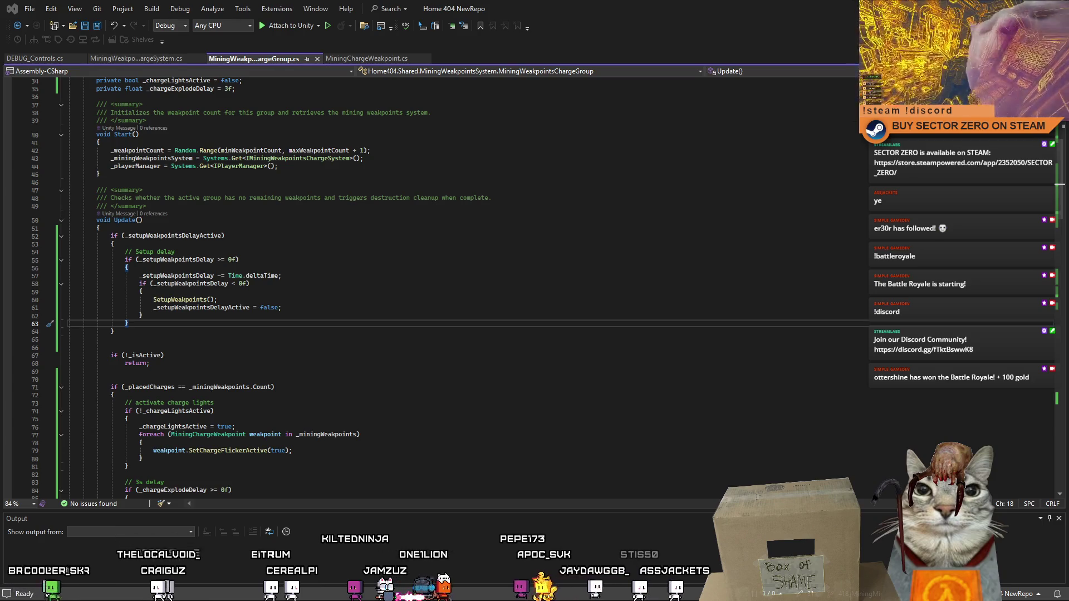
key(alt+Tab)
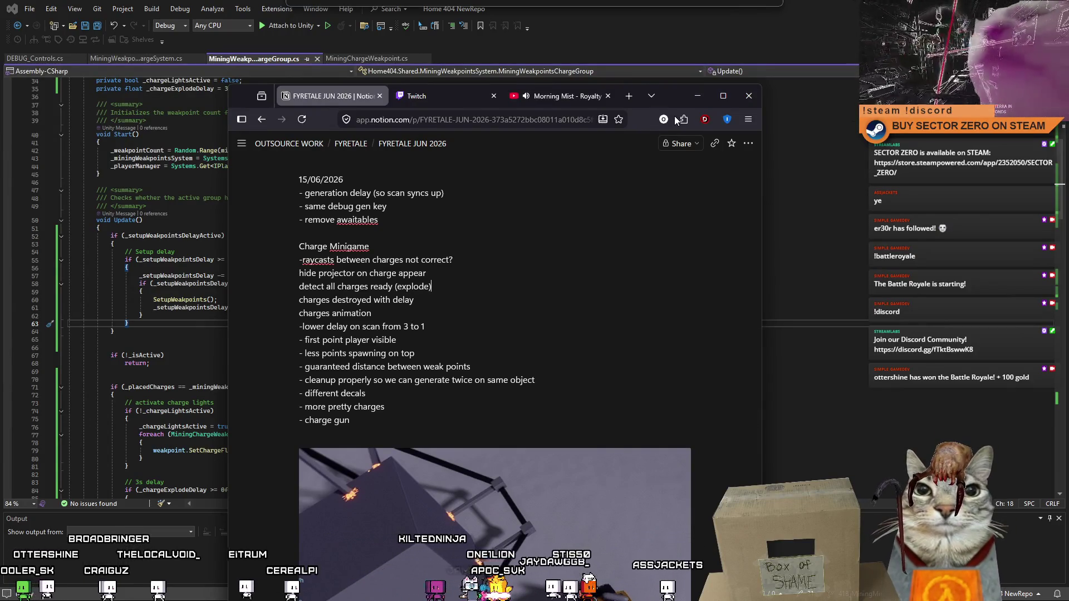
key(alt+Tab)
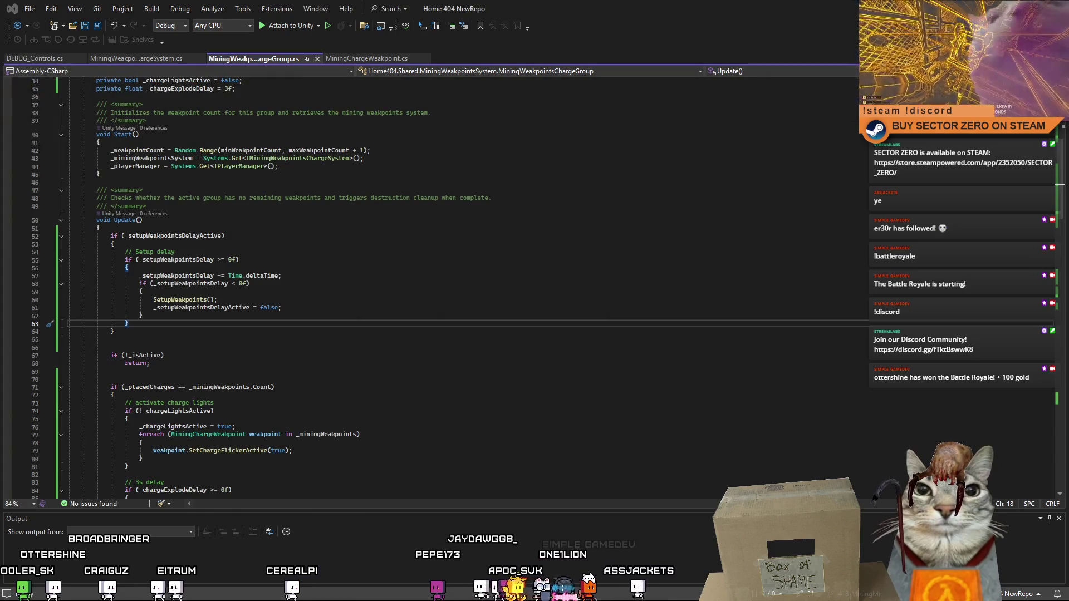
key(ctrl+bracketright)
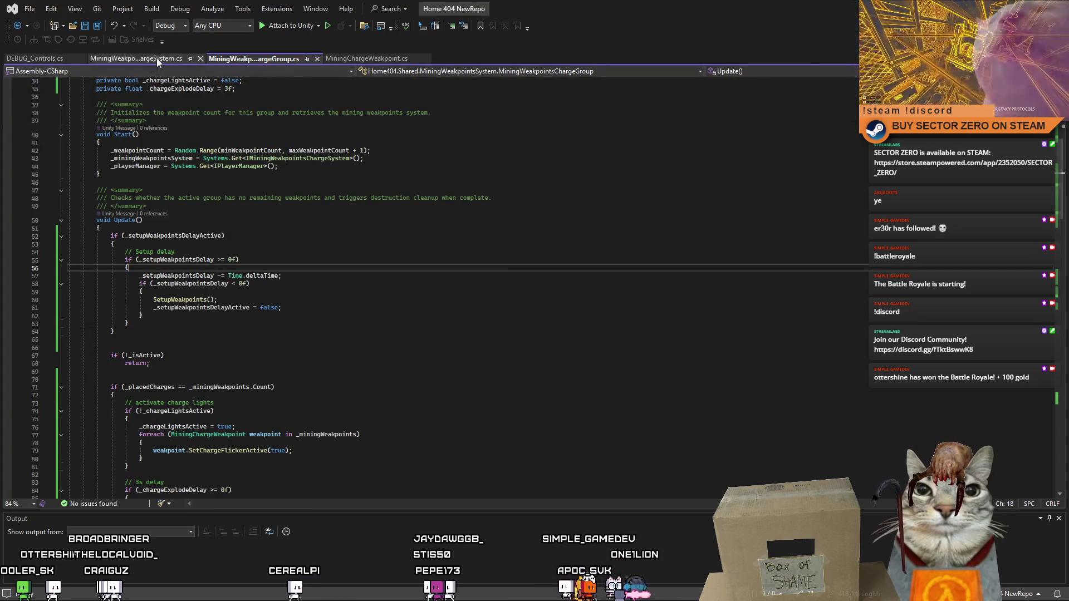
- In DEBUG_Controls.cs, change SetupWeakpointsWithDelay(3f) to 1f and save the script
click(156, 58)
click(41, 60)
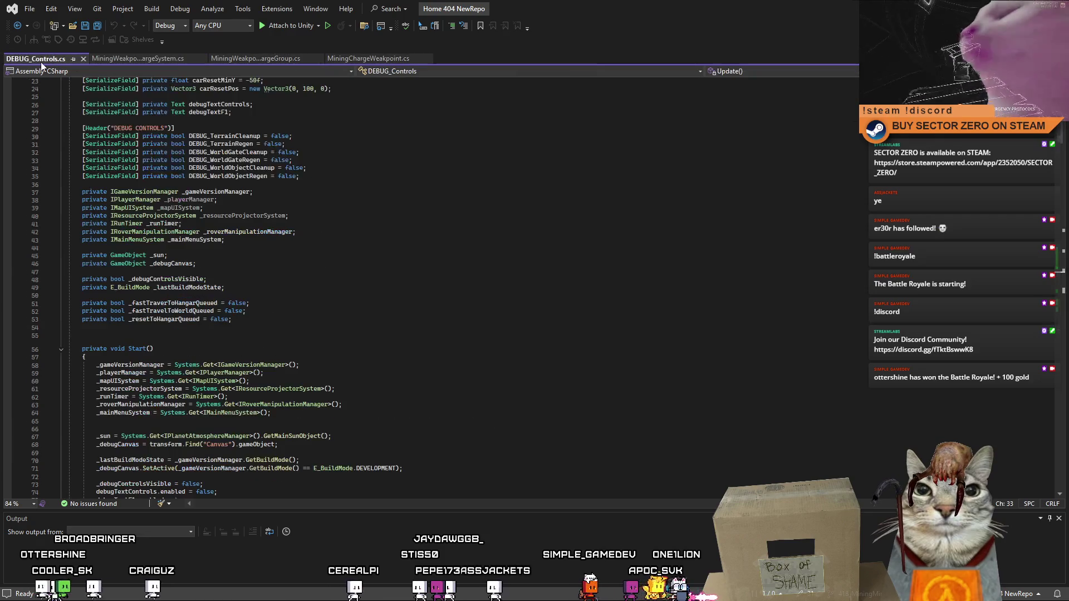
click(248, 303)
scroll(248, 303, down, 7)
mouse_move(1058, 143)
mouse_down()
mouse_move(1057, 311)
mouse_move(1045, 254)
mouse_up()
click(278, 287)
click(280, 319)
click(321, 362)
click(316, 407)
click(304, 400)
key(Left)
key(Left)
key(Left)
key(BackSpace)
text(1)
key(End)
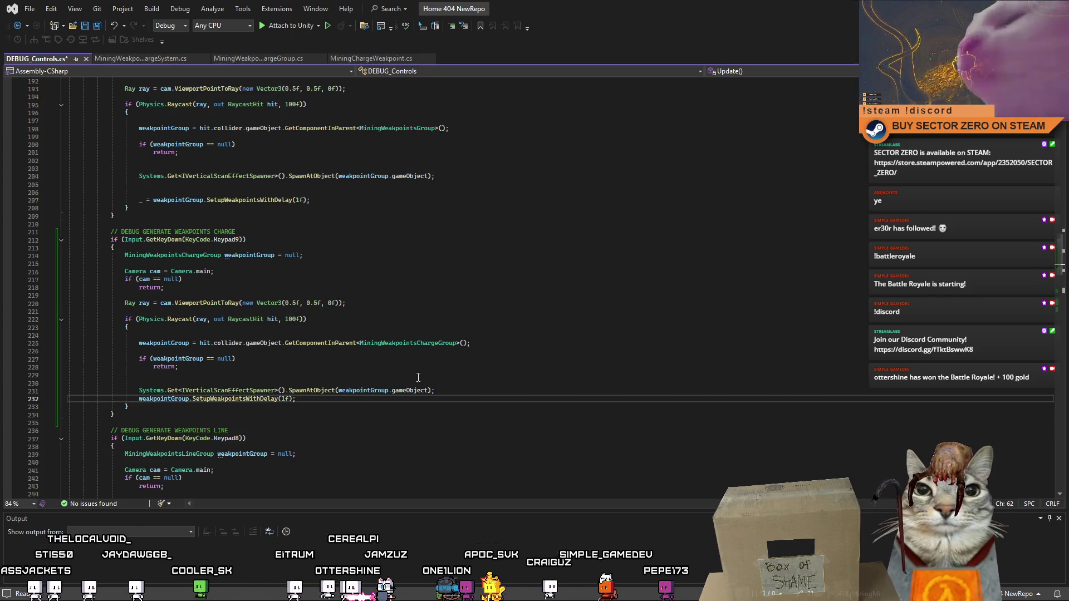
key(ctrl+s)
- Recheck the edited delay line inside the weakpoints charge debug block
click(408, 418)
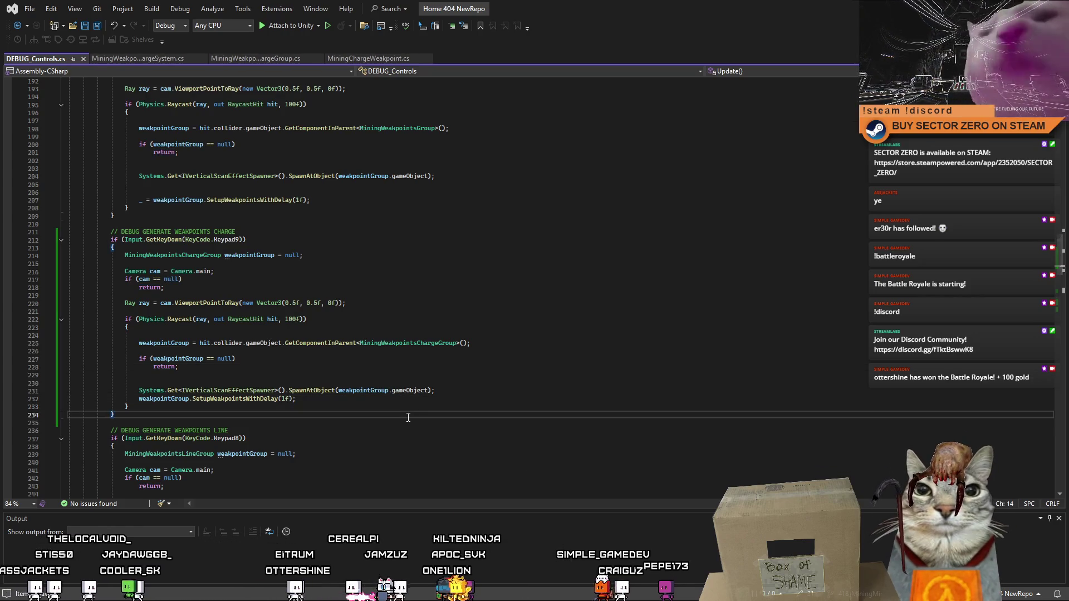
click(388, 401)
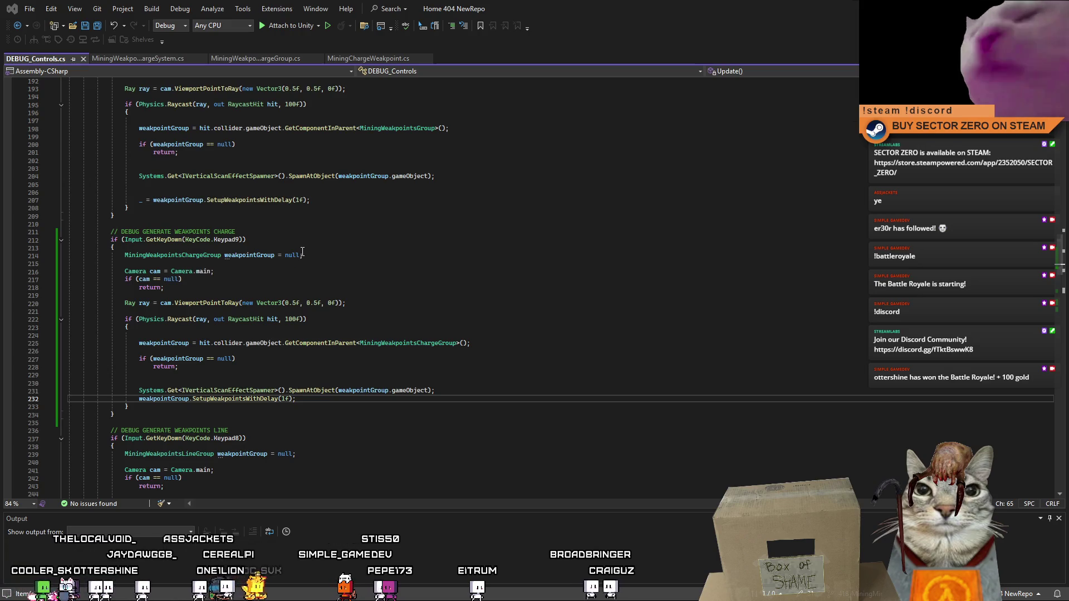
click(189, 247)
scroll(389, 289, up, 20)
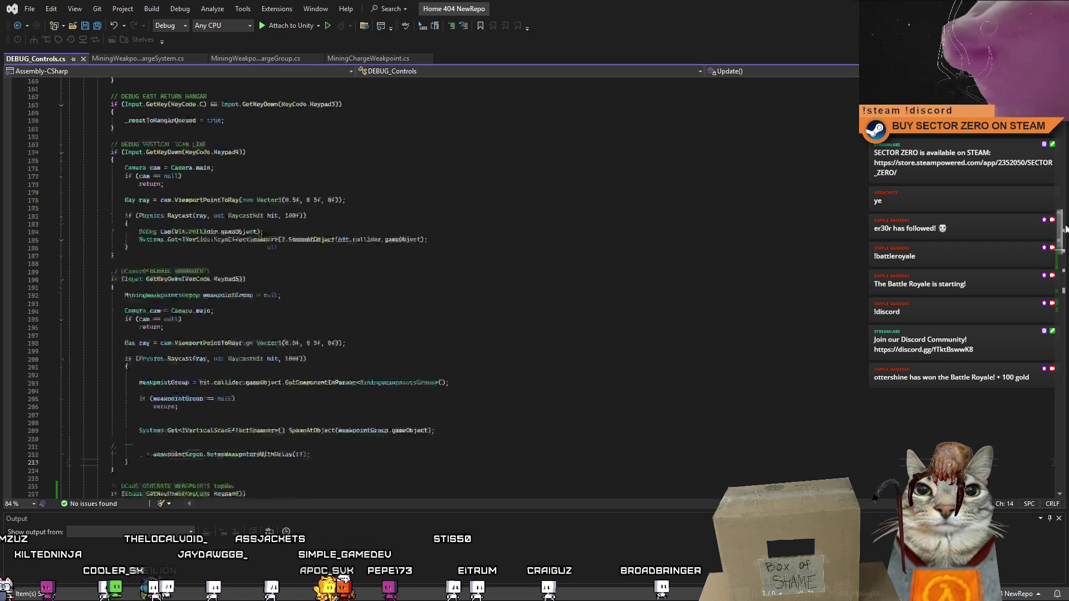
scroll(390, 290, down, 20)
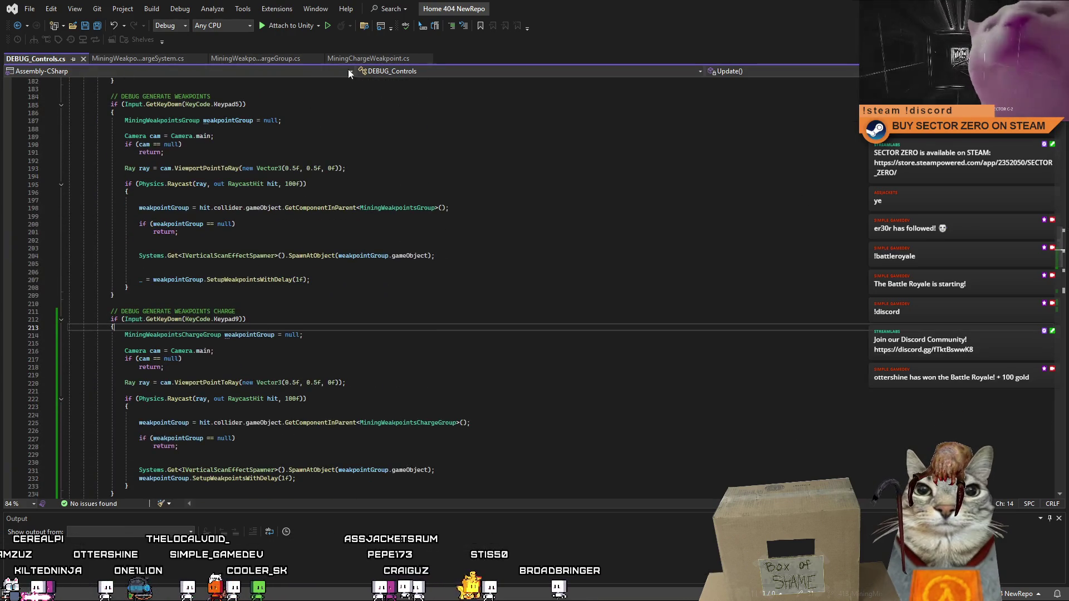
click(253, 58)
- Scroll MiningWeakpointsChargeSystem.cs to the GeneratePoints loop, placing the cursor below the terrain-check continue
click(127, 58)
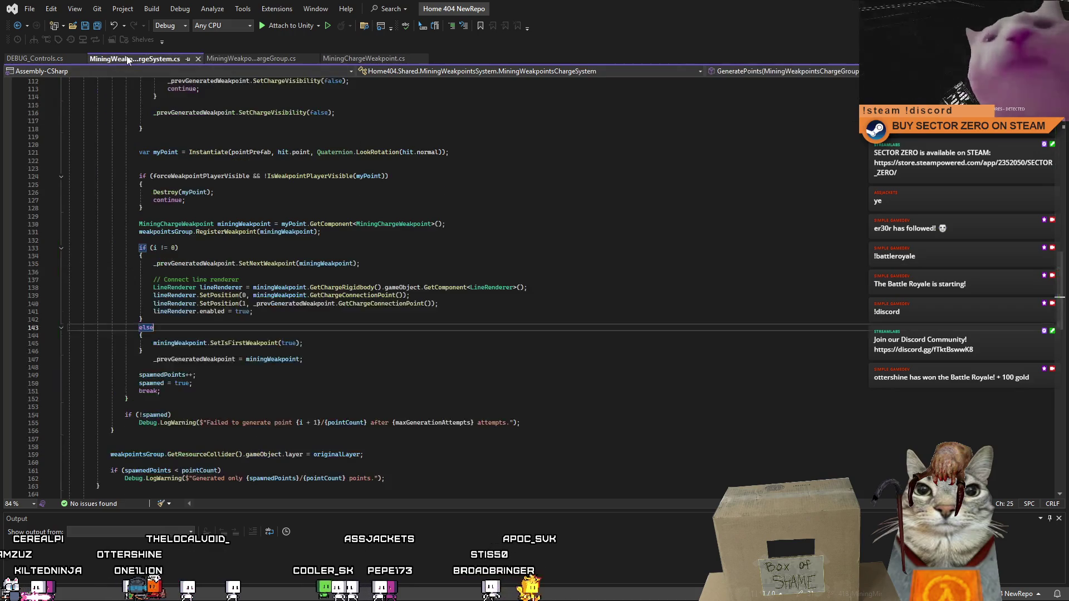
drag(1062, 283, 1064, 369)
scroll(1062, 368, down, 1)
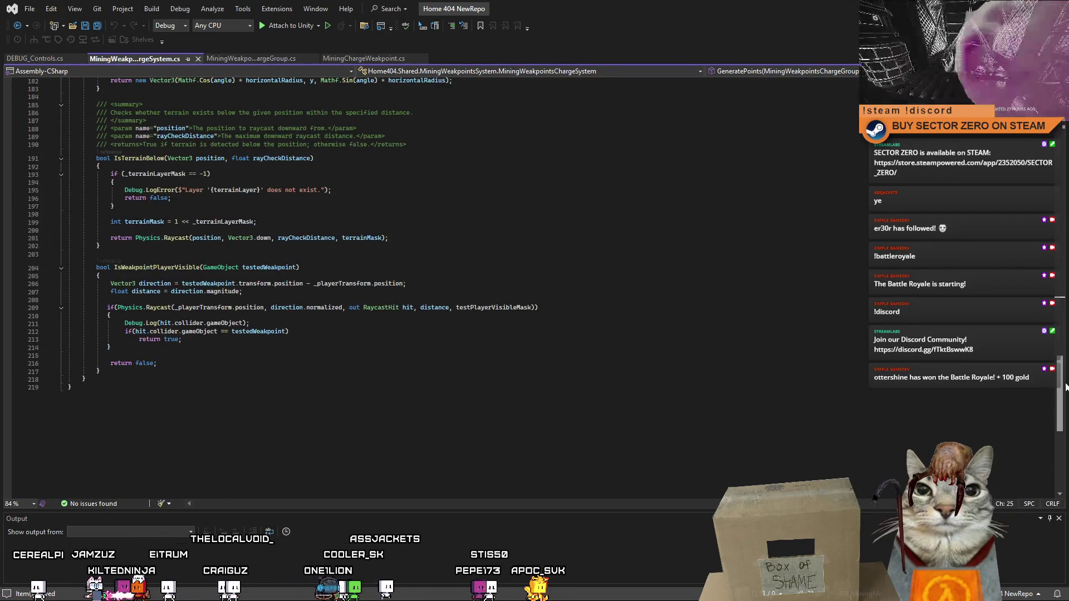
drag(1060, 368, 1021, 212)
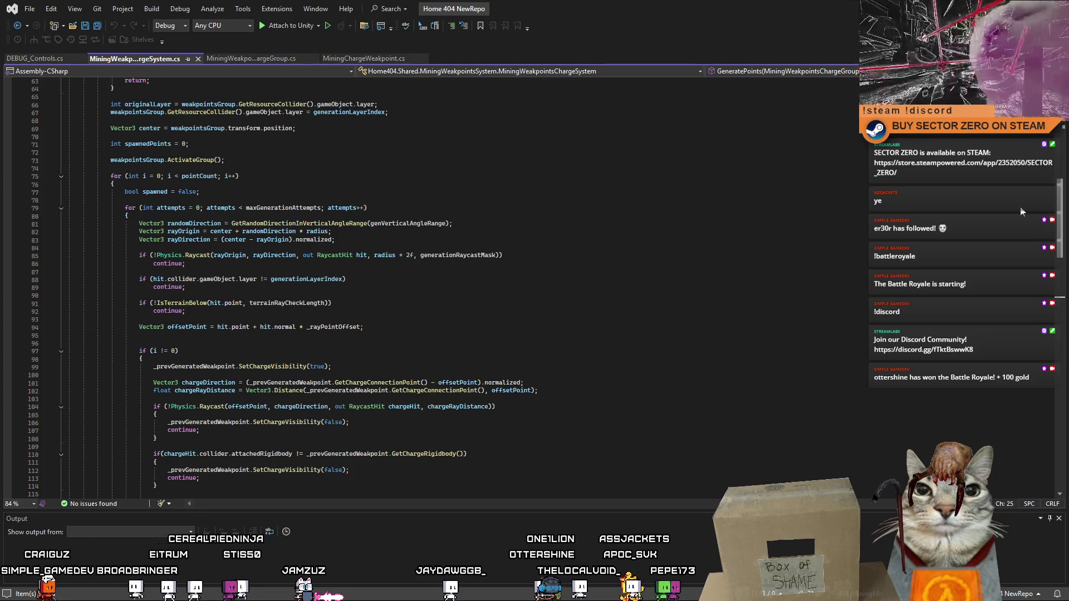
scroll(1022, 211, down, 1)
scroll(1020, 210, down, 2)
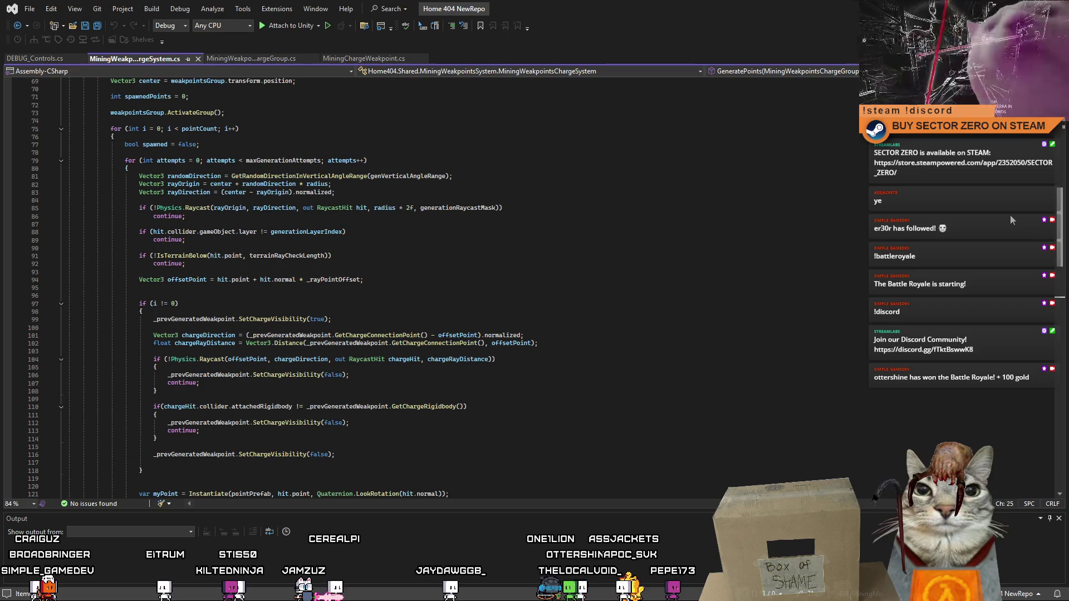
click(299, 267)
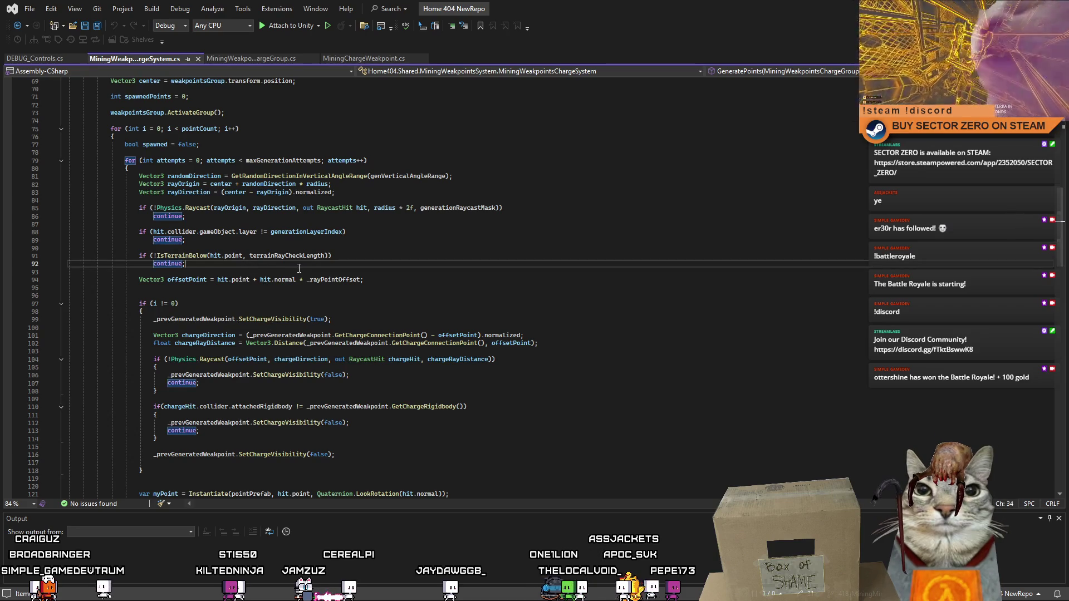
key(Down)
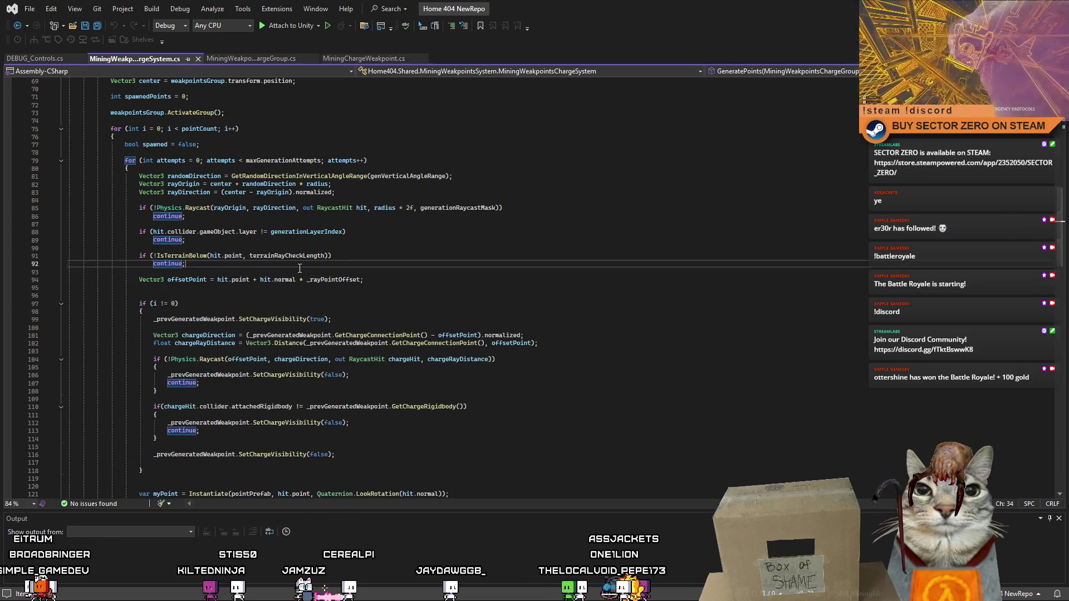
- Insert an if(i == 0) check with an empty braced block after the terrain check
key(Return)
key(Return)
key(Up)
text(if(i)
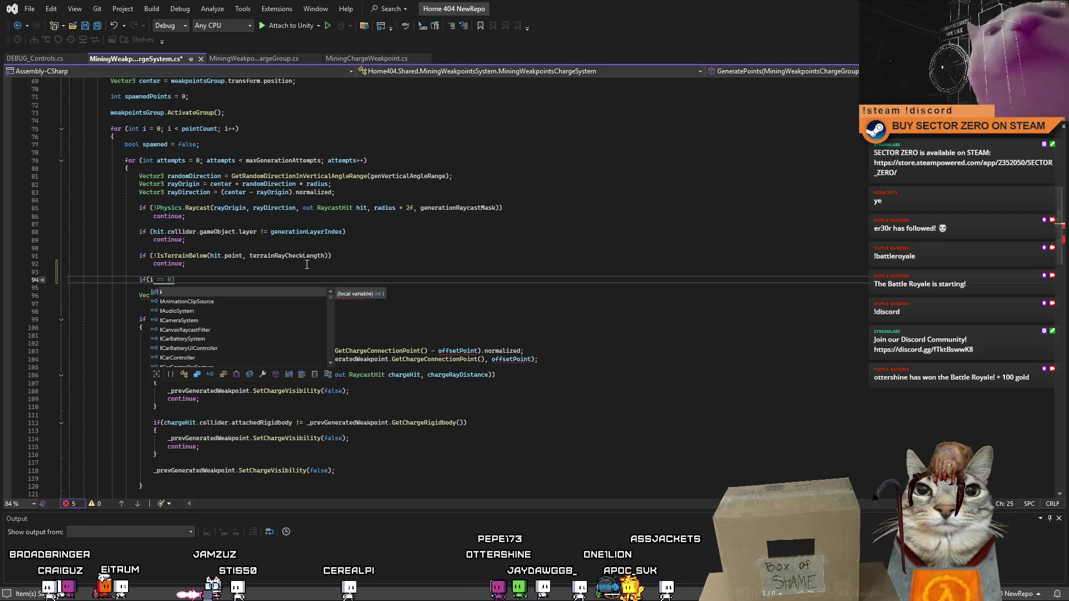
key(Escape)
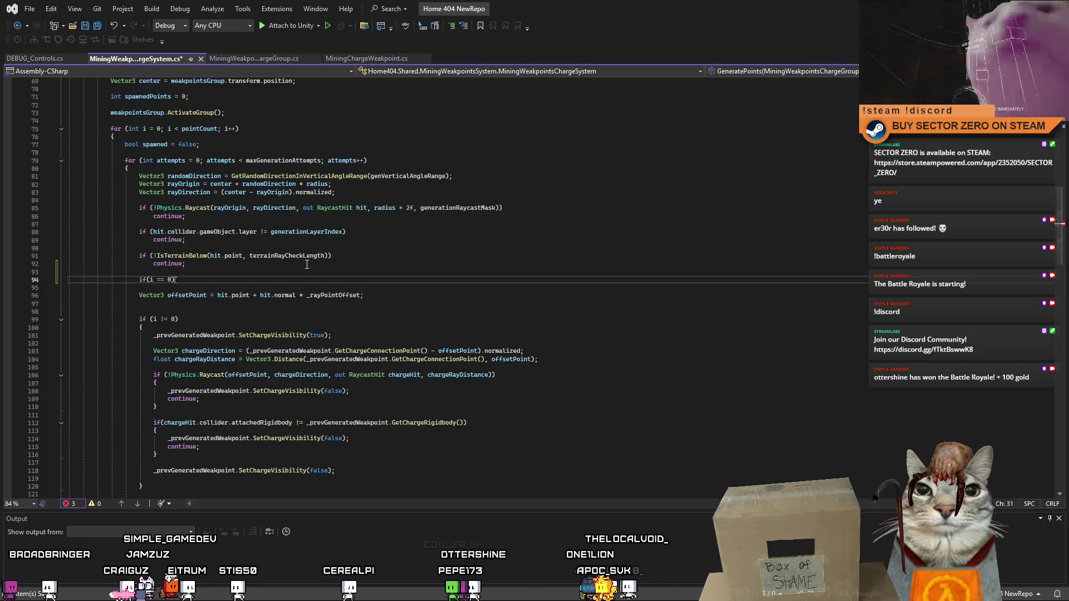
key(BackSpace)
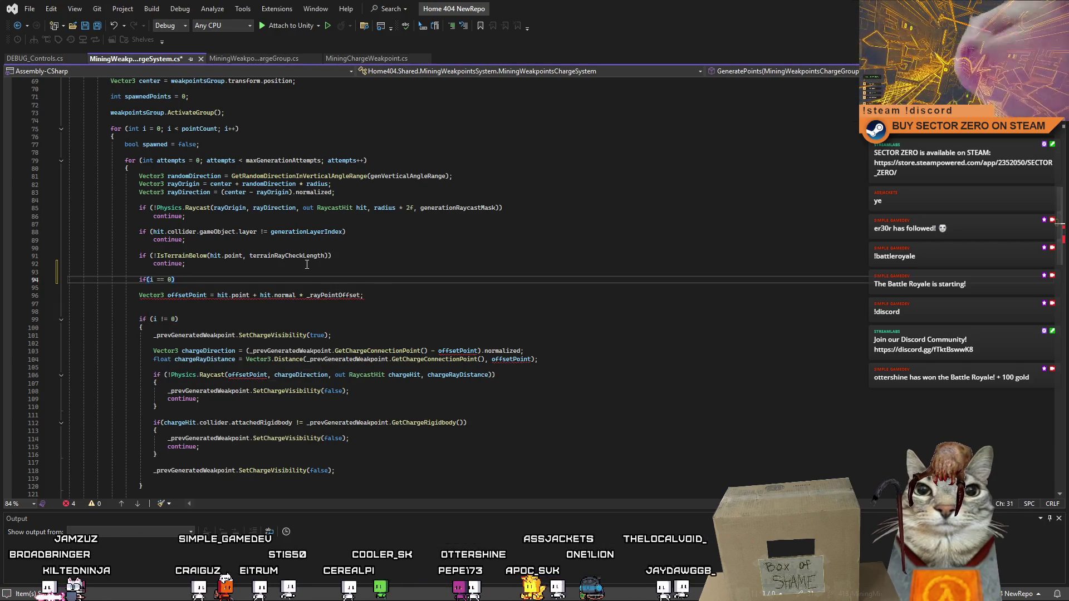
text({ })
key(Return)
text({)
key(Return)
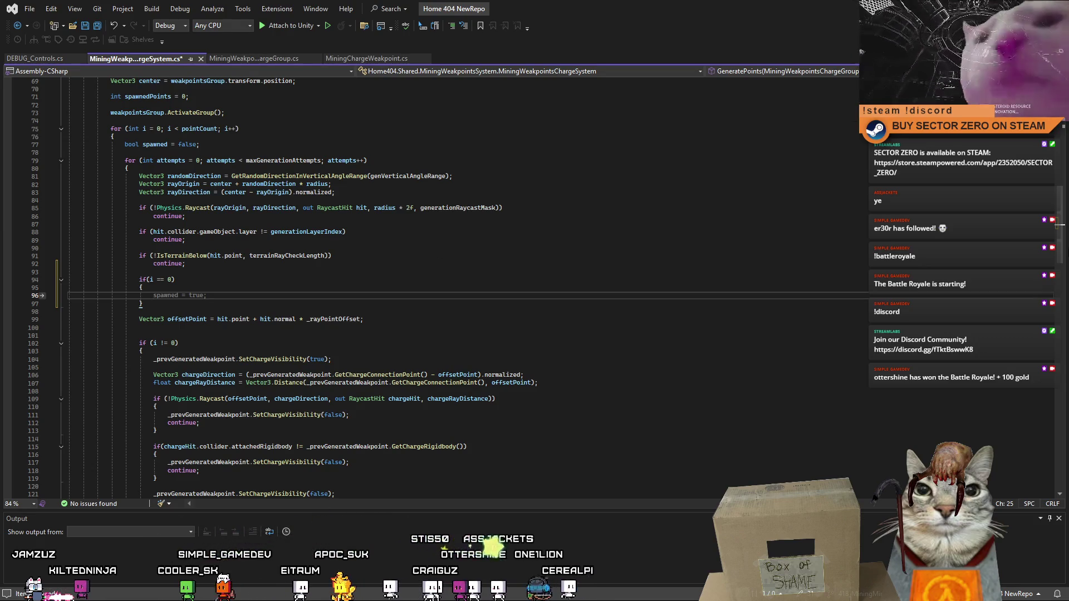
- Inspect IsWeakpointPlayerVisible and its testedWeakpoint uses, then return into the new block
scroll(1064, 320, down, 17)
drag(1064, 320, 1065, 405)
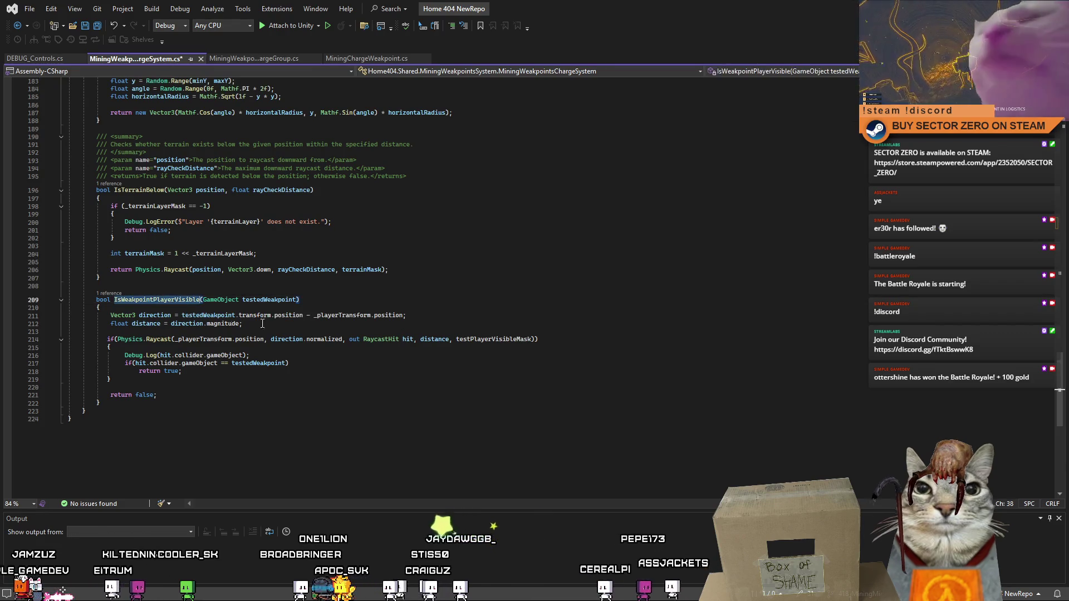
click(491, 308)
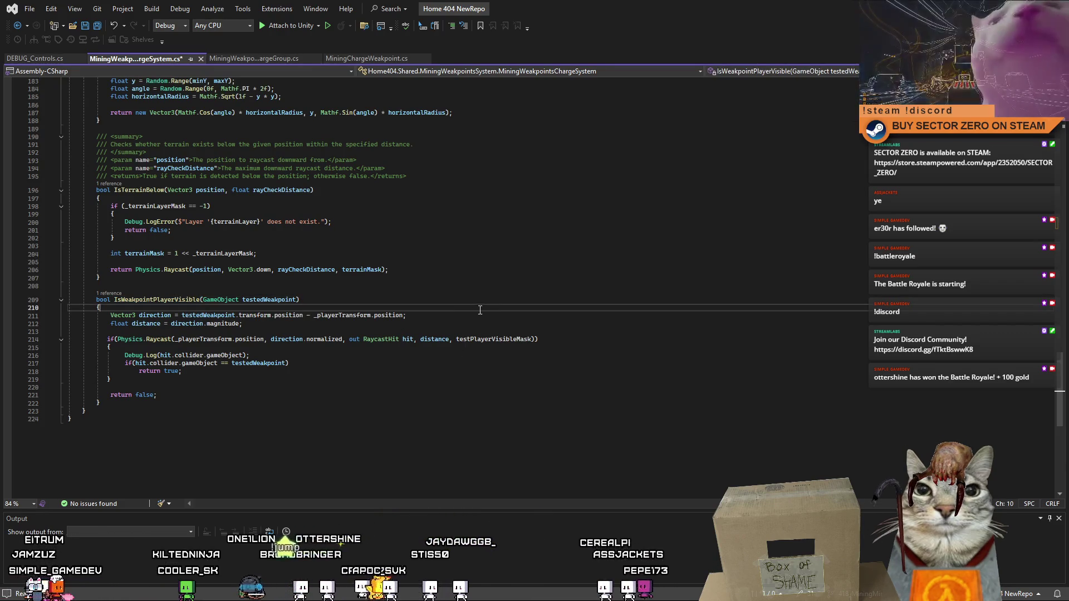
drag(1059, 383, 1059, 366)
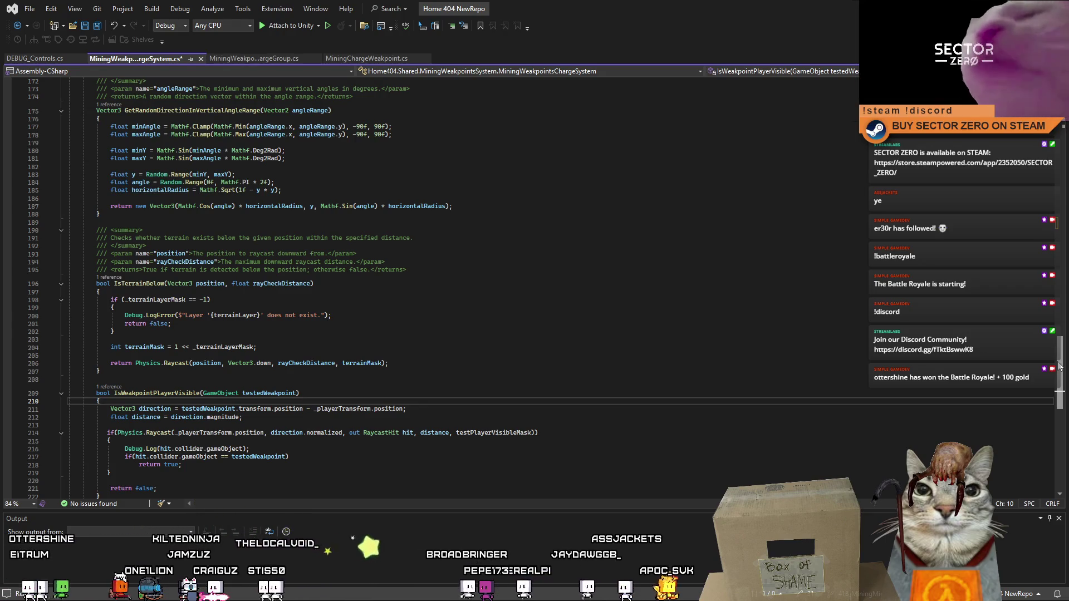
double_click(274, 392)
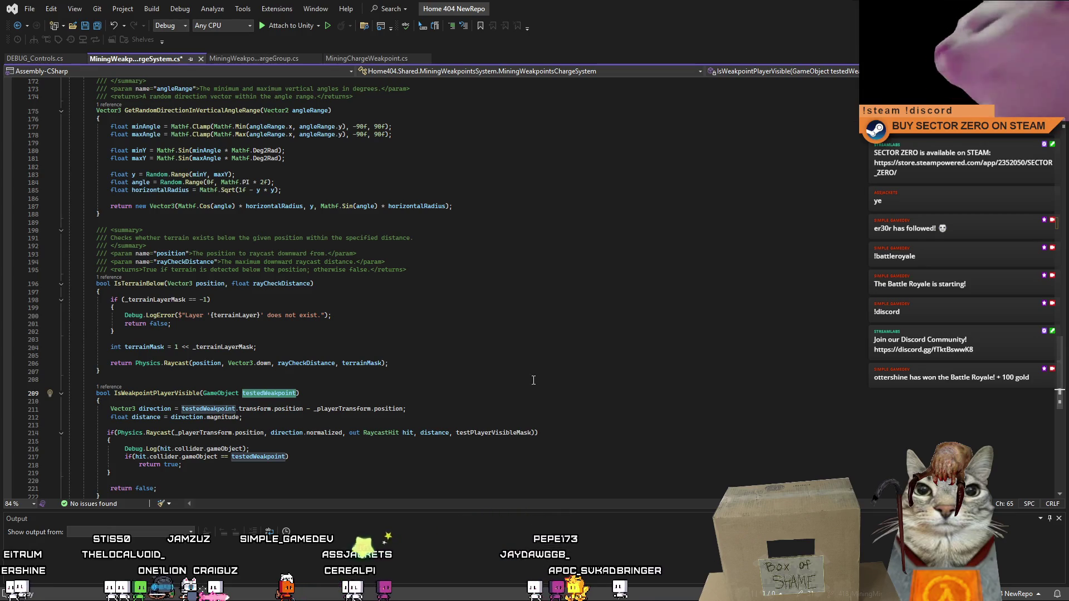
mouse_move(1061, 396)
mouse_down()
mouse_move(1052, 253)
mouse_move(1046, 236)
mouse_move(1004, 245)
mouse_up()
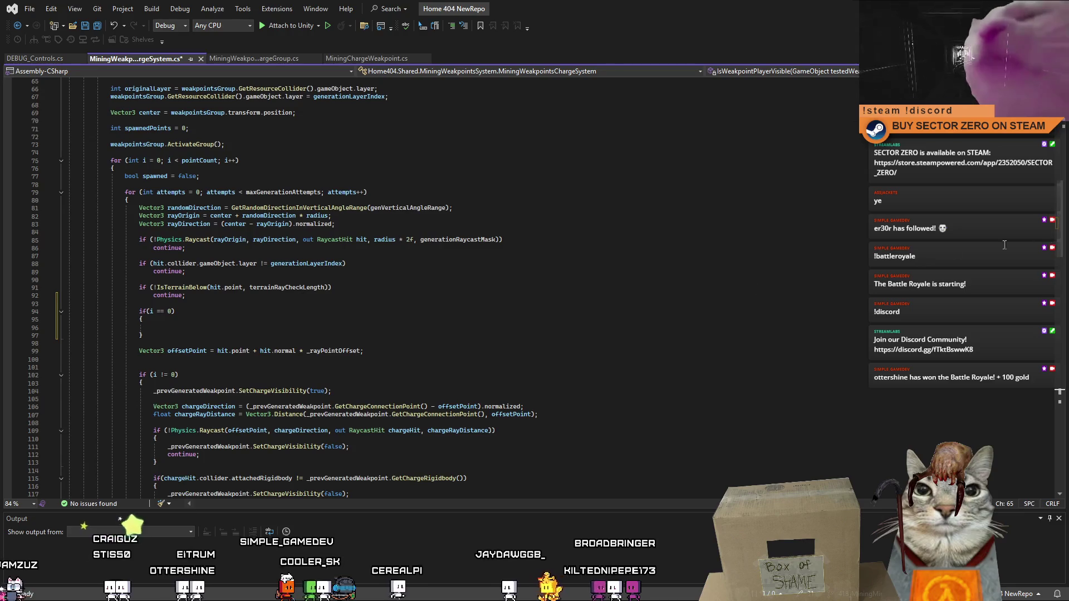
click(224, 326)
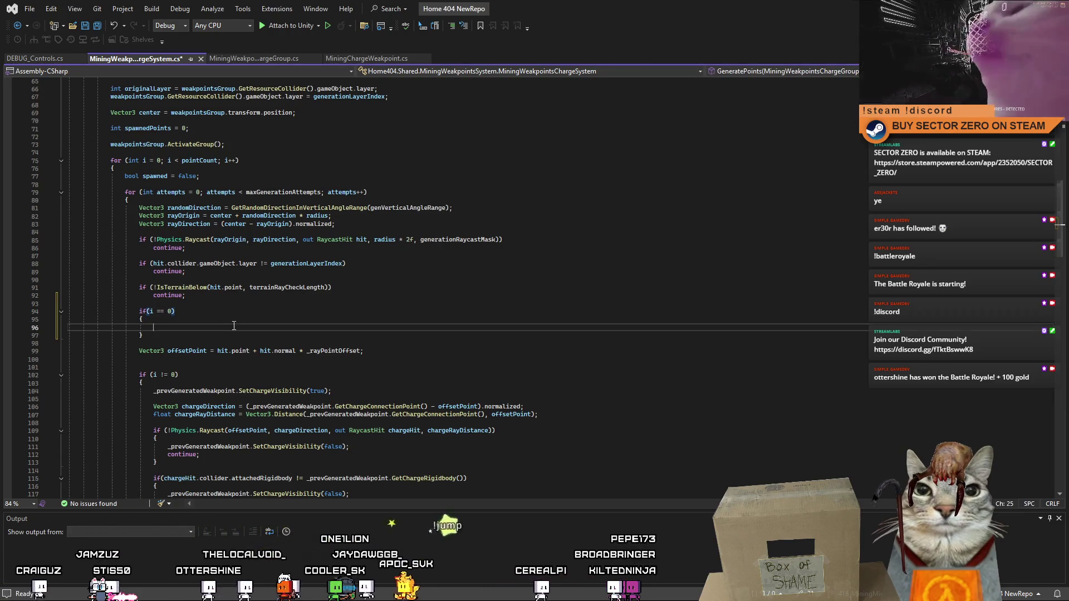
- Write if(!IsWeakpointPlayerVisible(hit.point)) inside the i == 0 block
text(if(IsWeakpointPlayerVisible)
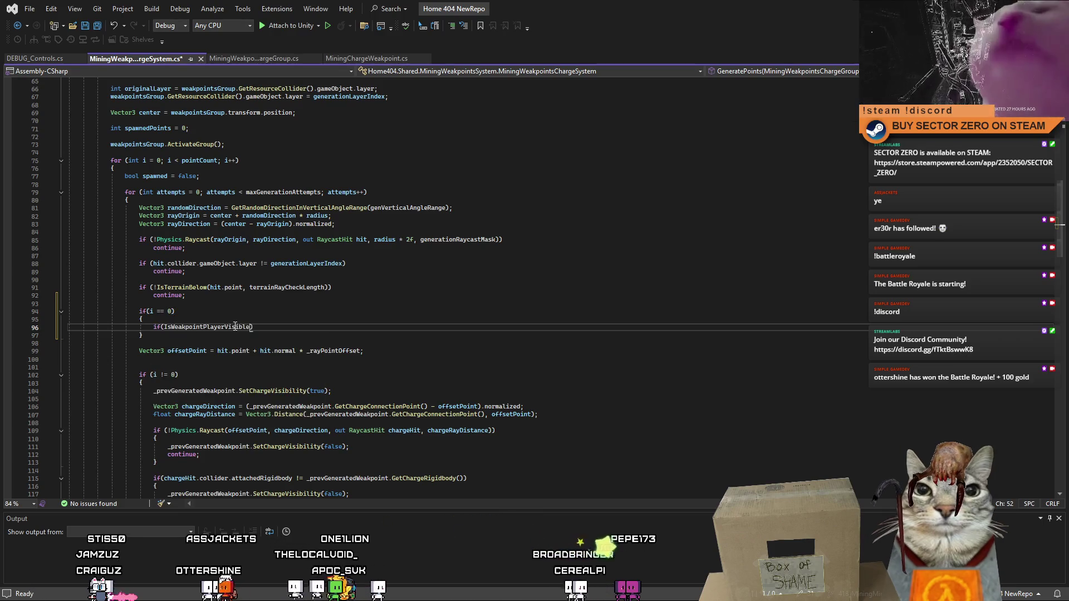
click(165, 326)
text(!)
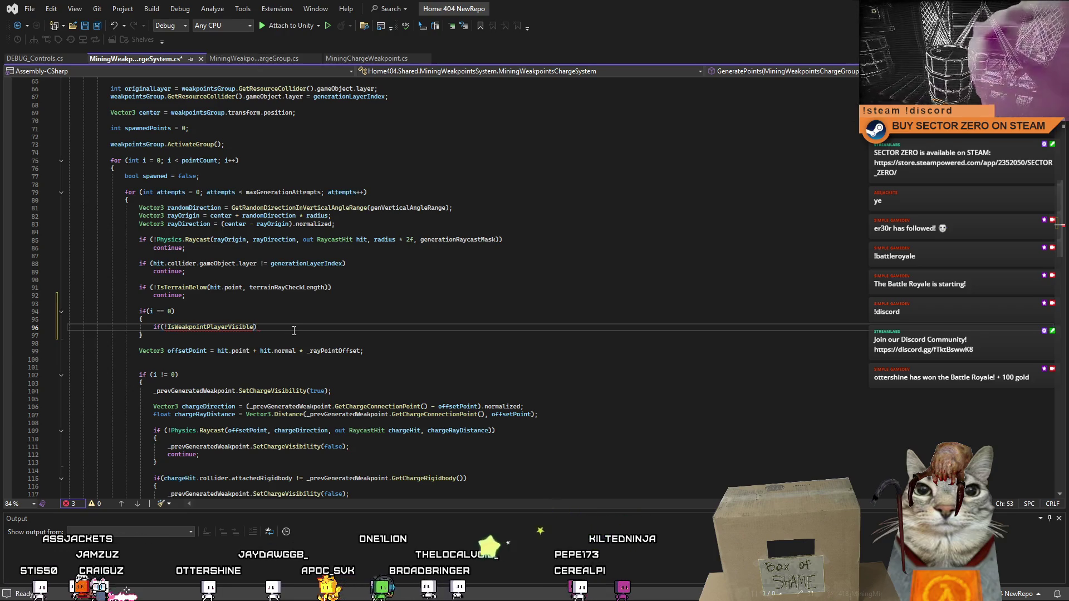
text((hit.point)
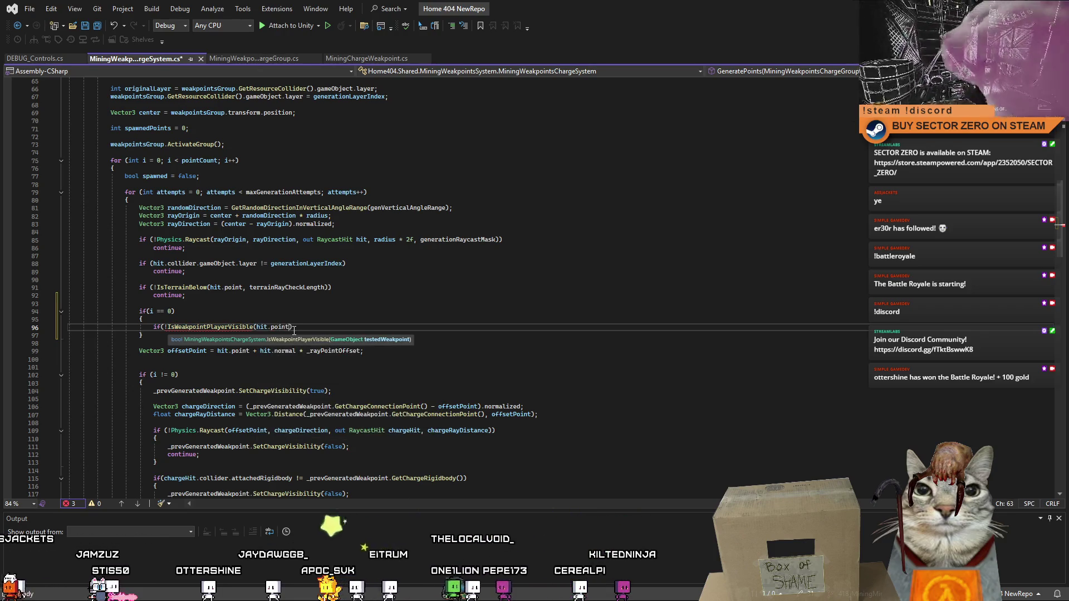
text()))
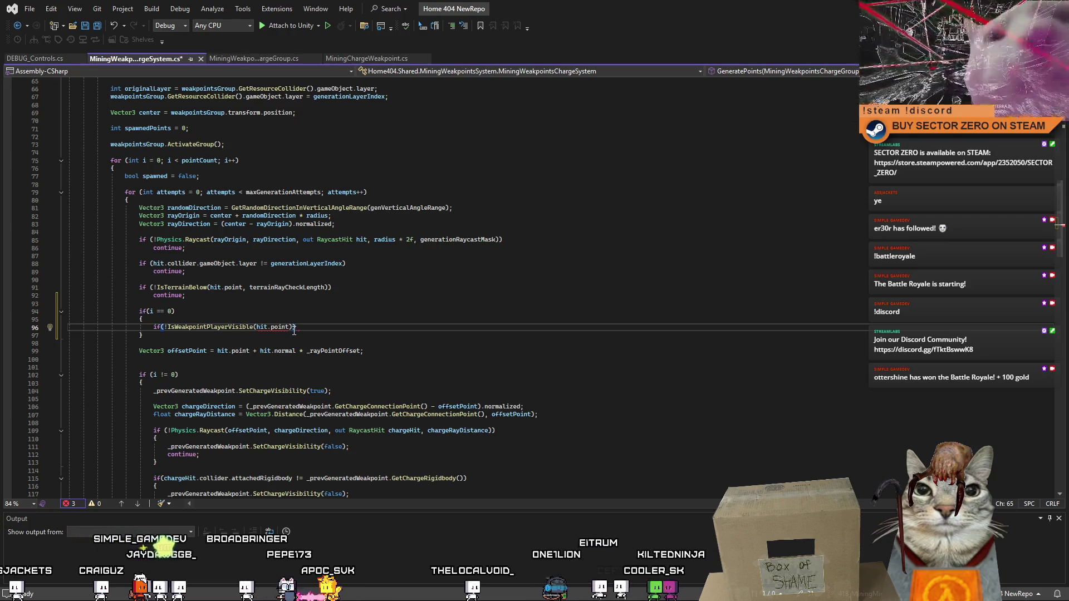
key(Return)
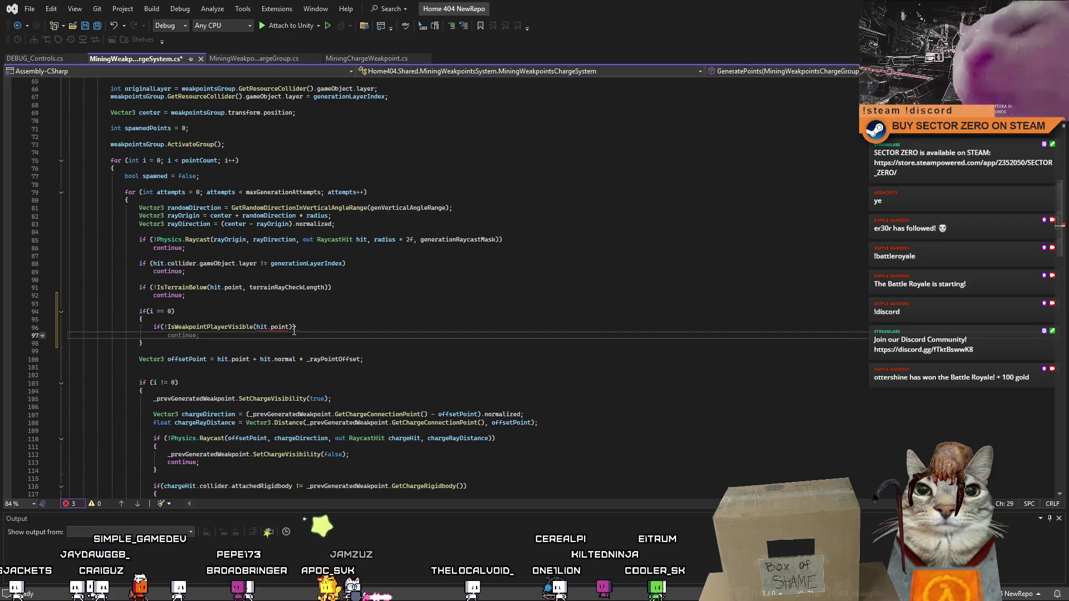
mouse_move(244, 326)
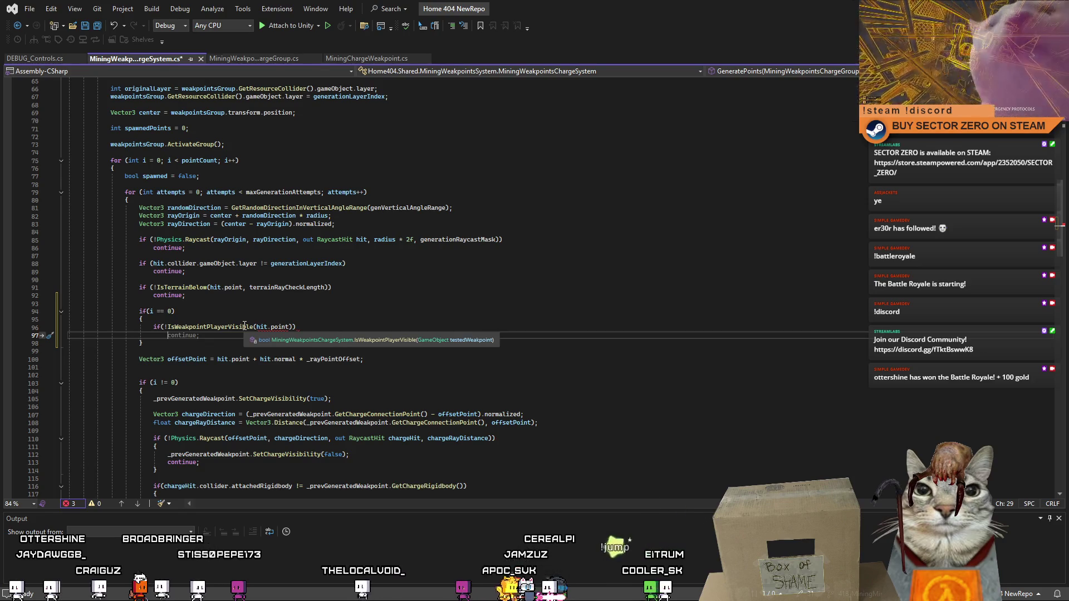
mouse_move(218, 286)
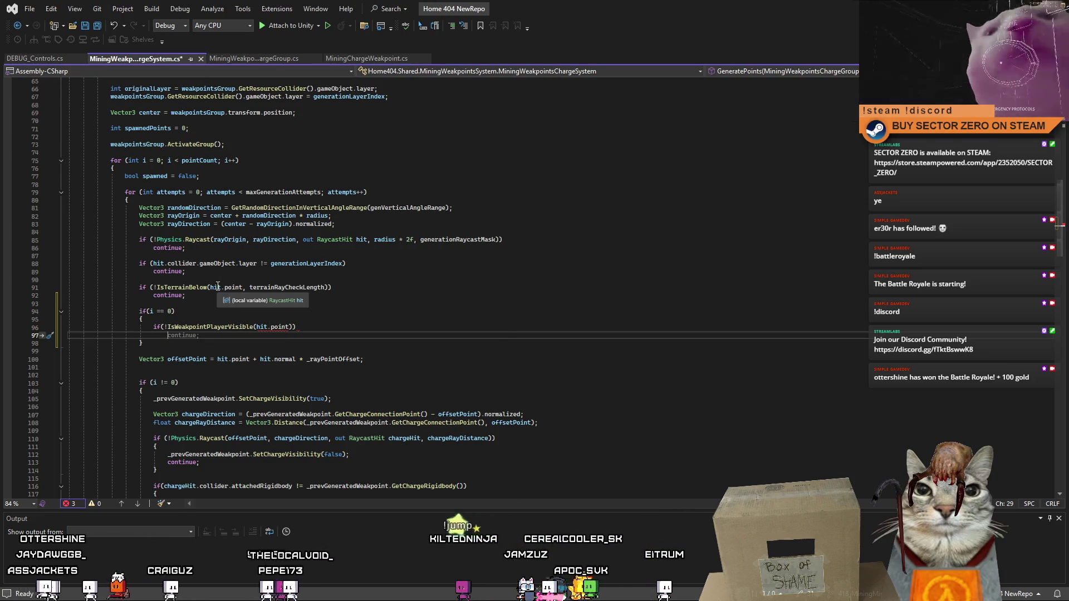
- Review the IsWeakpointPlayerVisible method and where it is referenced
mouse_move(1060, 256)
mouse_down()
mouse_move(1032, 463)
mouse_move(1018, 413)
mouse_up()
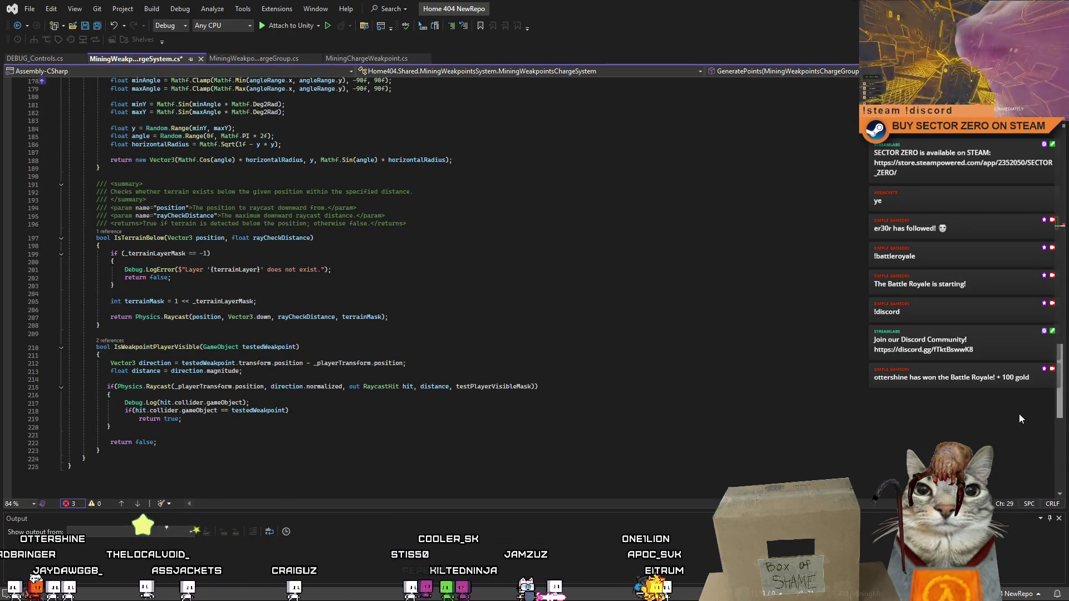
double_click(275, 347)
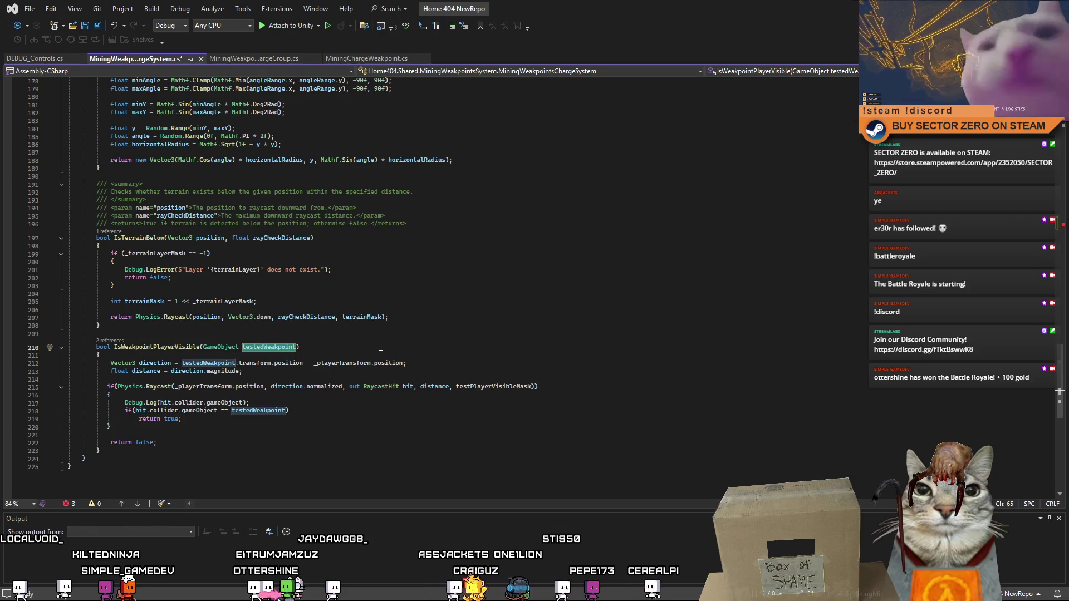
key(ctrl+Left)
key(ctrl+Left)
key(ctrl+Left)
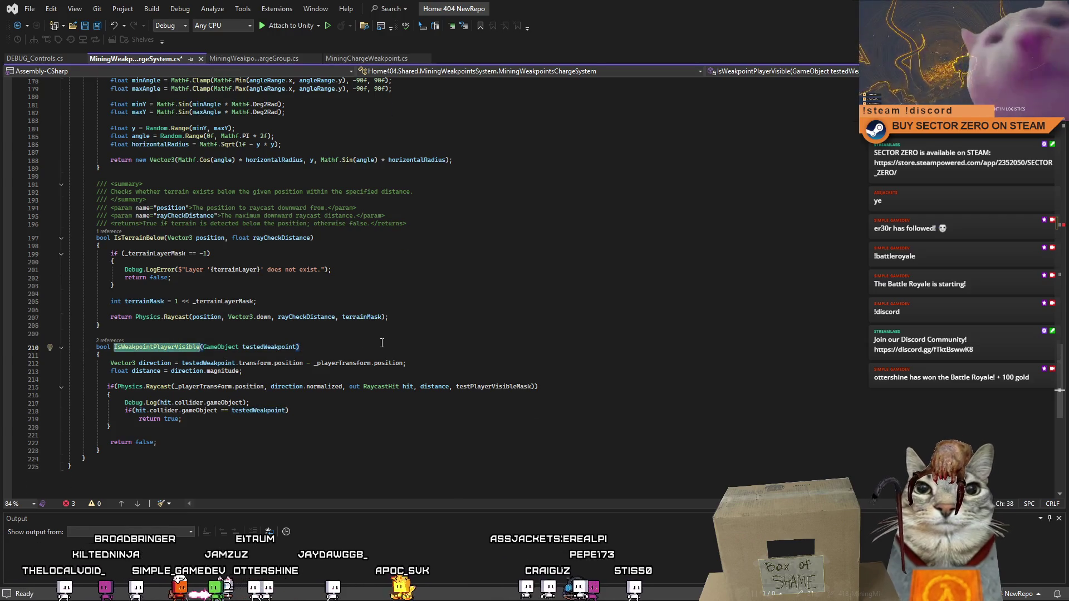
scroll(382, 343, up, 2)
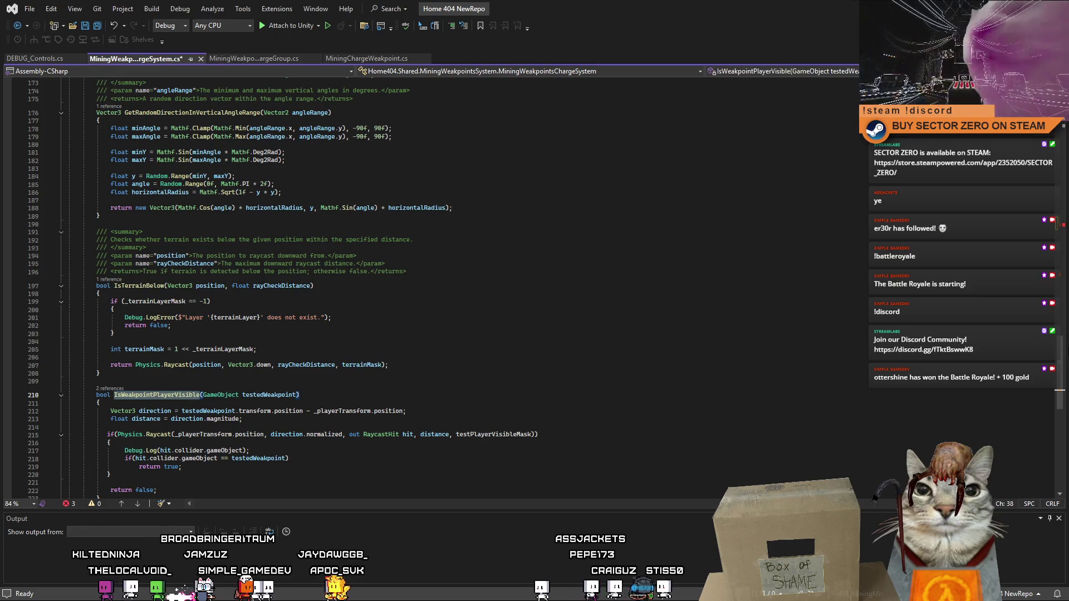
scroll(382, 342, up, 15)
scroll(1060, 262, up, 8)
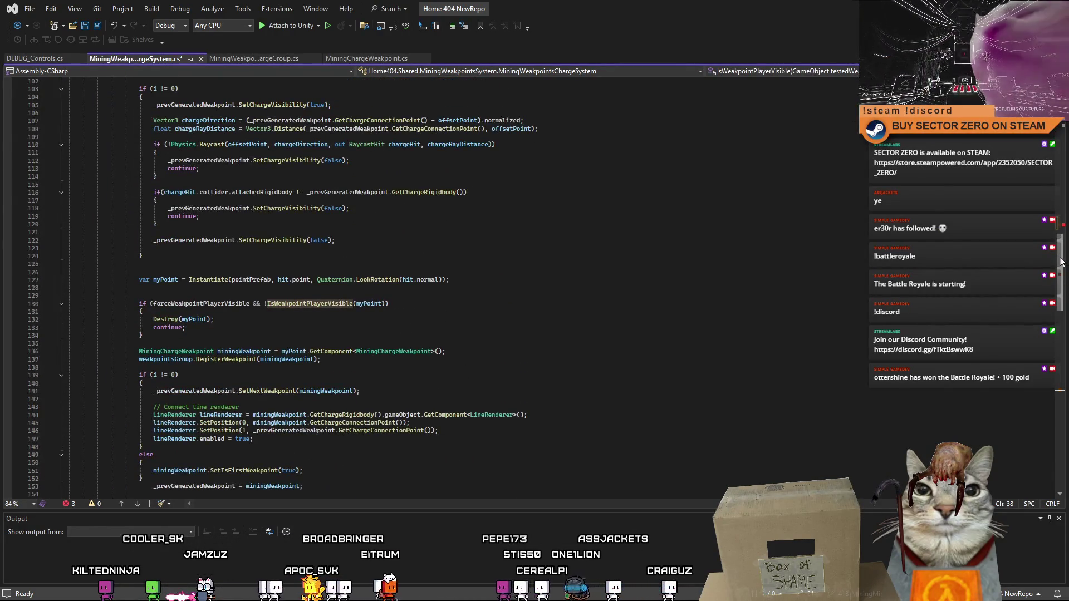
mouse_move(1060, 261)
mouse_down()
mouse_move(1049, 209)
mouse_move(1056, 267)
mouse_up()
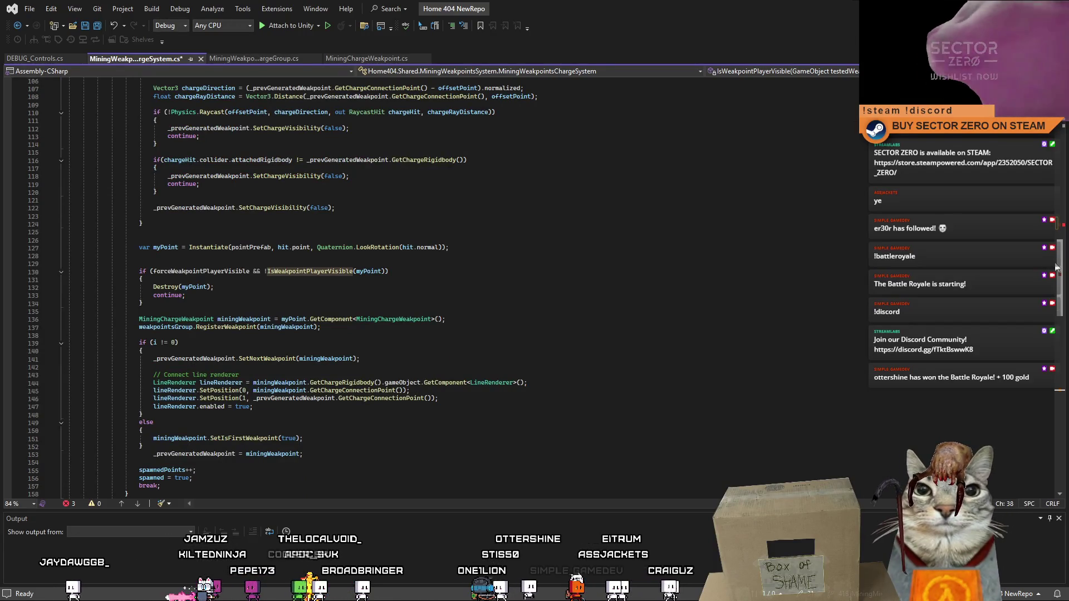
mouse_move(1056, 268)
mouse_down()
mouse_move(1054, 230)
mouse_move(1061, 251)
mouse_up()
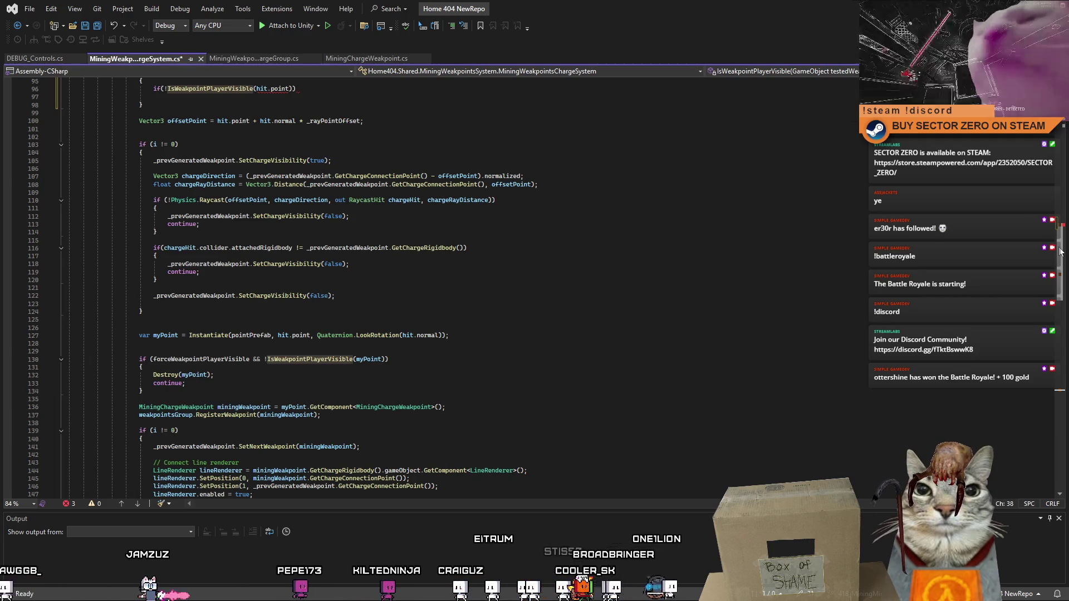
drag(1060, 252, 1062, 265)
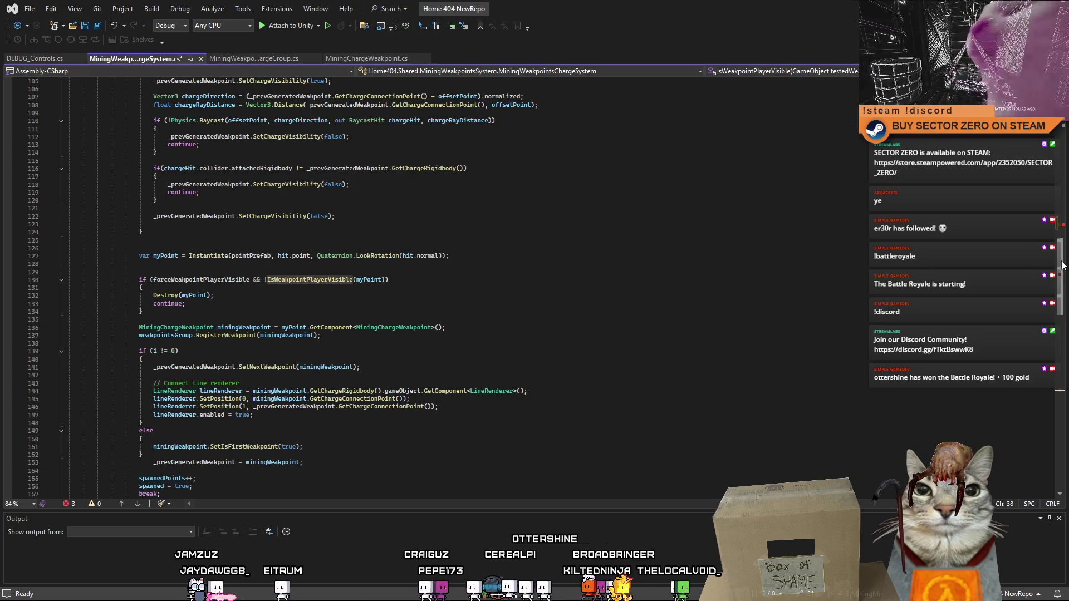
scroll(1062, 266, down, 1)
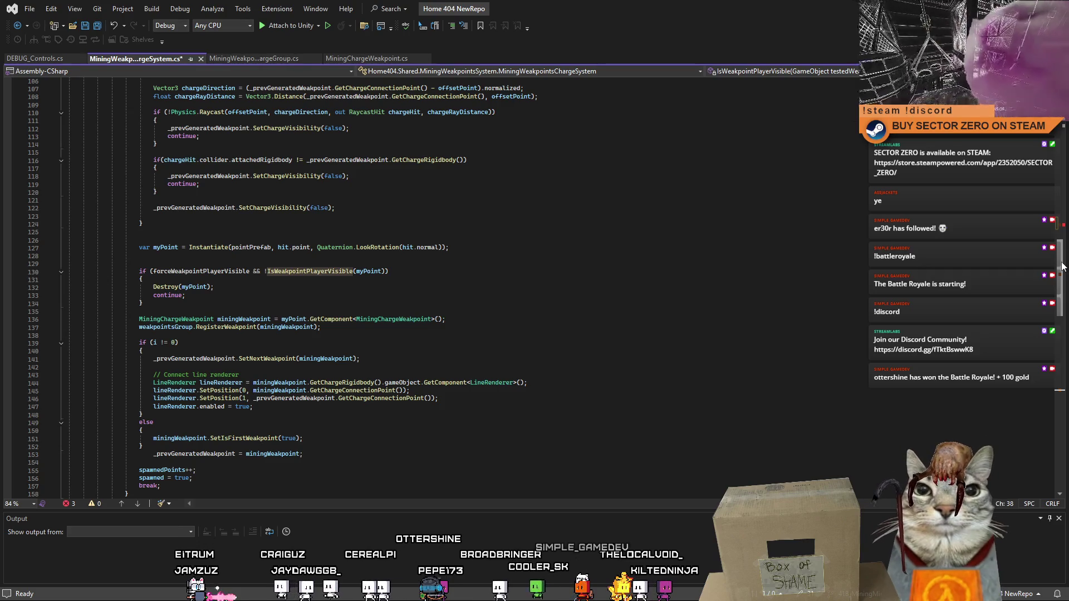
mouse_move(1062, 266)
mouse_down()
mouse_move(1062, 348)
mouse_move(1046, 221)
mouse_up()
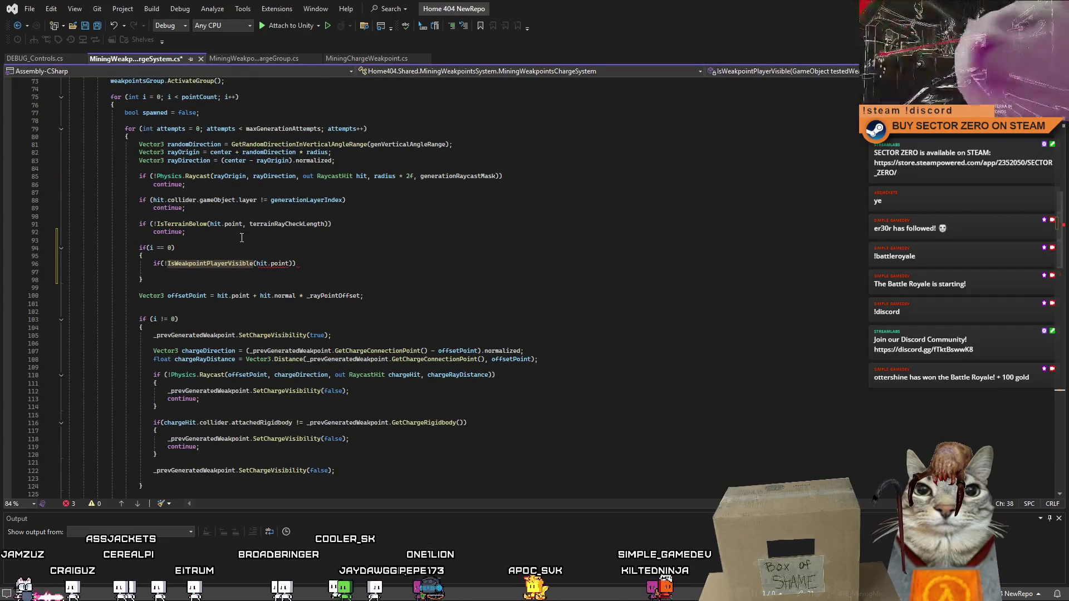
drag(1060, 225, 1054, 363)
- Copy the entire IsWeakpointPlayerVisible method for duplication below it
click(392, 372)
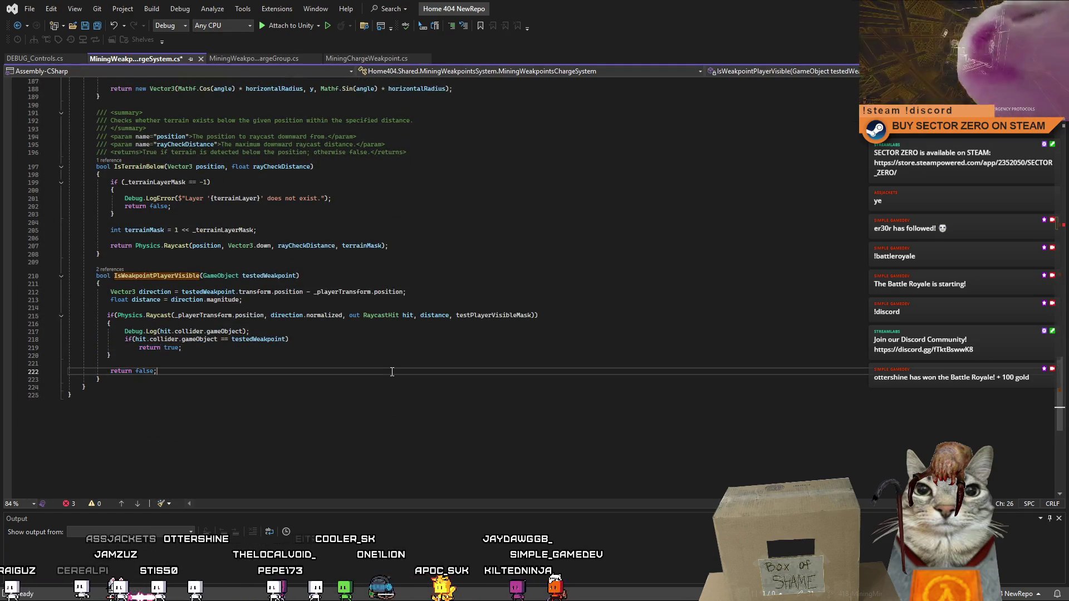
click(96, 276)
drag(105, 282, 182, 378)
key(ctrl+c)
click(189, 380)
- Paste the method copy and rename it IsPlayerVisibleFromPoint taking a Vector3 testedWeakpoint
key(Return)
key(Return)
key(ctrl+v)
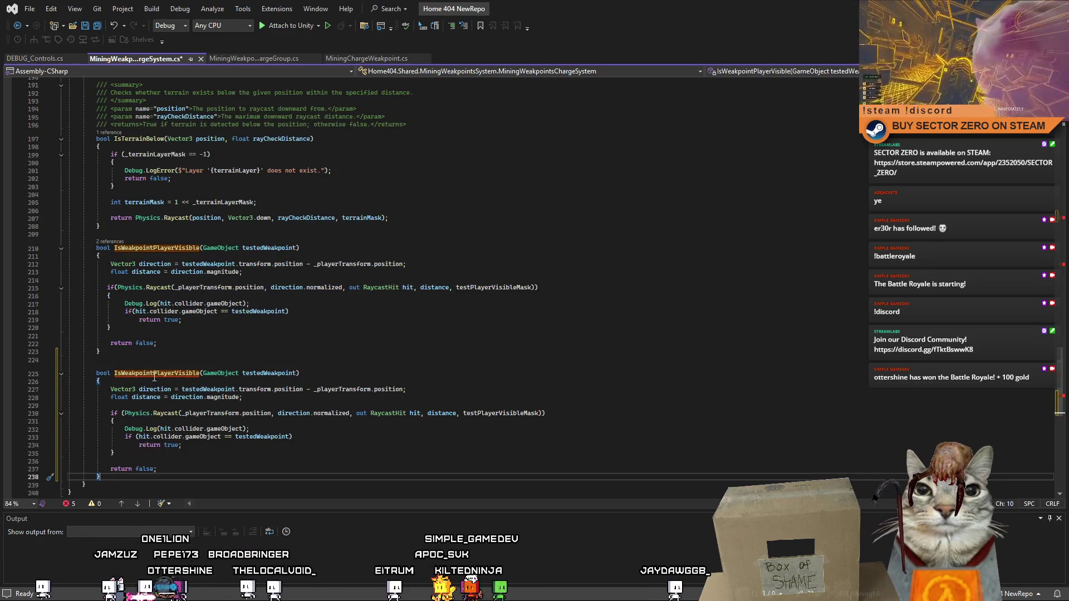
drag(154, 373, 116, 374)
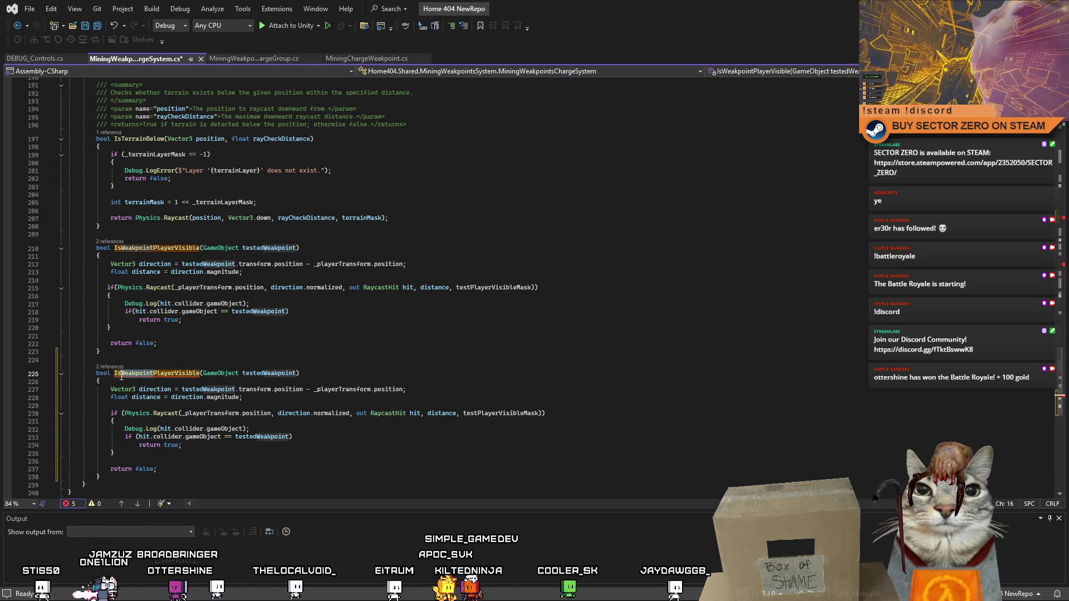
key(BackSpace)
text(From)
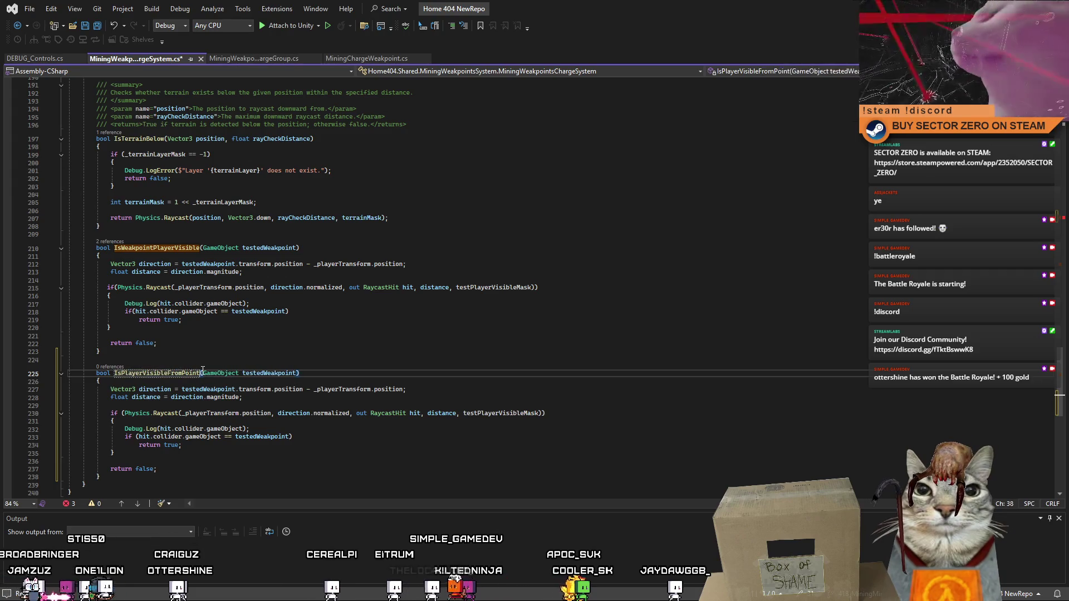
text(Point)
double_click(218, 373)
text(Vector3)
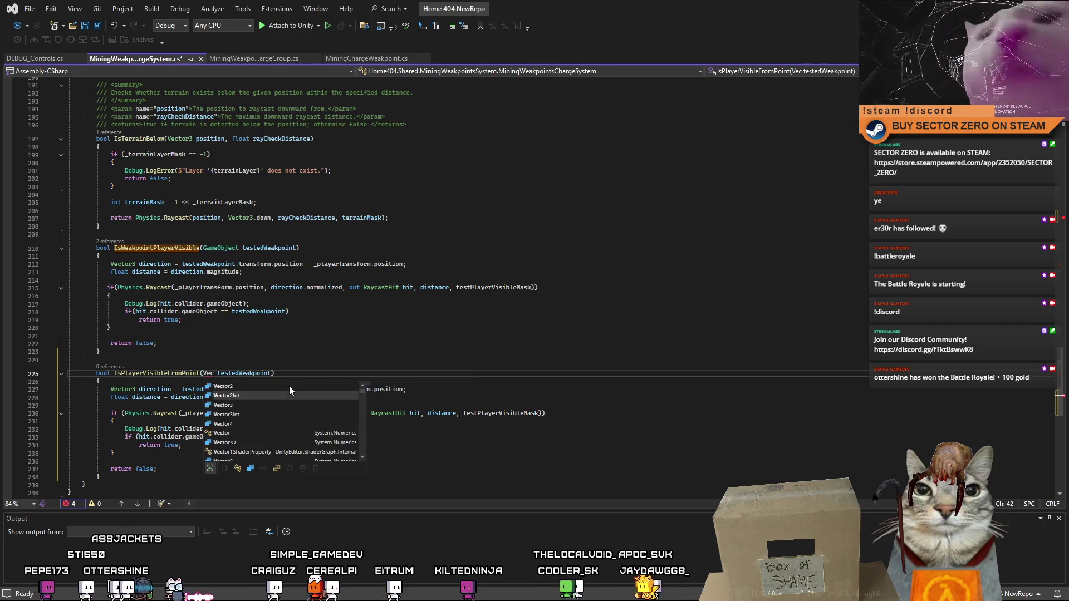
double_click(274, 375)
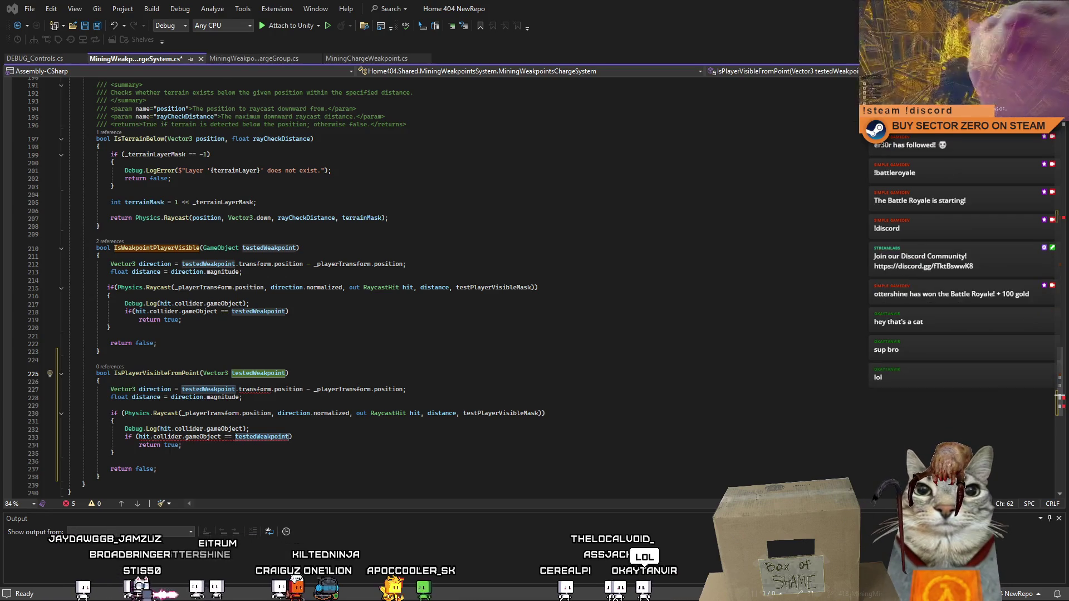
- Compare the return paths and testedWeakpoint uses of the original and new methods
click(212, 338)
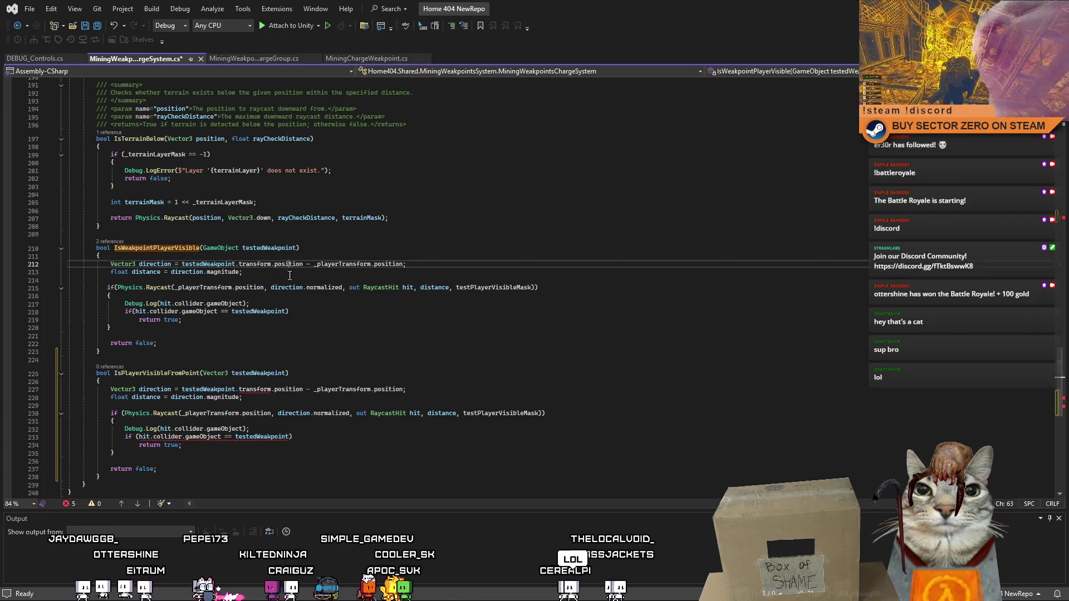
click(209, 340)
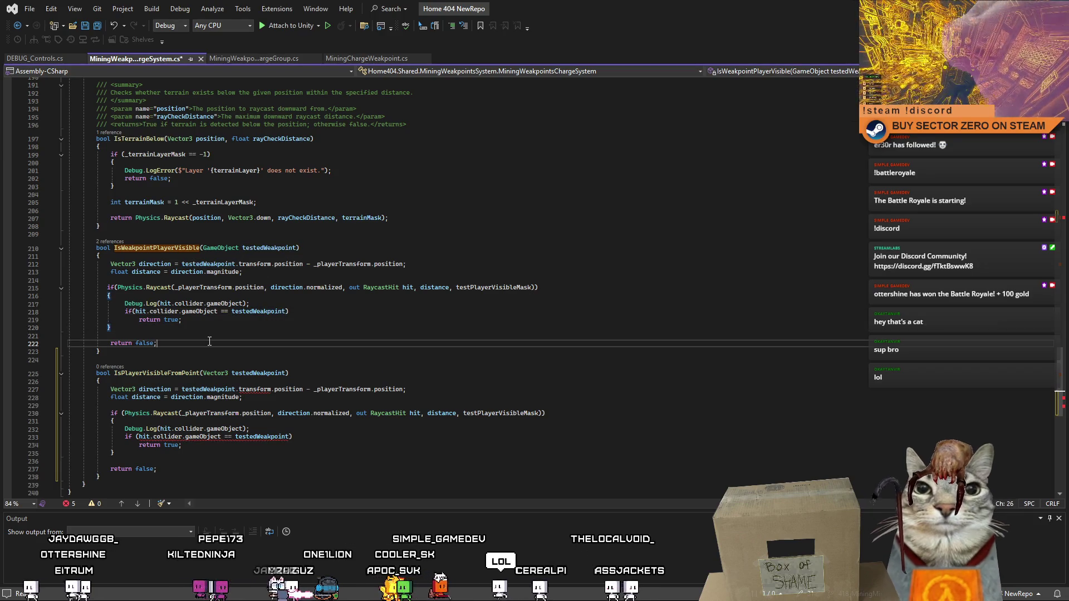
click(265, 371)
scroll(278, 378, down, 1)
click(339, 424)
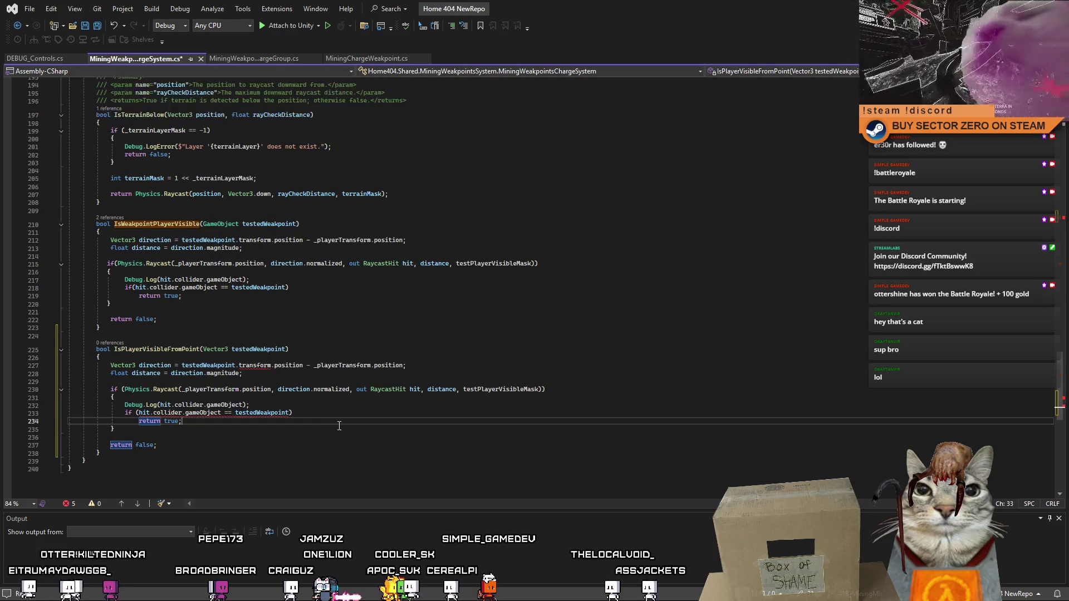
click(257, 313)
click(275, 349)
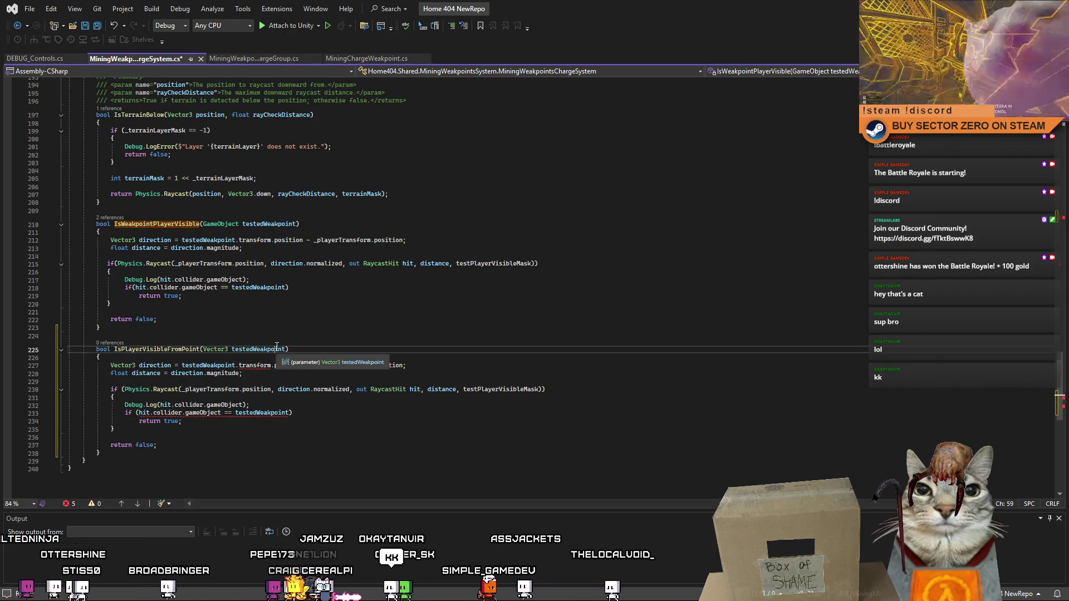
click(332, 436)
click(325, 323)
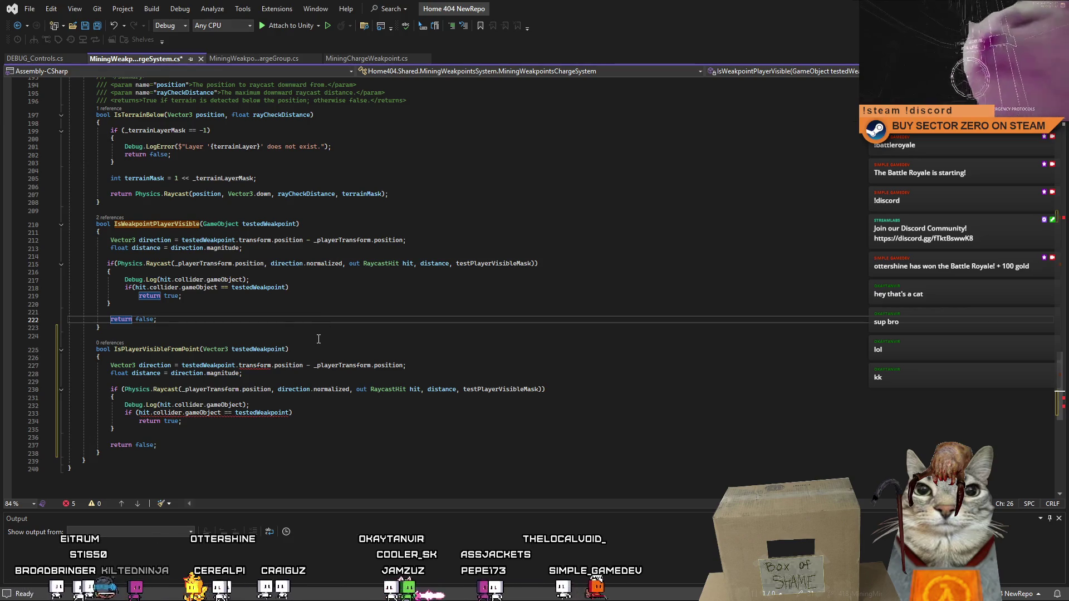
click(318, 338)
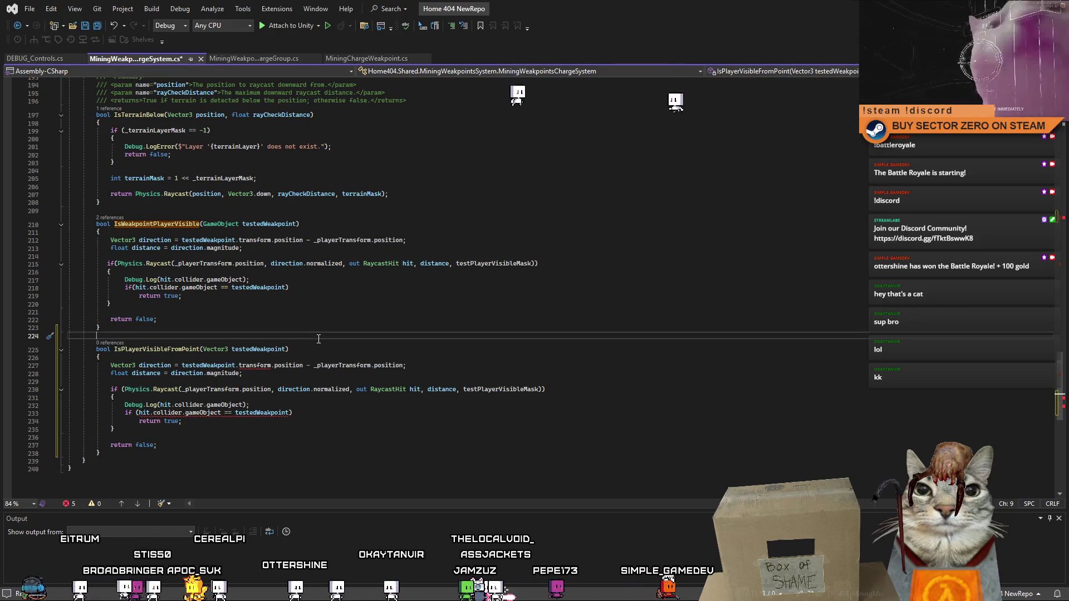
double_click(167, 349)
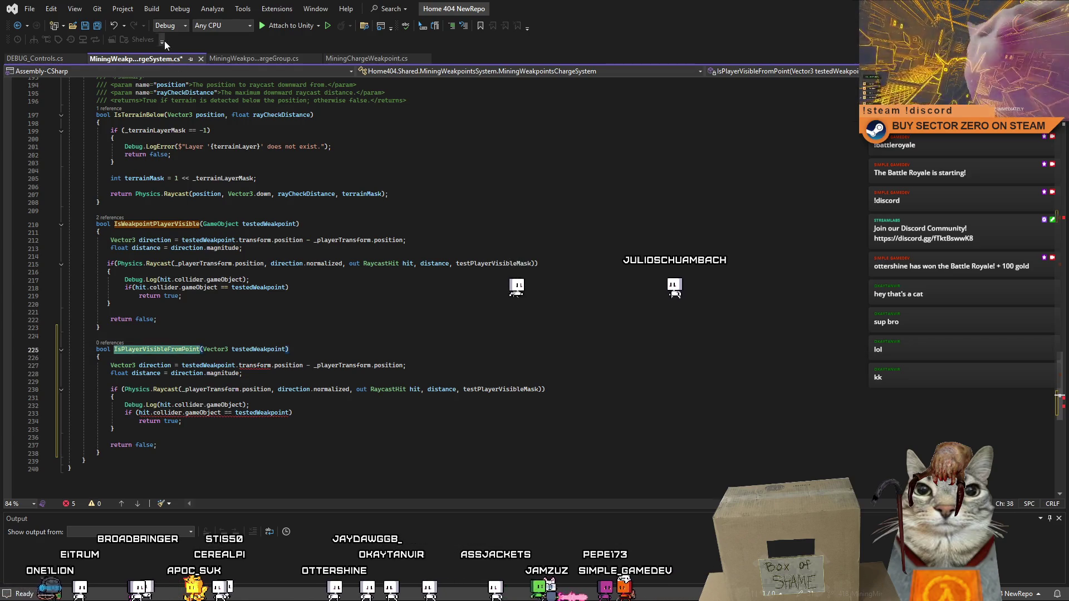
- Search Unity's Project panel for 'system weakpoint' and open MiningWeakpointsLineSystem
key(alt+Tab)
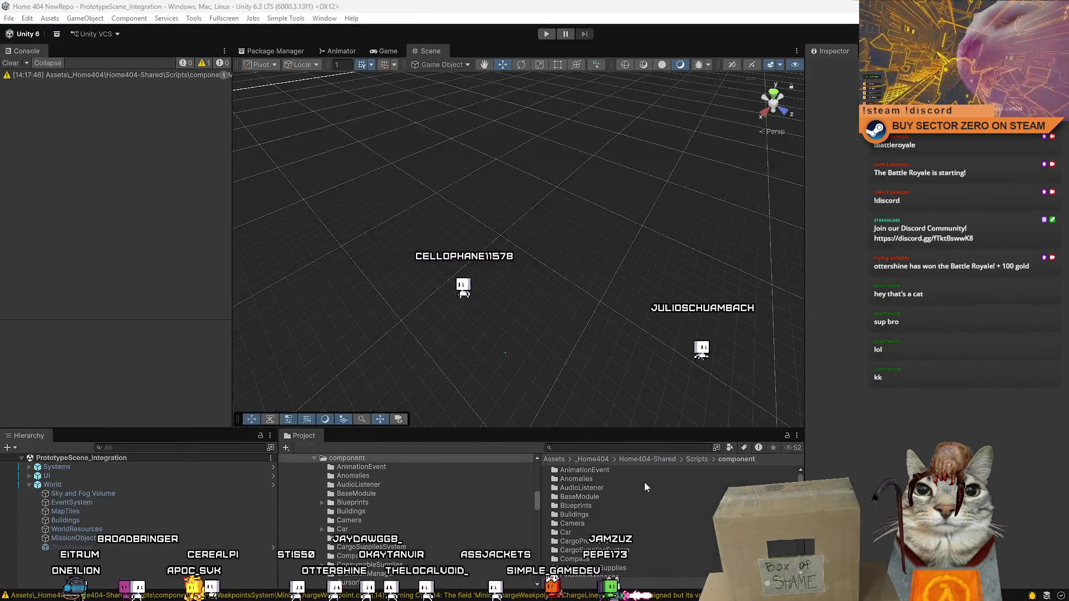
click(604, 447)
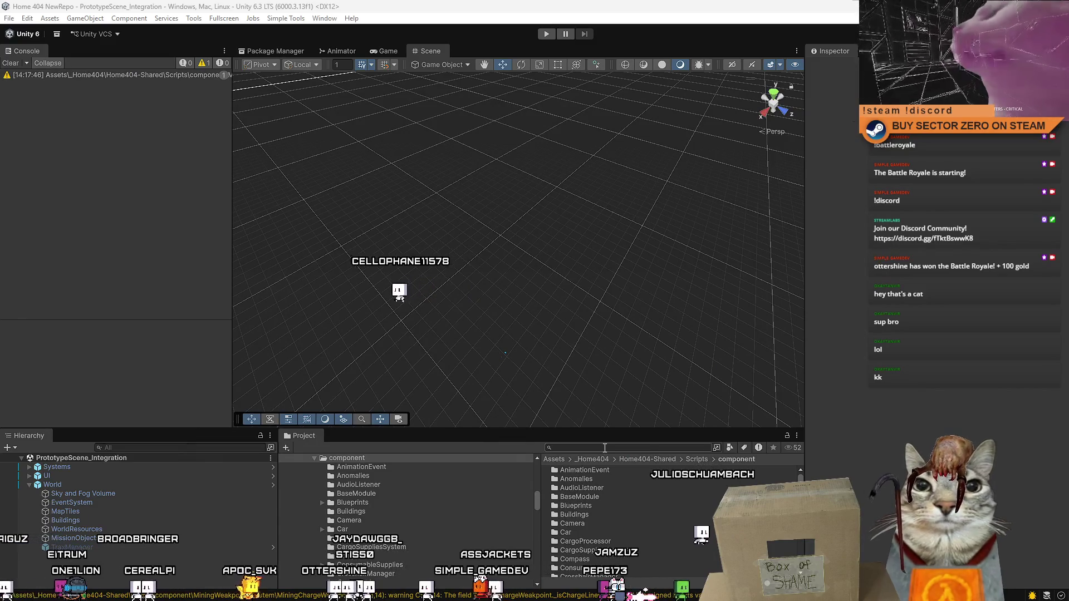
text(s)
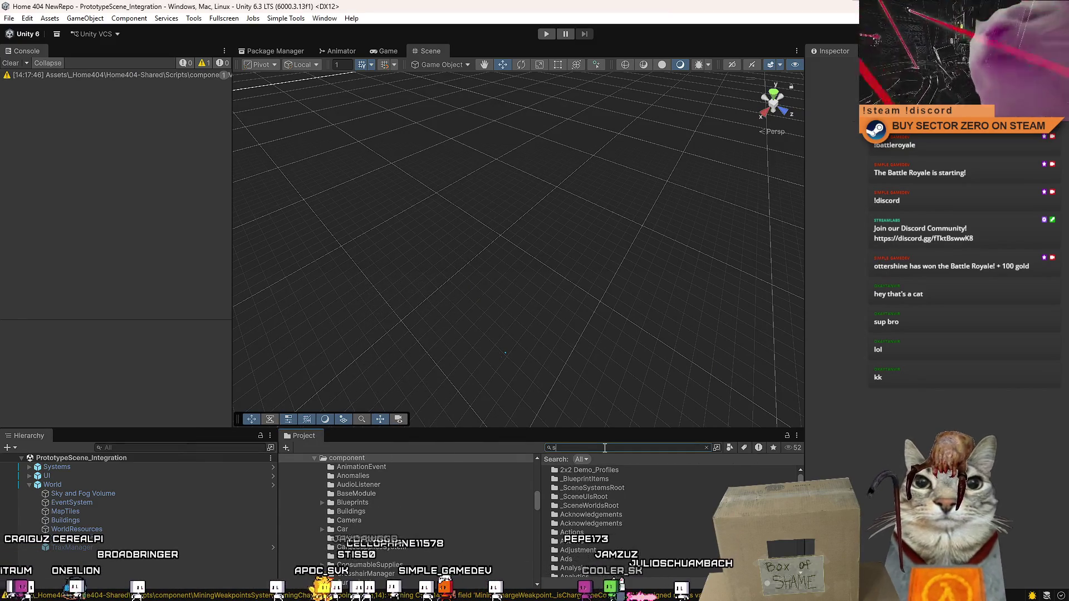
text(ystem weakpoint)
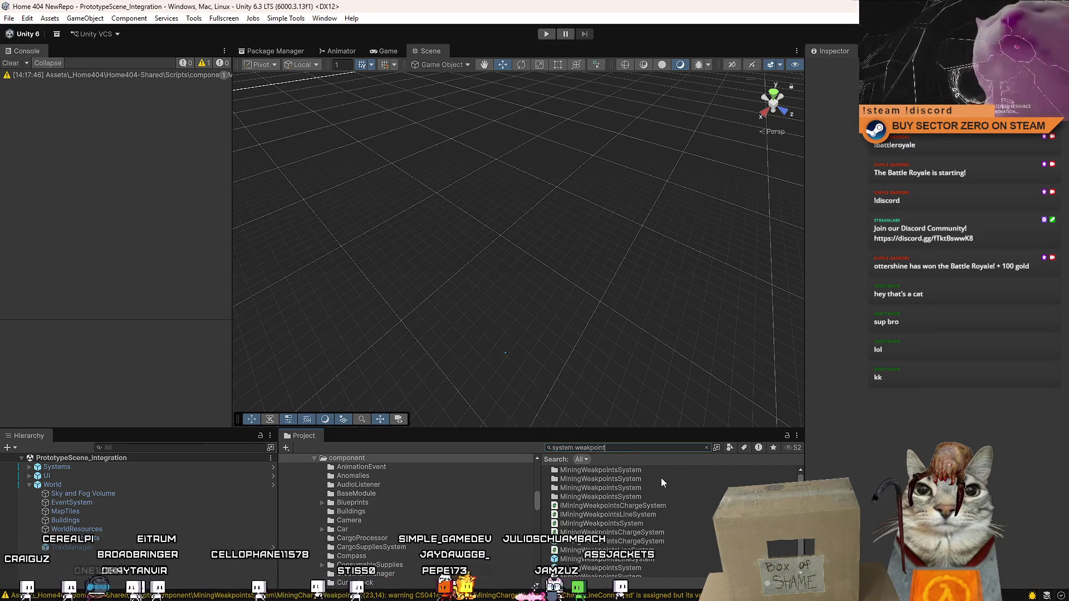
click(649, 516)
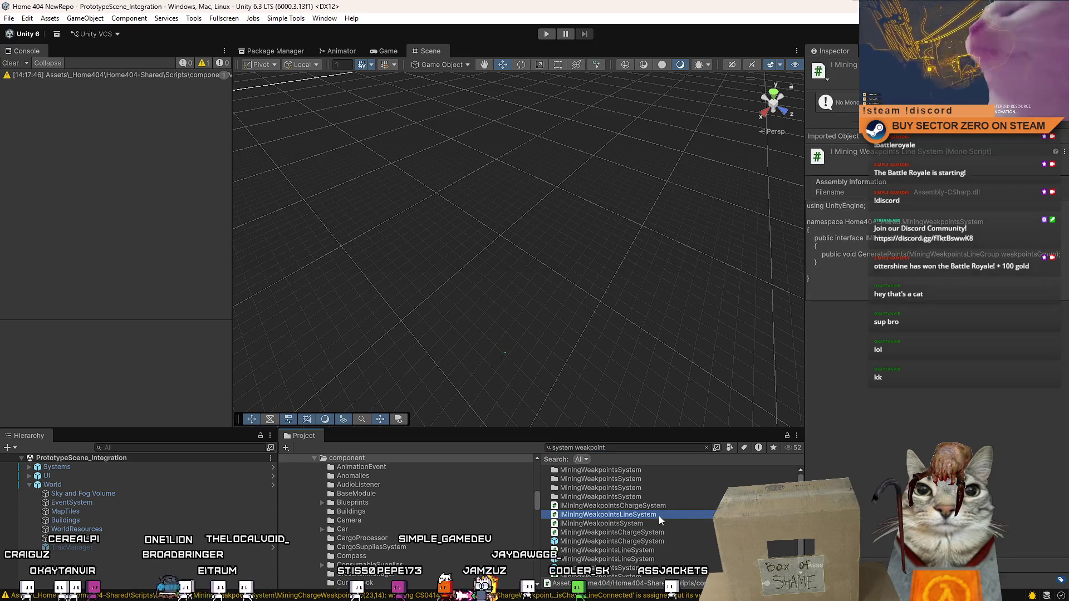
click(663, 531)
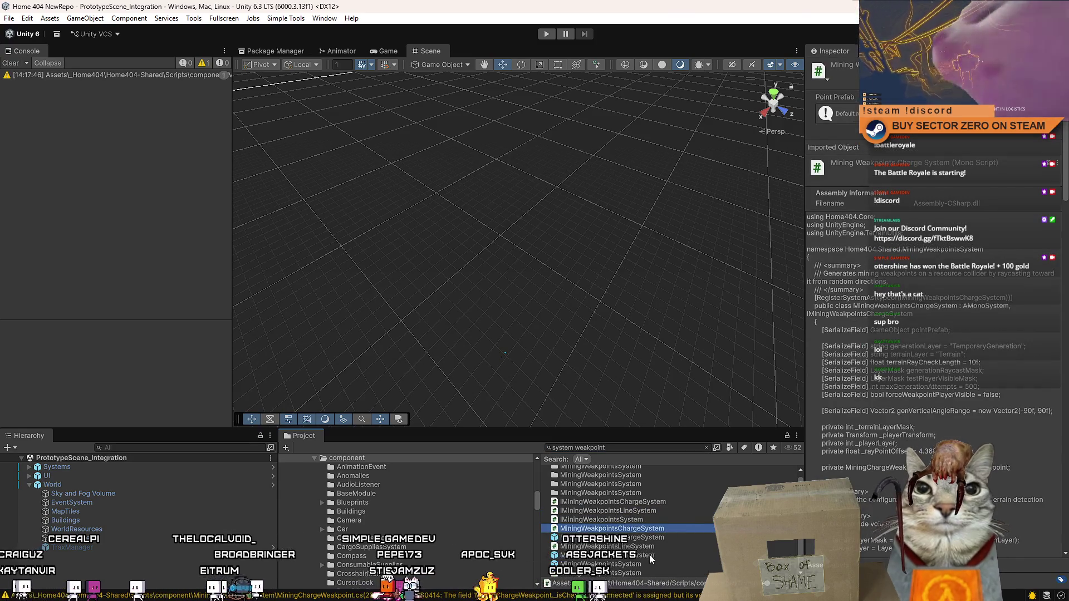
click(645, 546)
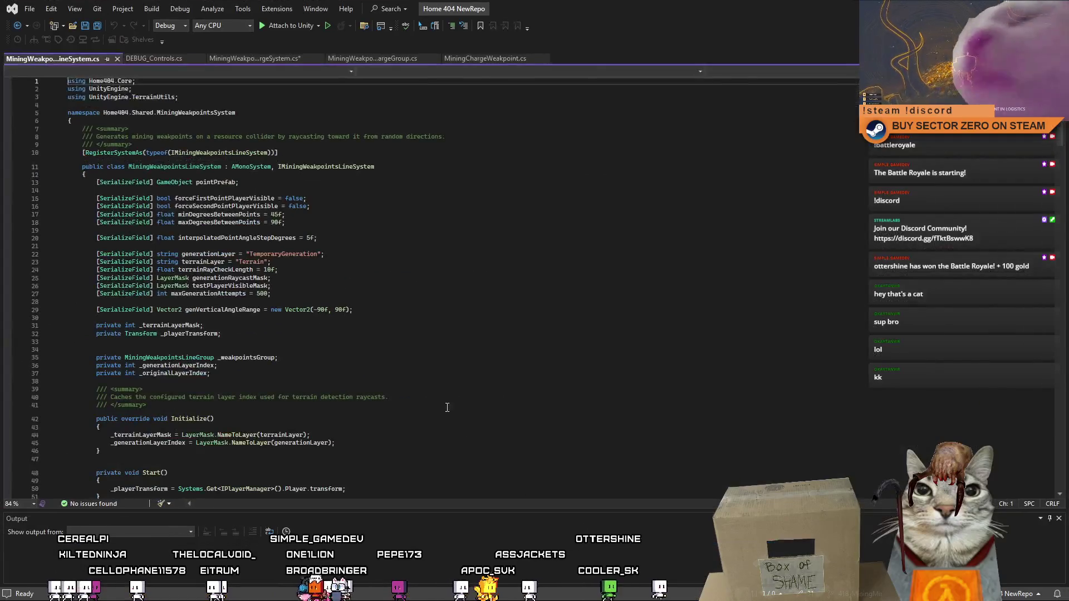
- Scroll MiningWeakpointsLineSystem.cs down to its IsWeakpointPlayerVisible raycast helper, then return to the charge system
scroll(406, 328, down, 5)
scroll(405, 327, down, 1)
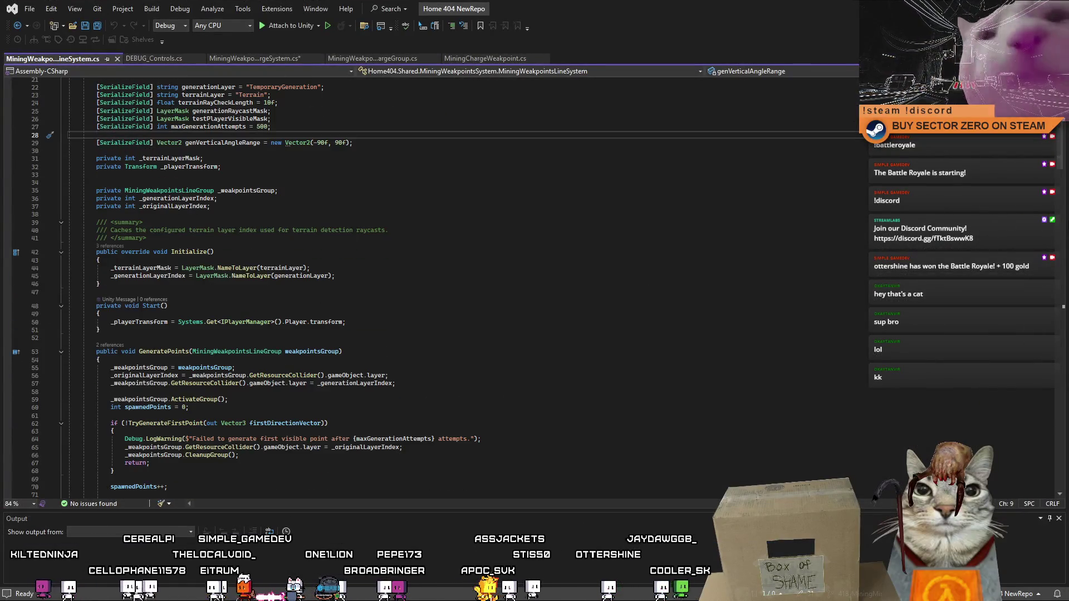
mouse_move(1064, 162)
mouse_down()
mouse_move(1036, 484)
mouse_move(1032, 406)
mouse_up()
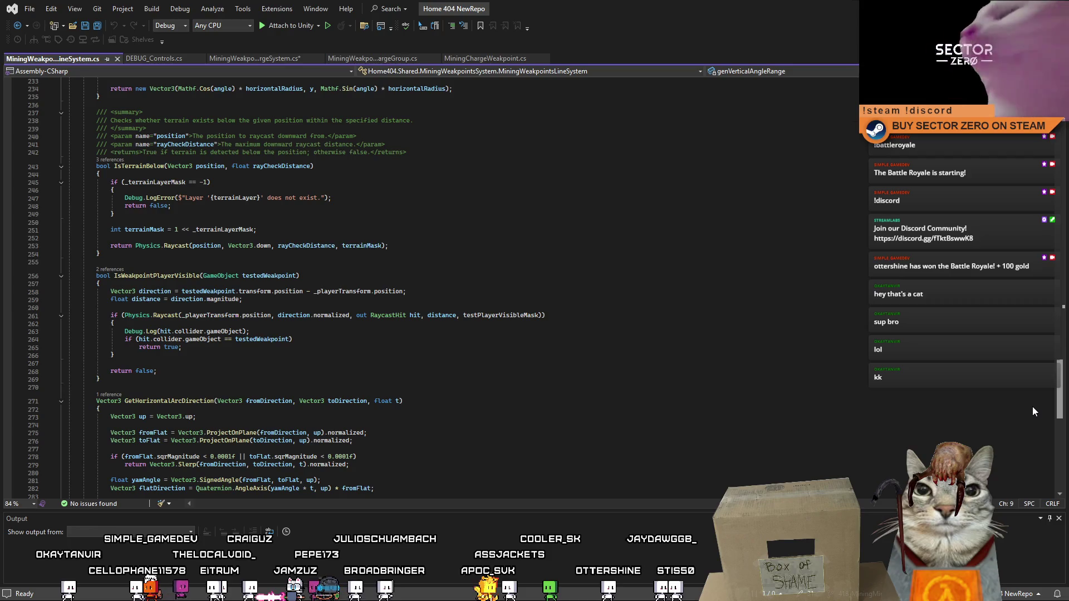
mouse_move(1031, 407)
mouse_down()
mouse_move(1022, 342)
mouse_move(1017, 409)
mouse_up()
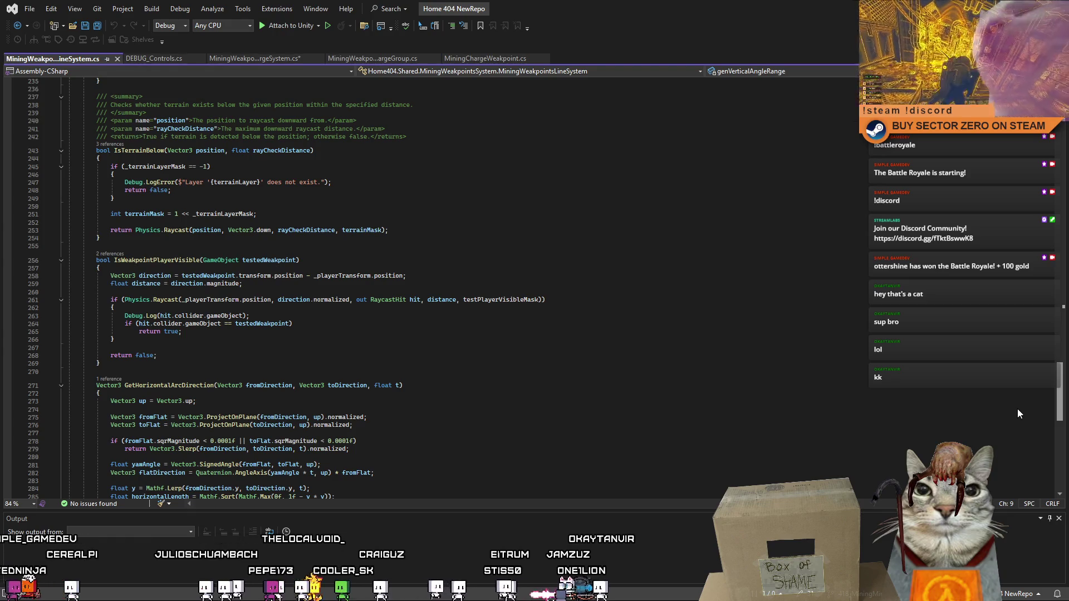
scroll(1018, 429, down, 9)
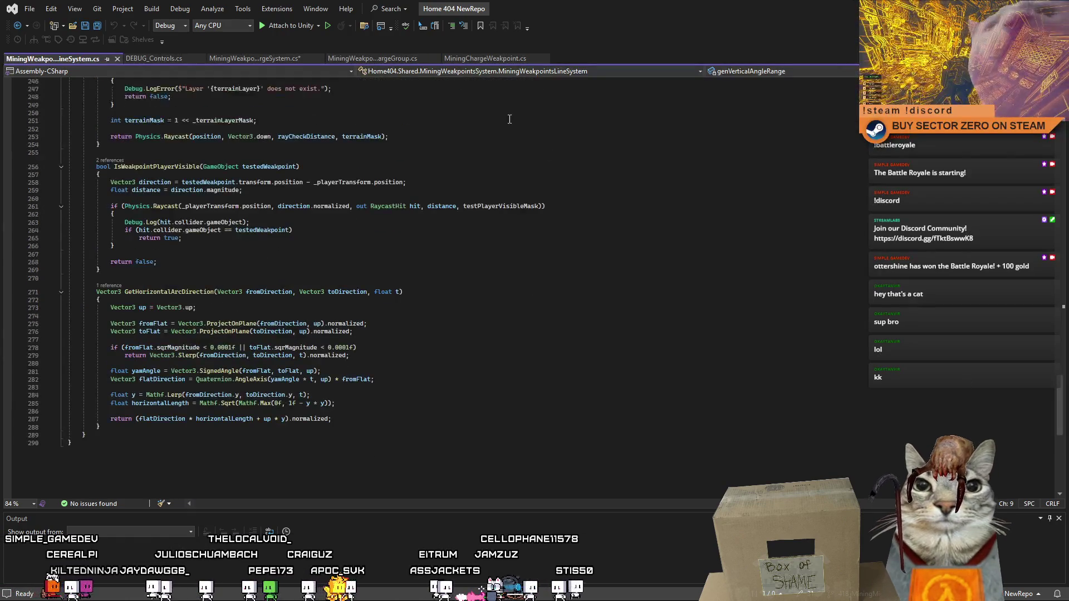
click(259, 58)
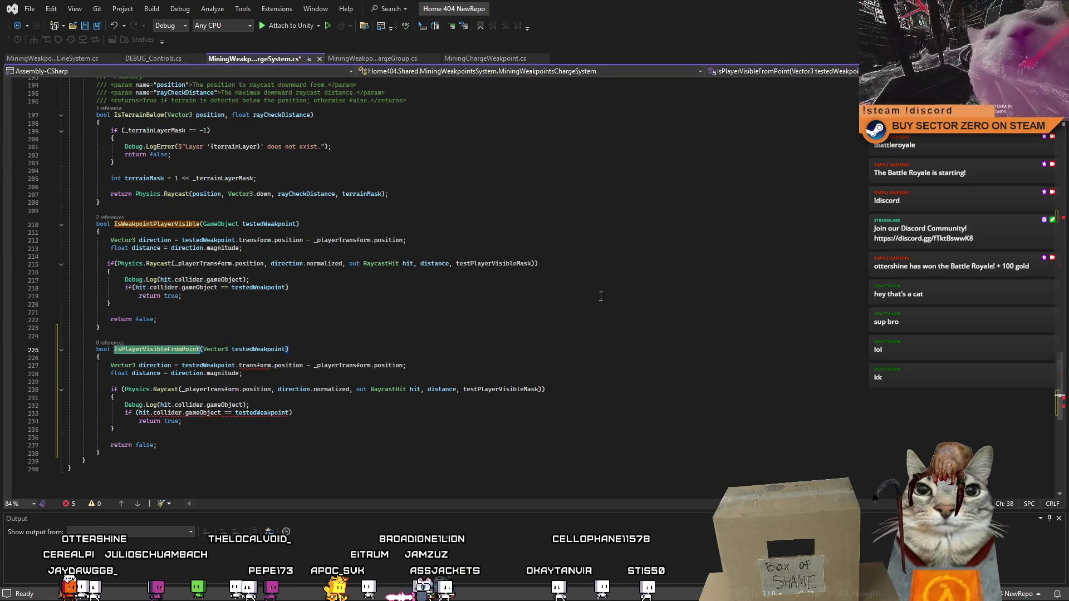
- Look through DEBUG_Controls, ChargeSystem, ChargeGroup and MiningChargeWeakpoint scripts, ending on the line system
click(151, 58)
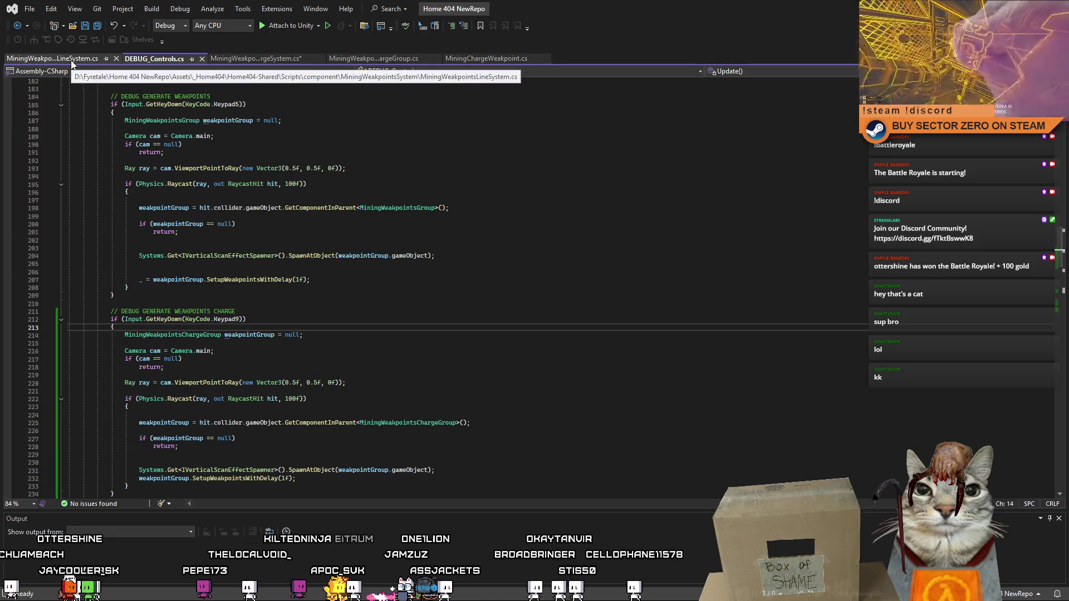
click(252, 59)
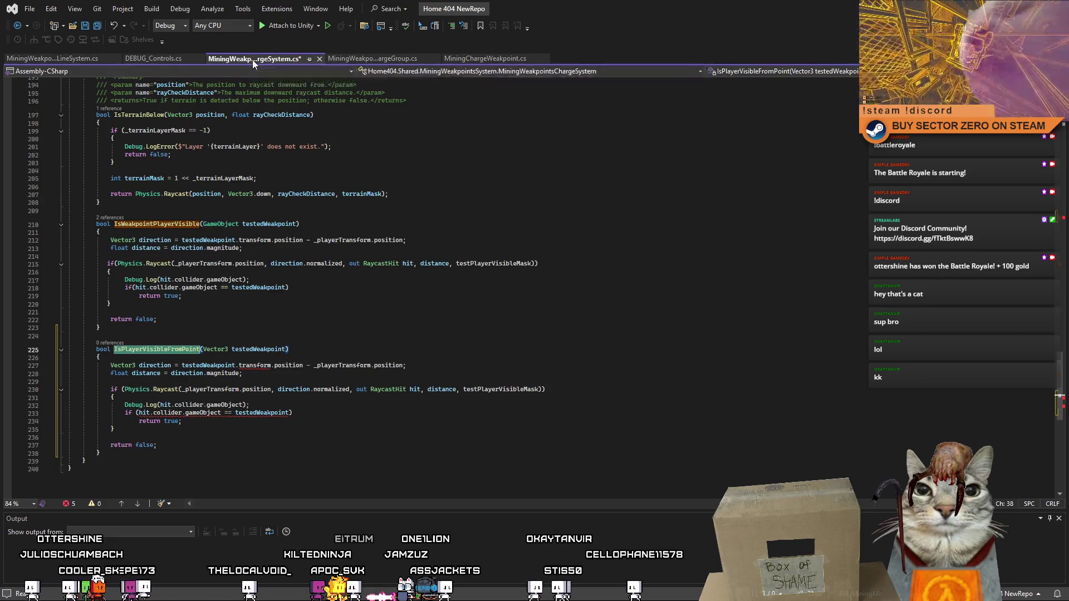
click(343, 59)
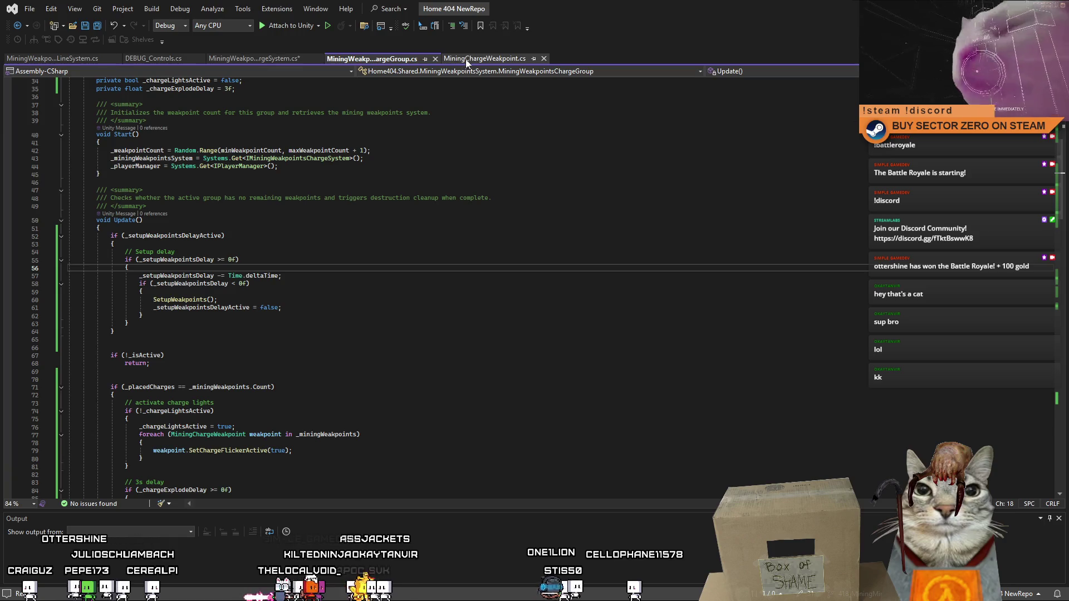
click(471, 60)
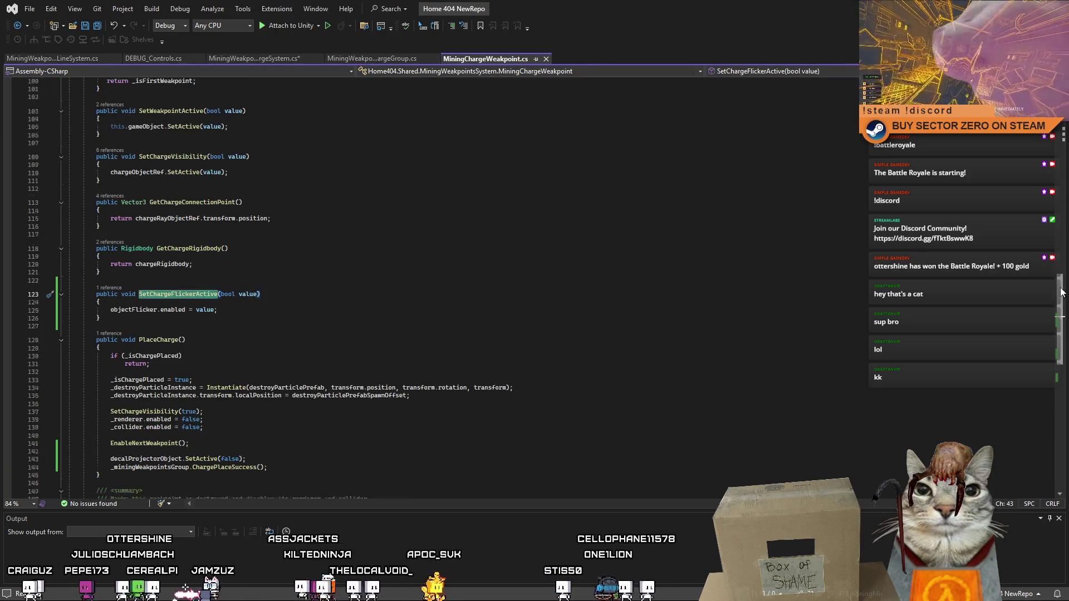
scroll(1061, 317, down, 6)
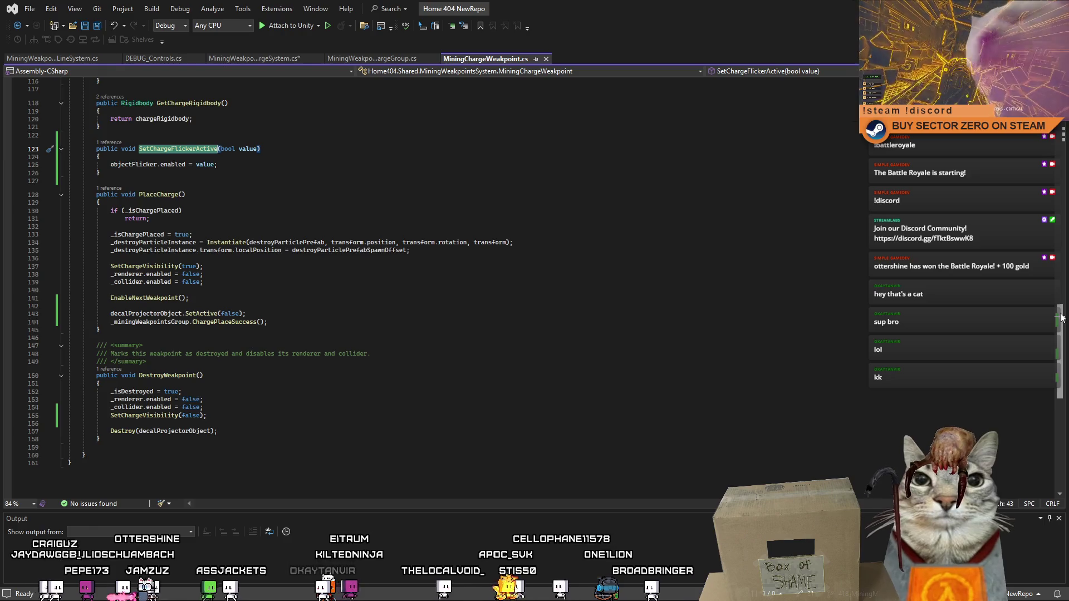
scroll(1061, 312, up, 3)
scroll(1063, 305, up, 5)
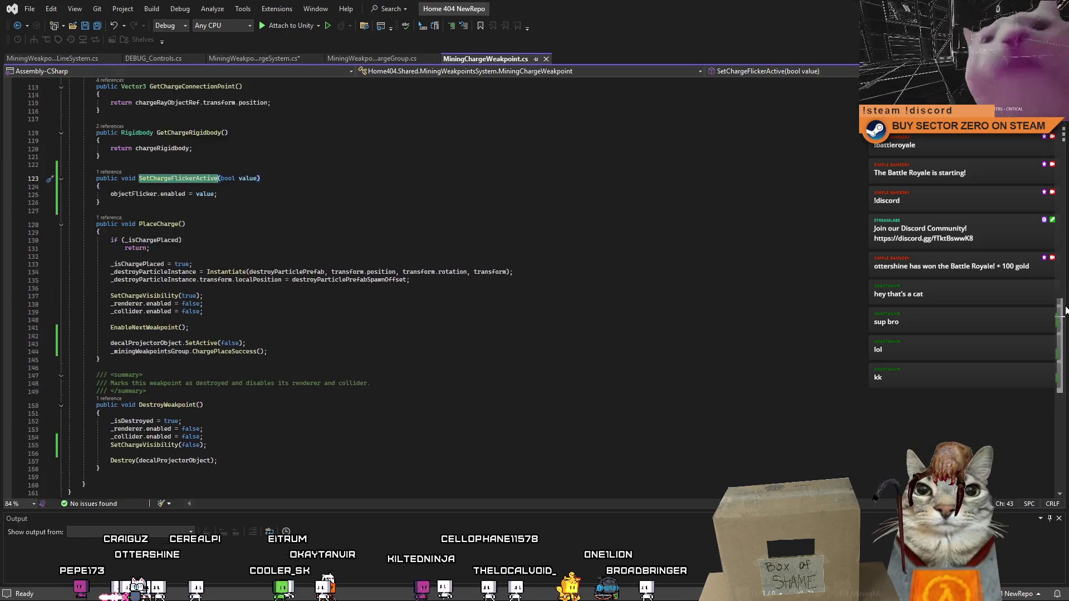
scroll(1065, 271, up, 12)
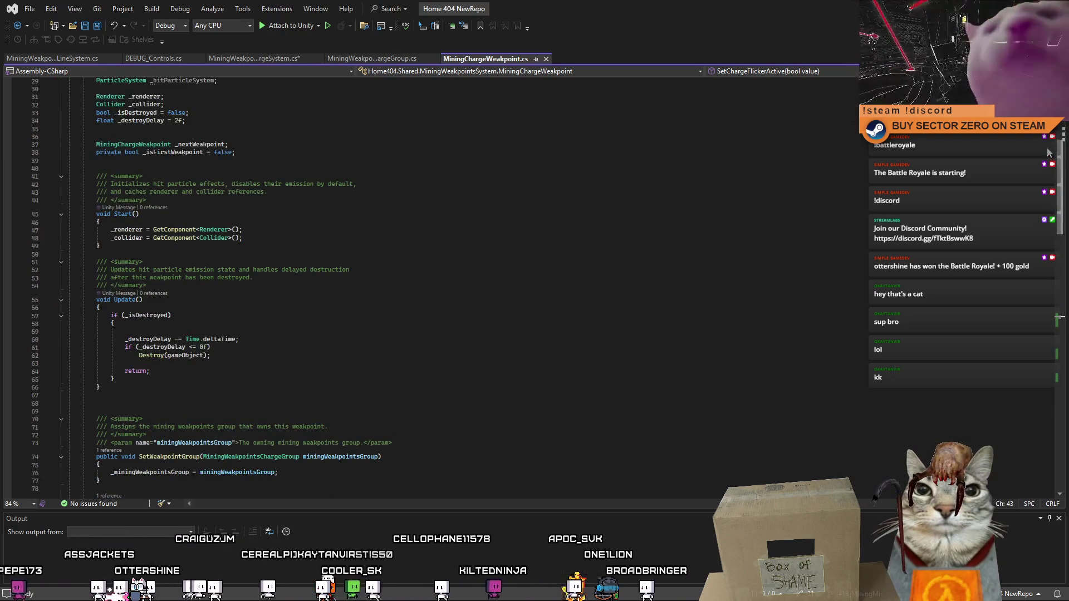
scroll(1061, 316, down, 20)
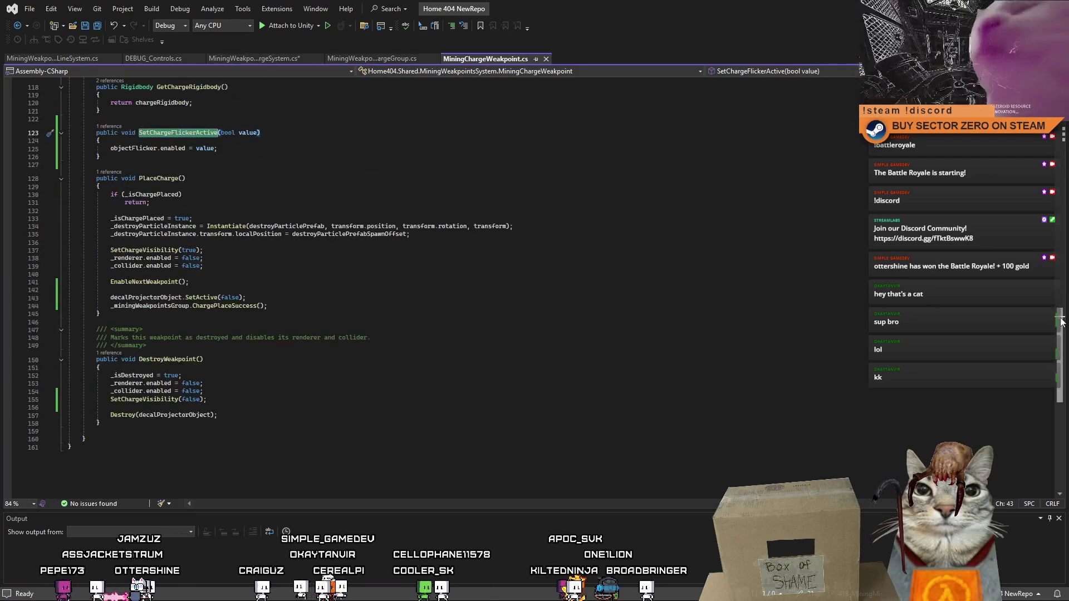
scroll(1061, 321, up, 7)
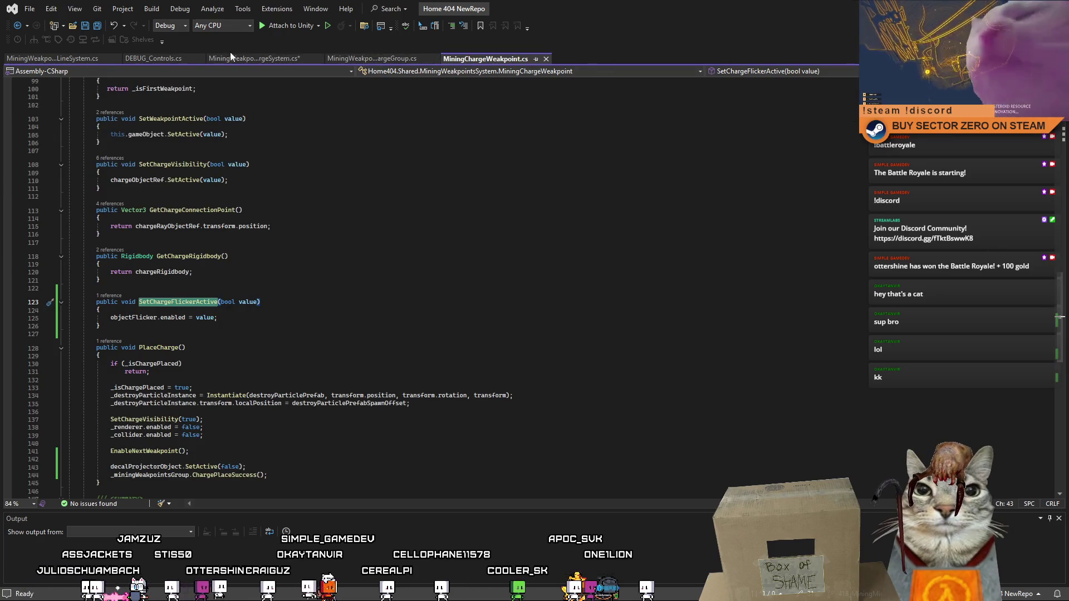
click(75, 55)
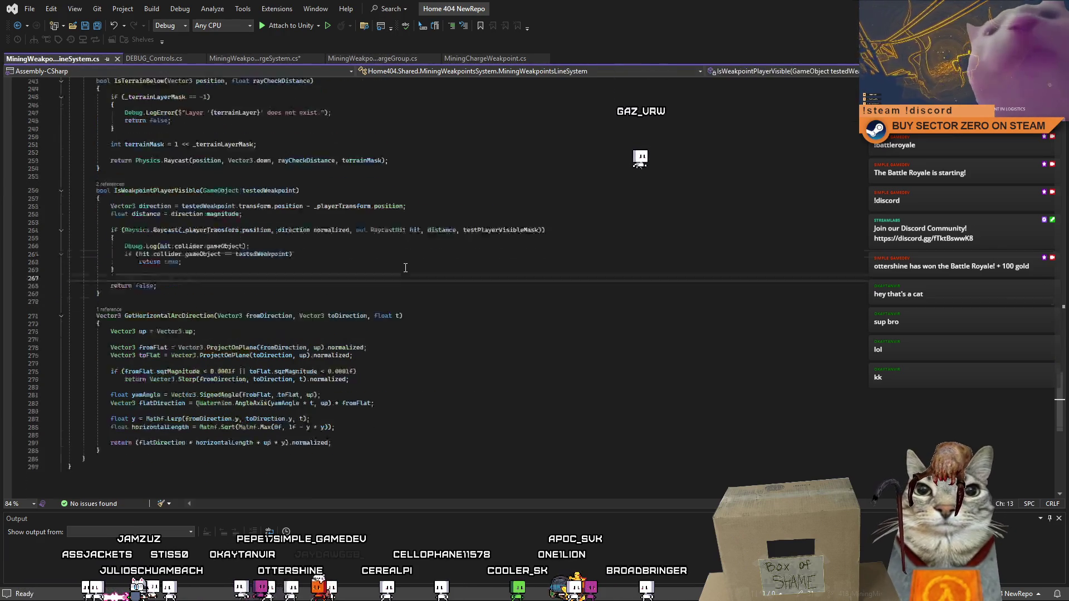
- Review IsWeakpointPlayerVisible in MiningWeakpointsLineSystem, then close that script's tab
key(ctrl+minus)
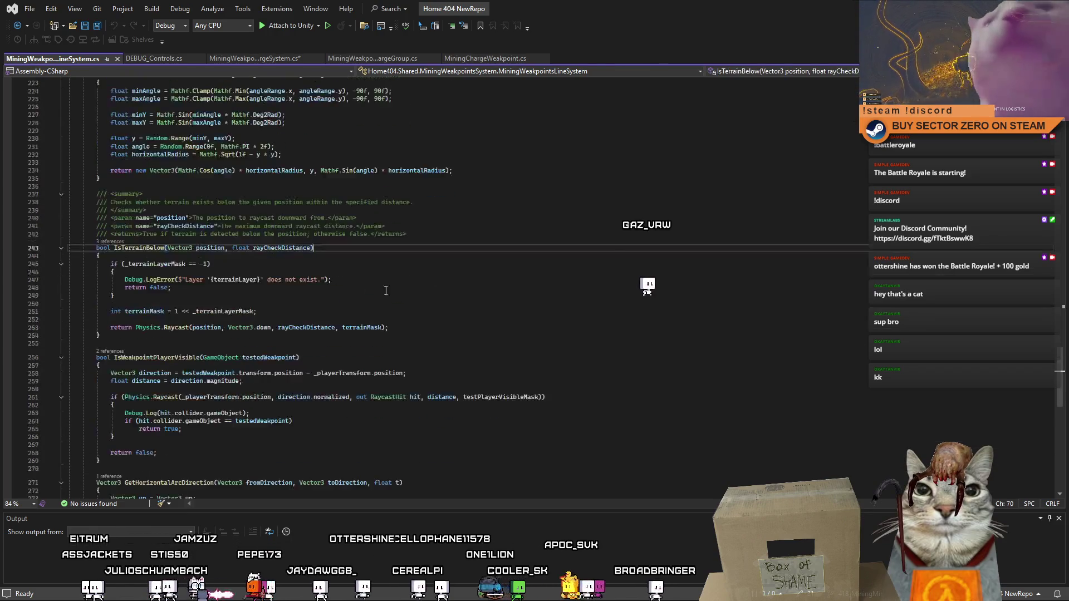
scroll(224, 271, down, 2)
double_click(187, 310)
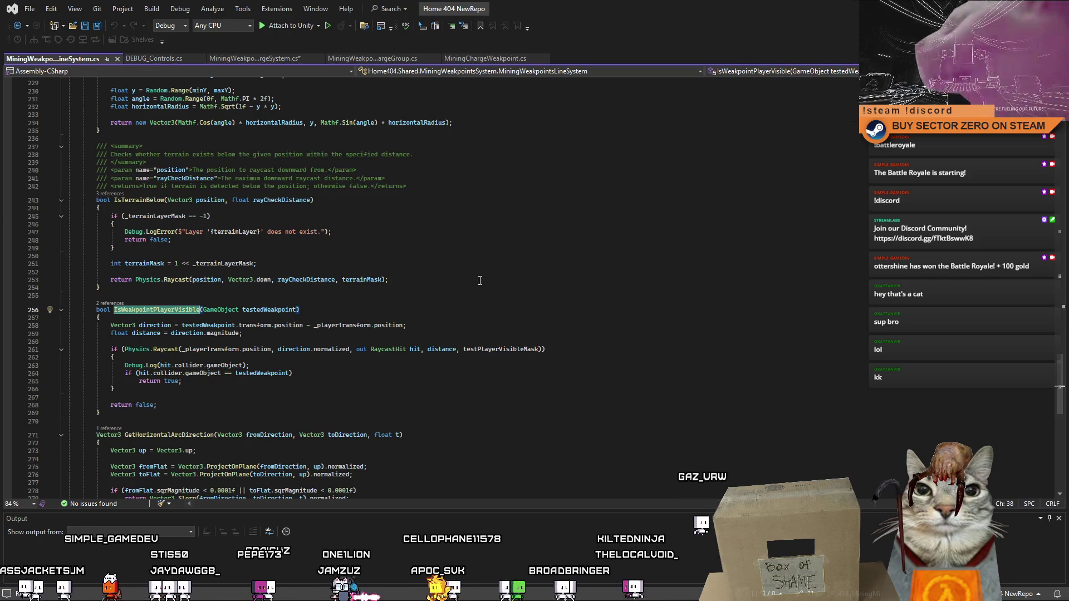
scroll(479, 281, down, 3)
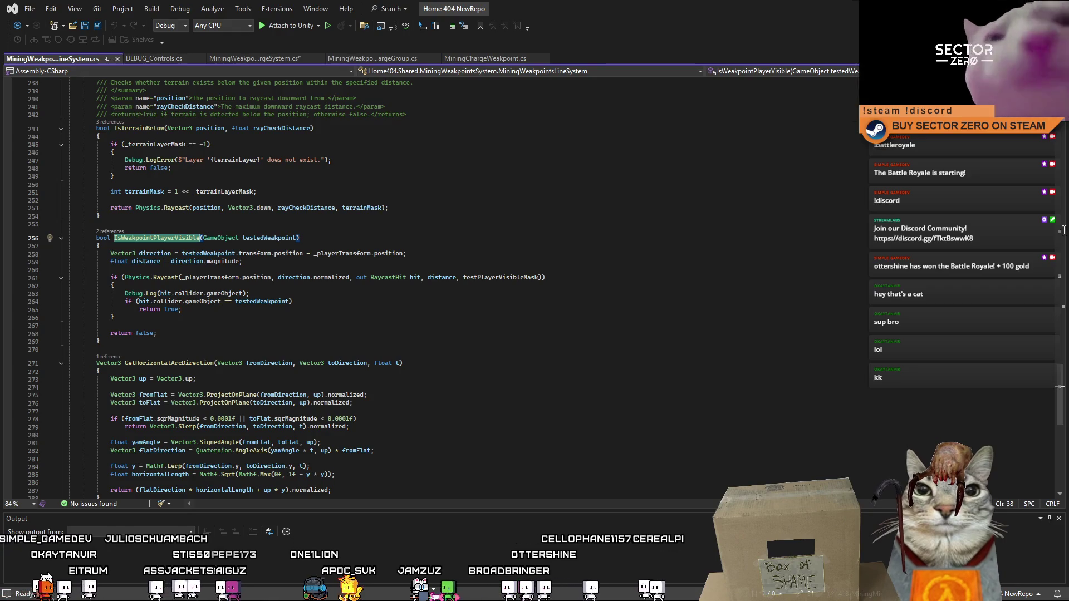
mouse_move(1059, 392)
mouse_down()
mouse_move(1059, 134)
mouse_move(1059, 356)
mouse_up()
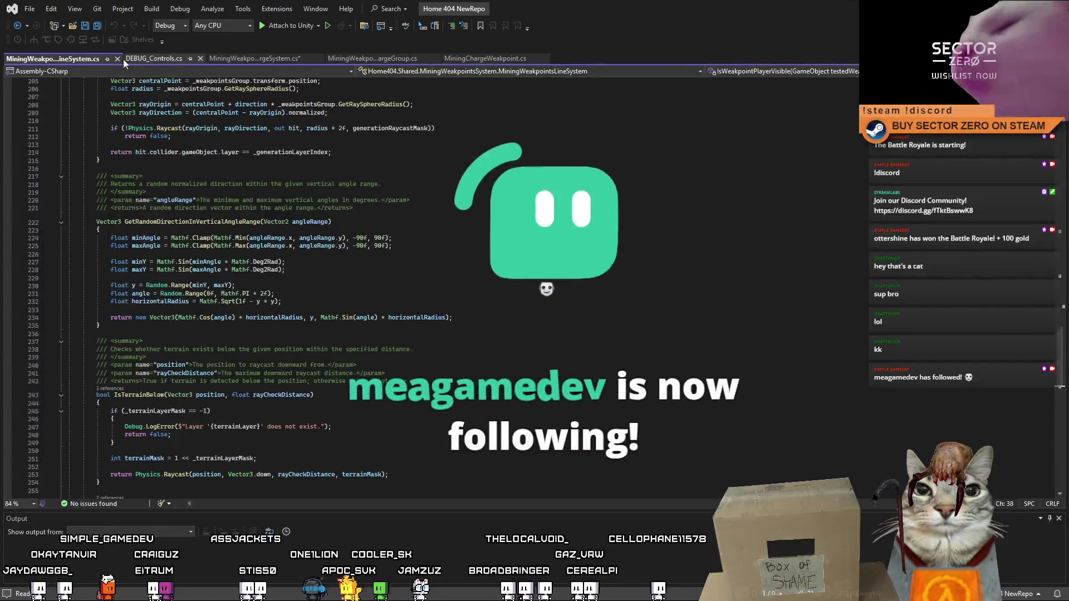
click(117, 59)
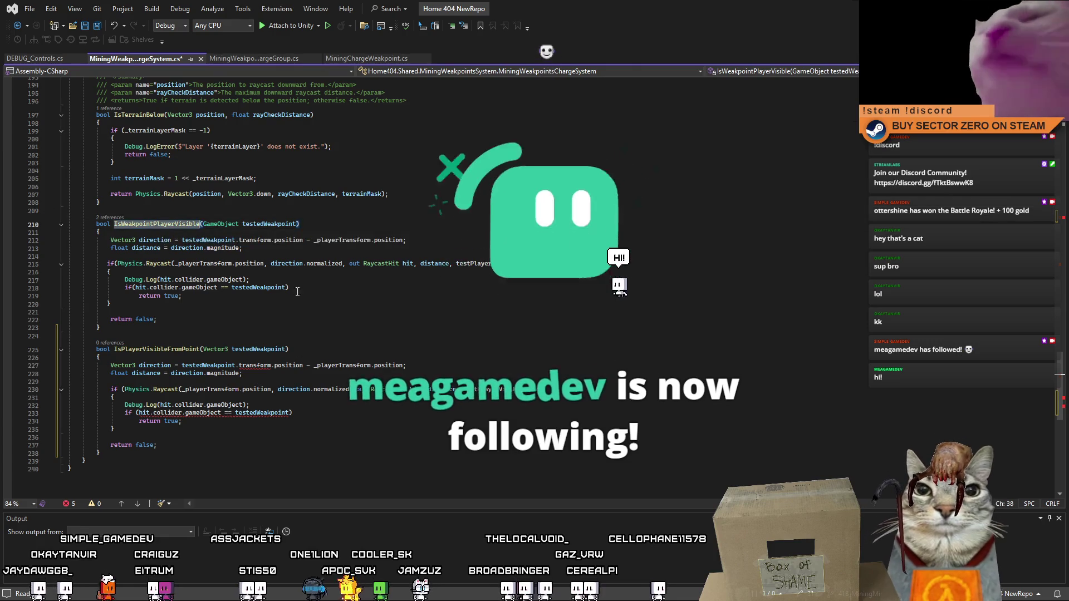
- Inspect IsPlayerVisibleFromPoint and its visibility raycast in MiningWeakpointsChargeSystem.cs
click(157, 319)
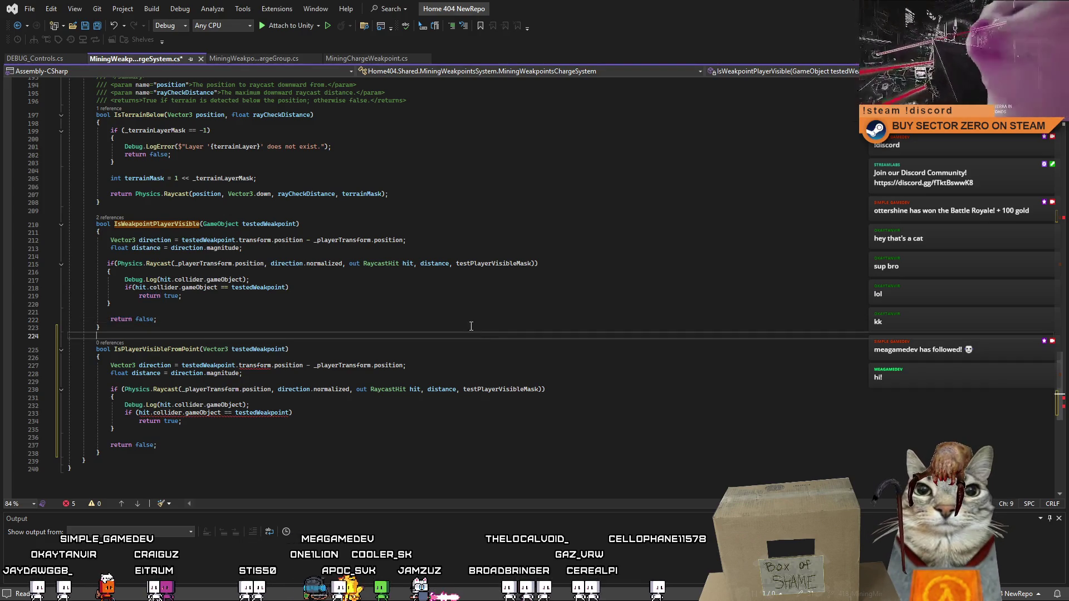
click(461, 435)
click(407, 350)
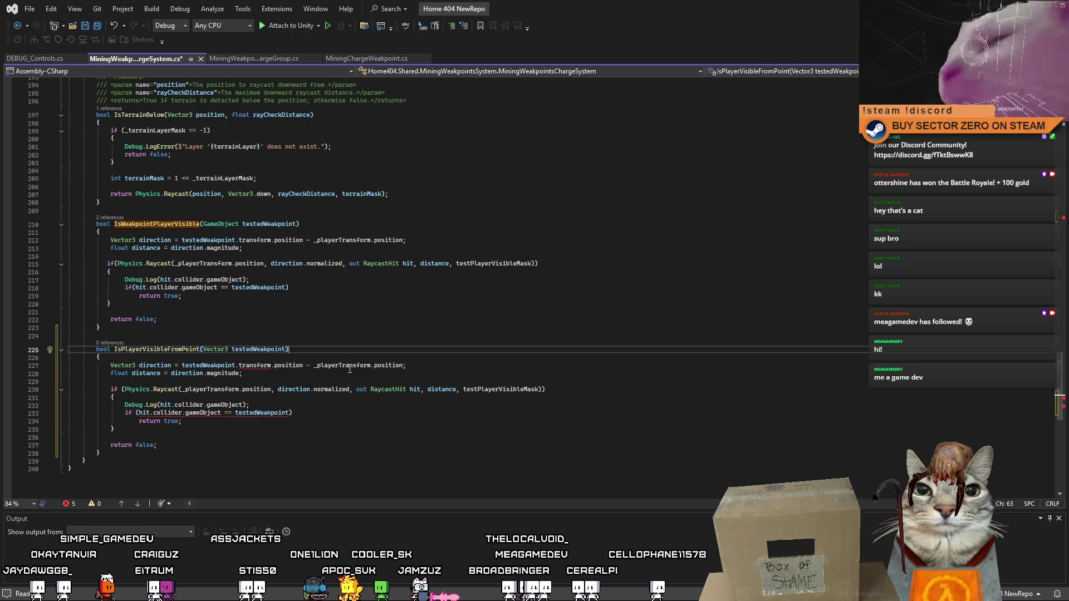
key(Up)
click(375, 411)
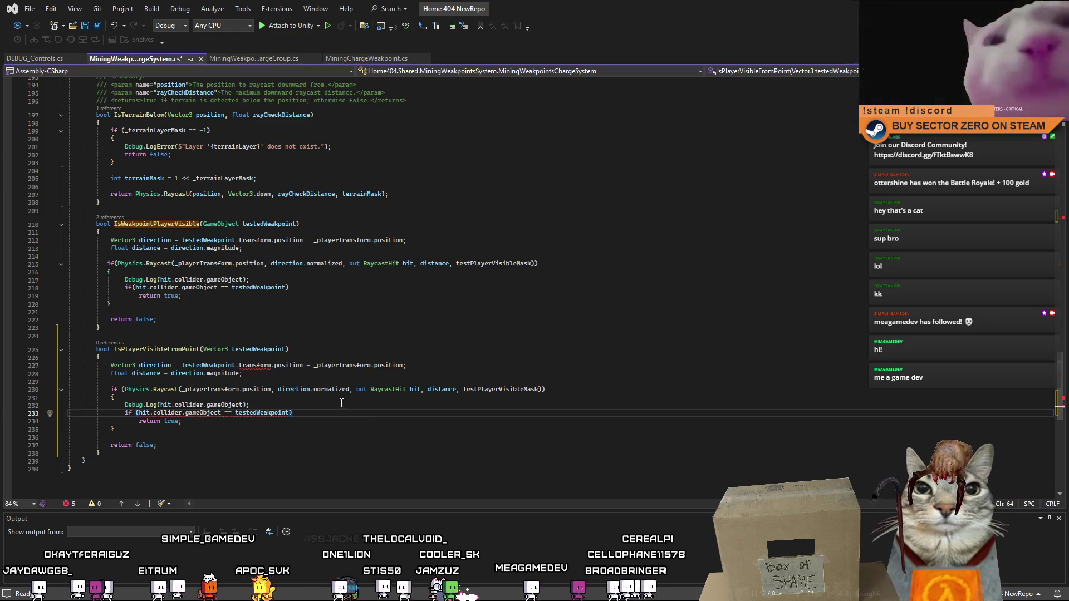
key(Up)
key(Up)
key(Up)
scroll(294, 396, up, 6)
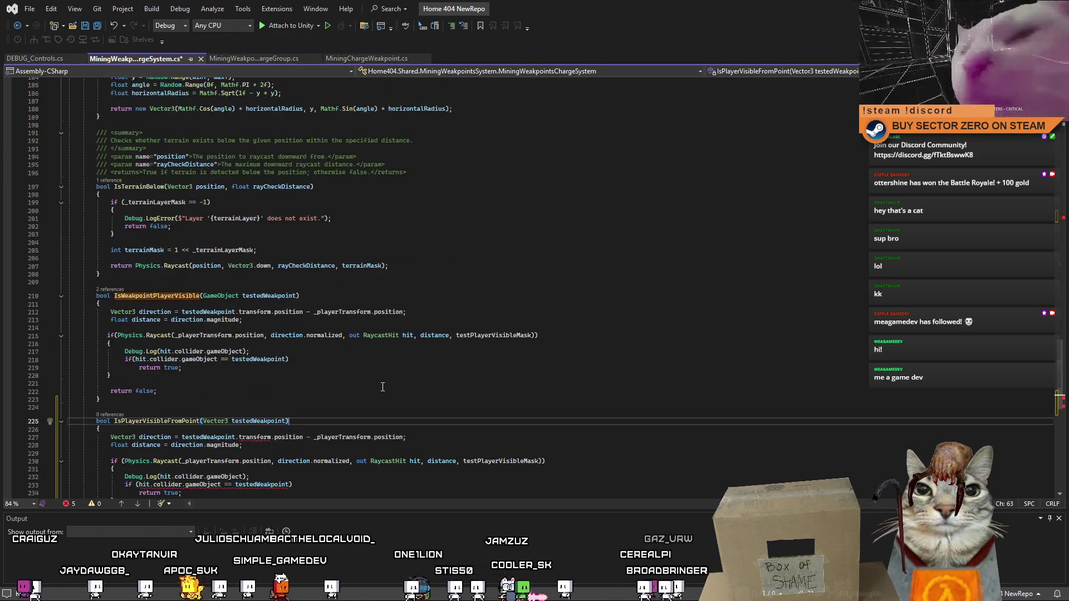
scroll(385, 393, down, 5)
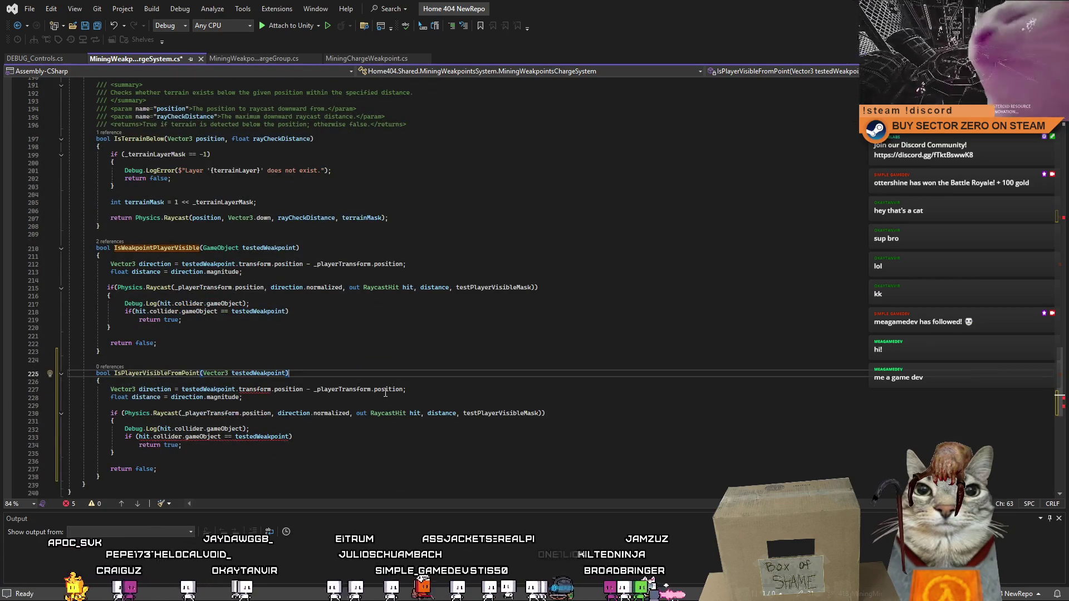
scroll(385, 393, up, 12)
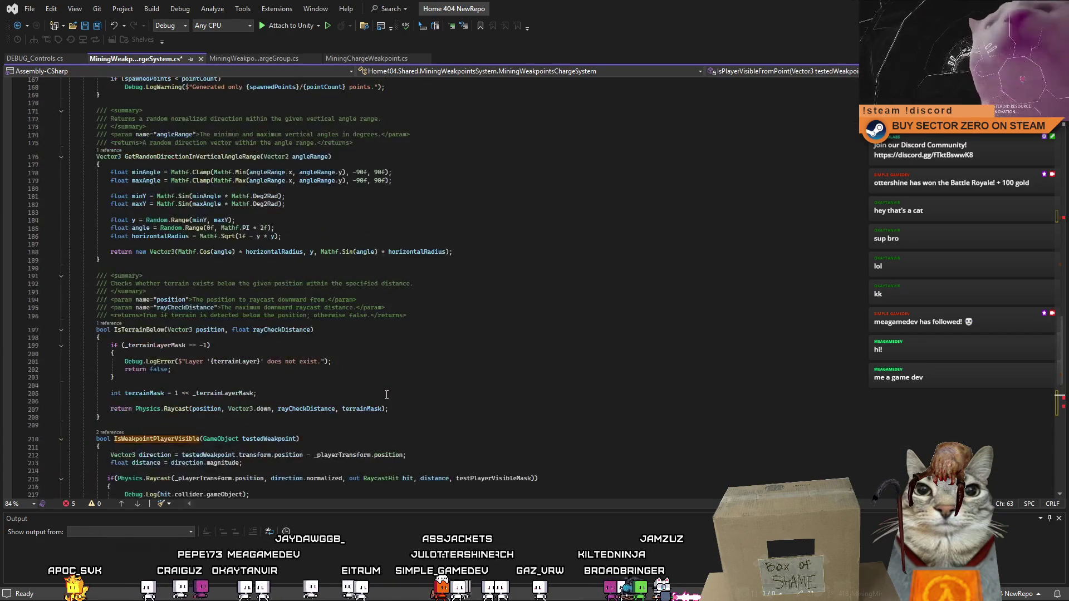
- Move the if (i == 0) visibility block to just below the myPoint Instantiate line
mouse_move(1063, 329)
mouse_down()
mouse_move(1049, 208)
mouse_move(1051, 243)
mouse_up()
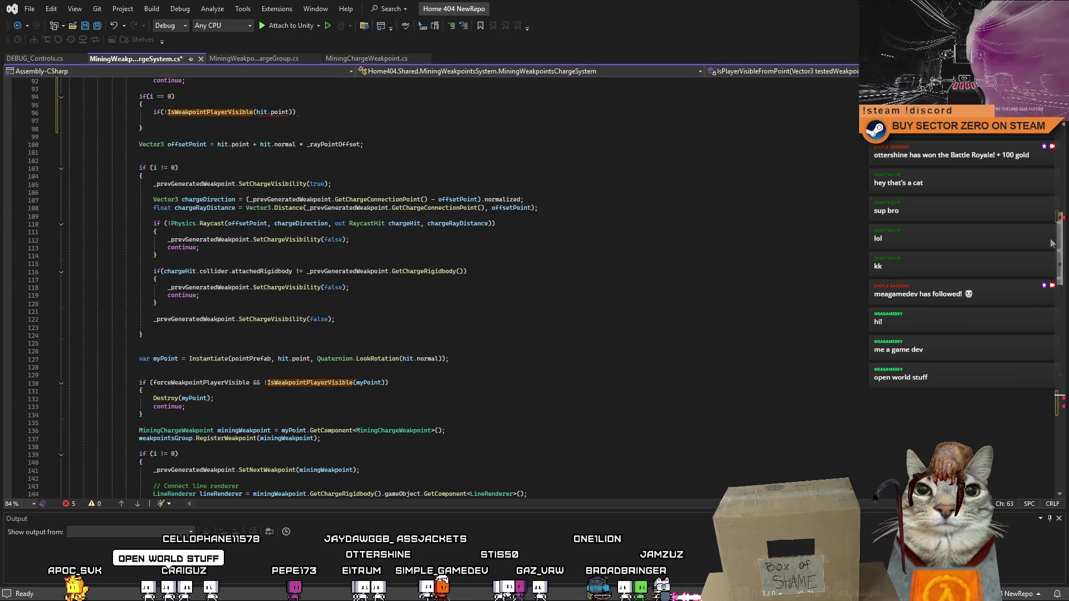
click(191, 353)
double_click(169, 360)
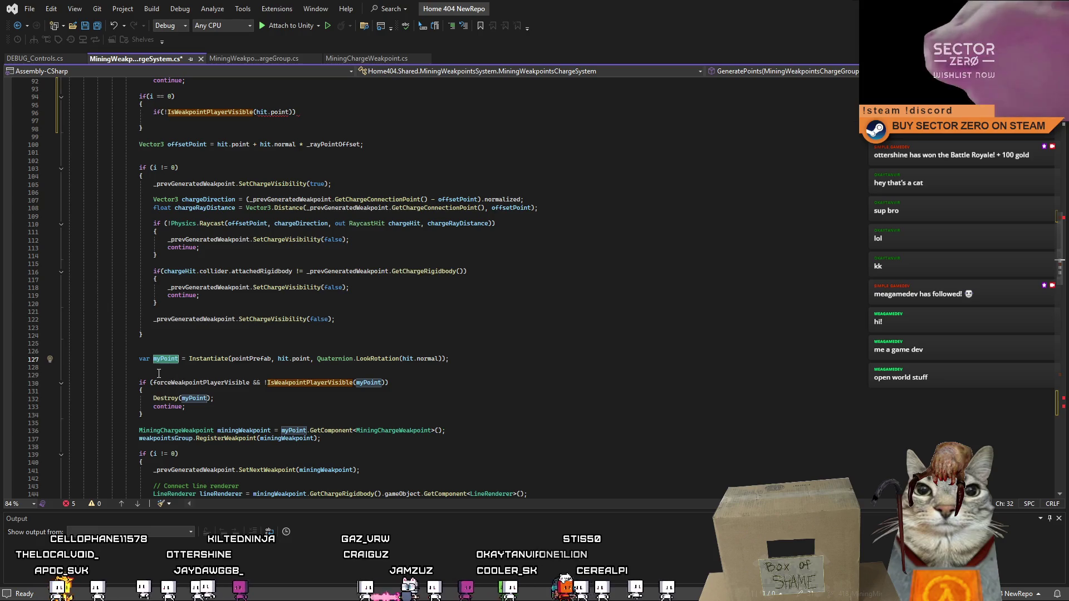
scroll(295, 378, up, 2)
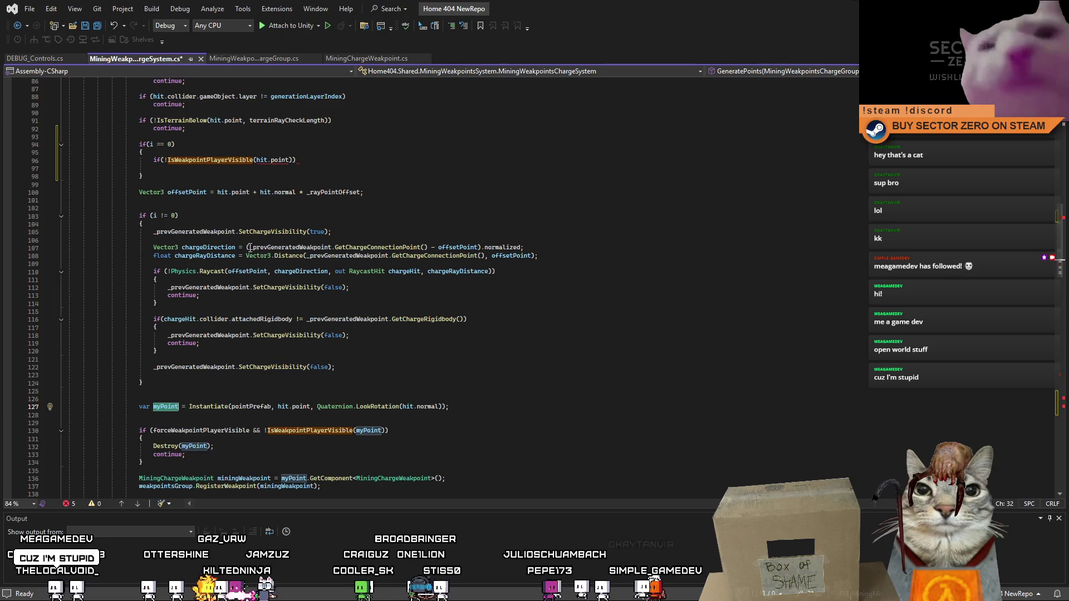
drag(139, 145, 143, 177)
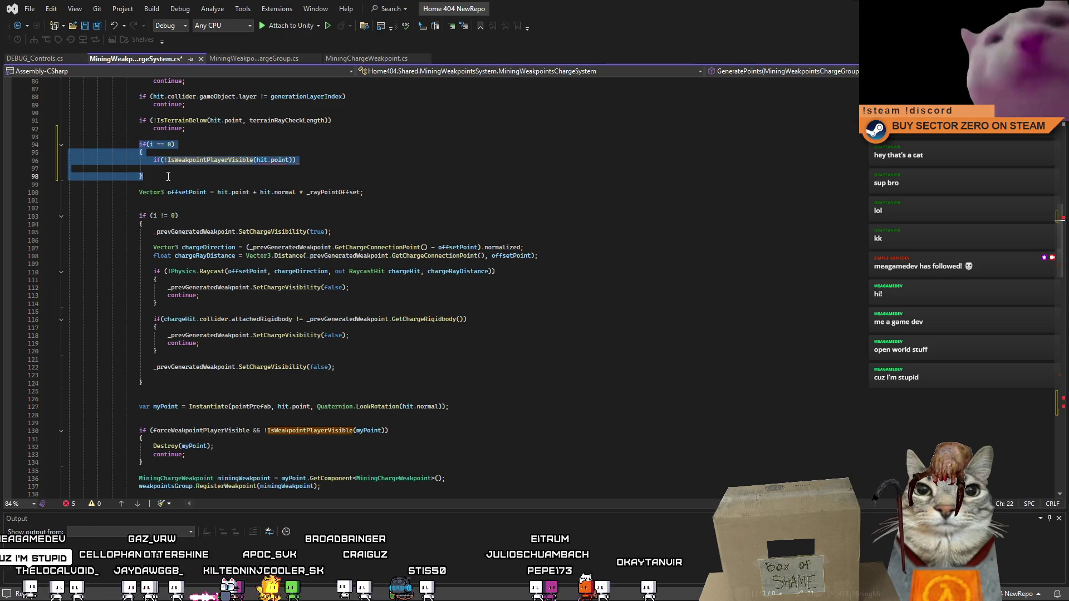
key(Delete)
click(189, 386)
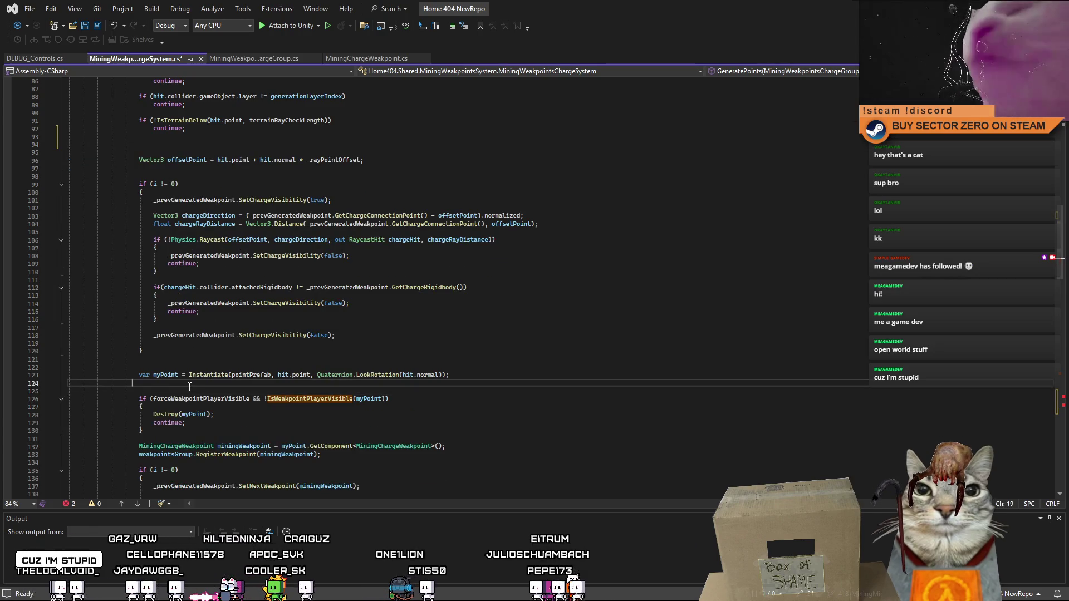
text(if (i == 0) {     if (!IsWeakpointPlayerVisible(hit.point))  })
click(494, 372)
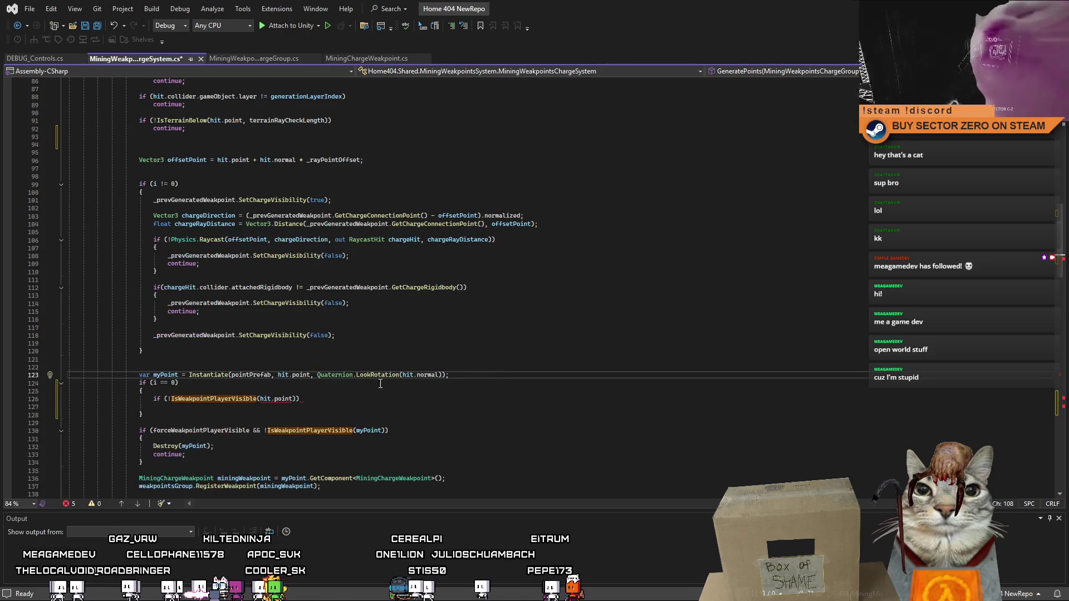
scroll(380, 384, down, 1)
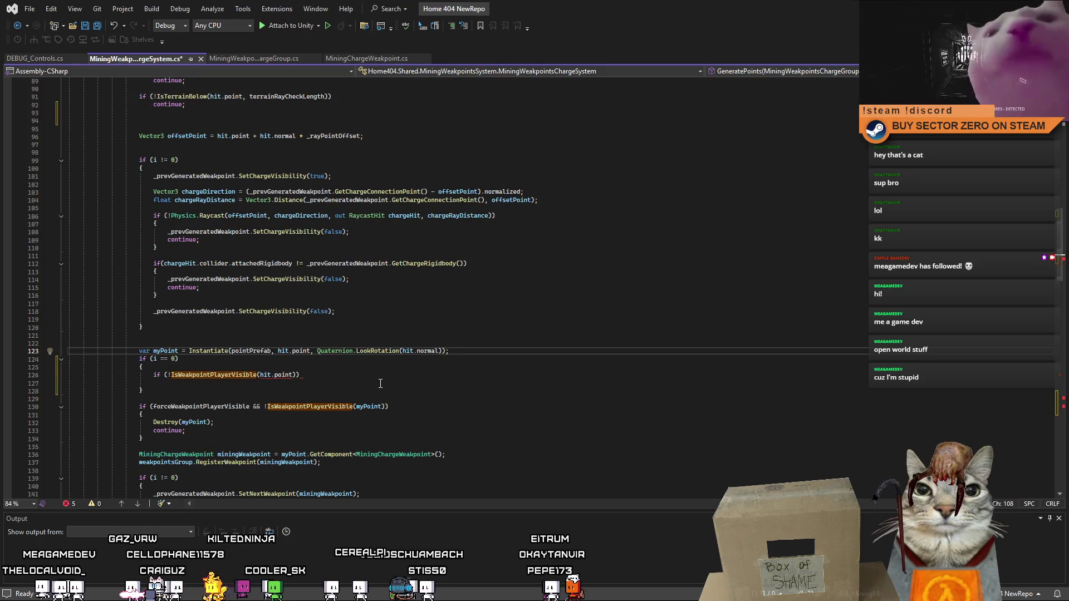
key(Return)
- Change the block's condition to check IsWeakpointPlayerVisible(myPoint) instead of hit.point
click(338, 384)
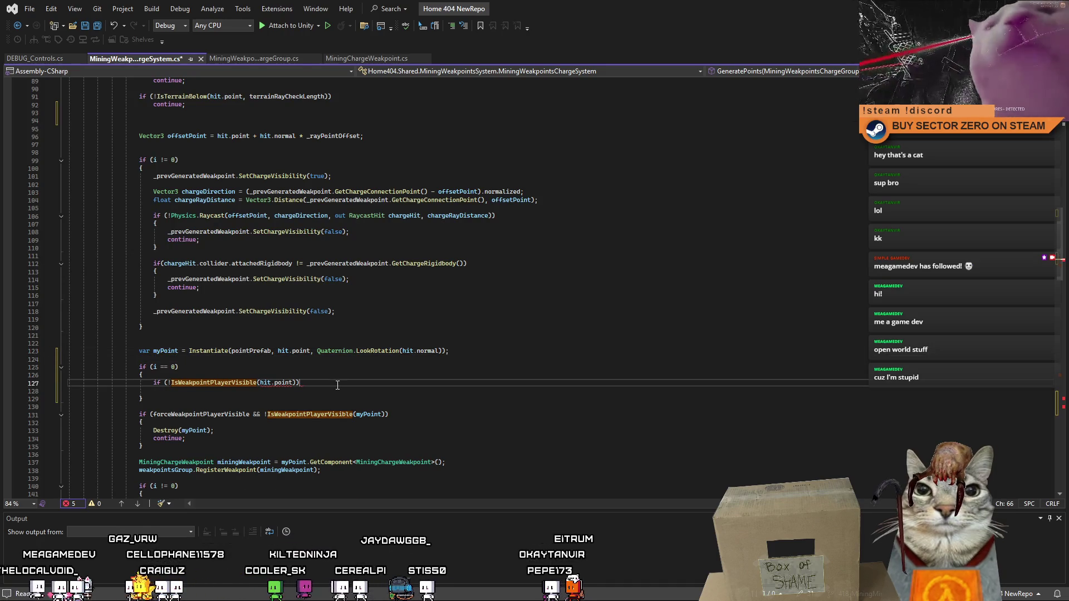
scroll(285, 378, down, 4)
key(Down)
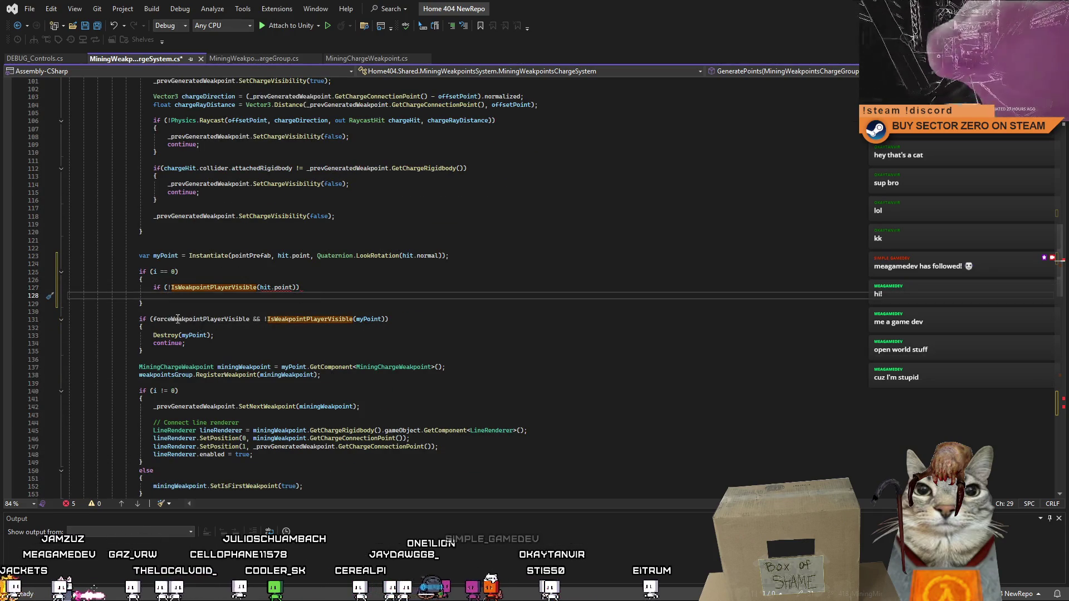
drag(249, 319, 361, 322)
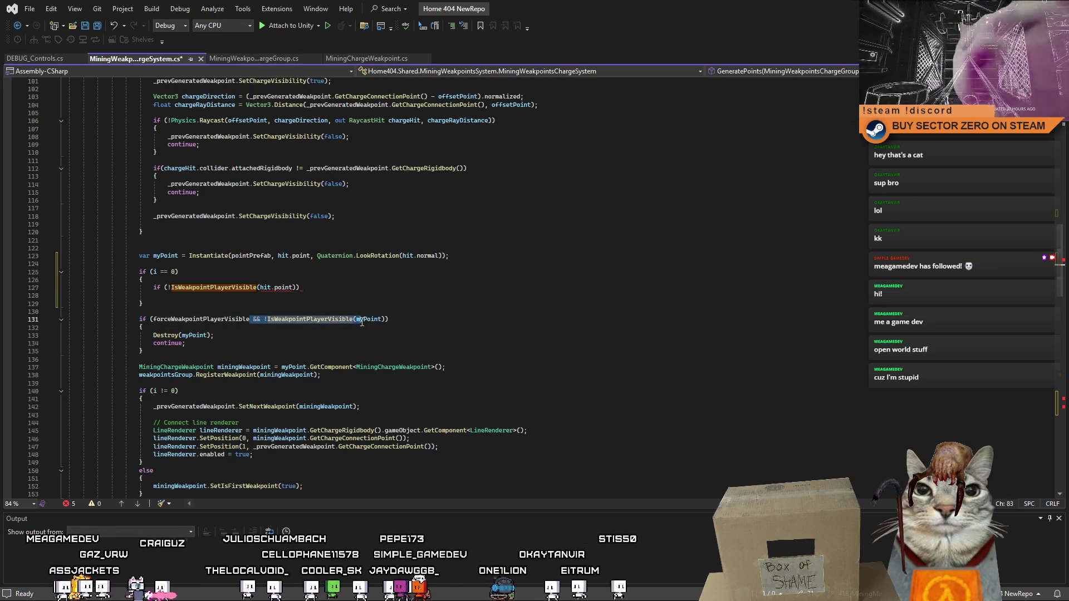
key(shift+alt+equal)
drag(297, 288, 168, 290)
text(&& !IsWeakpointPlayerVisible(myPoint))
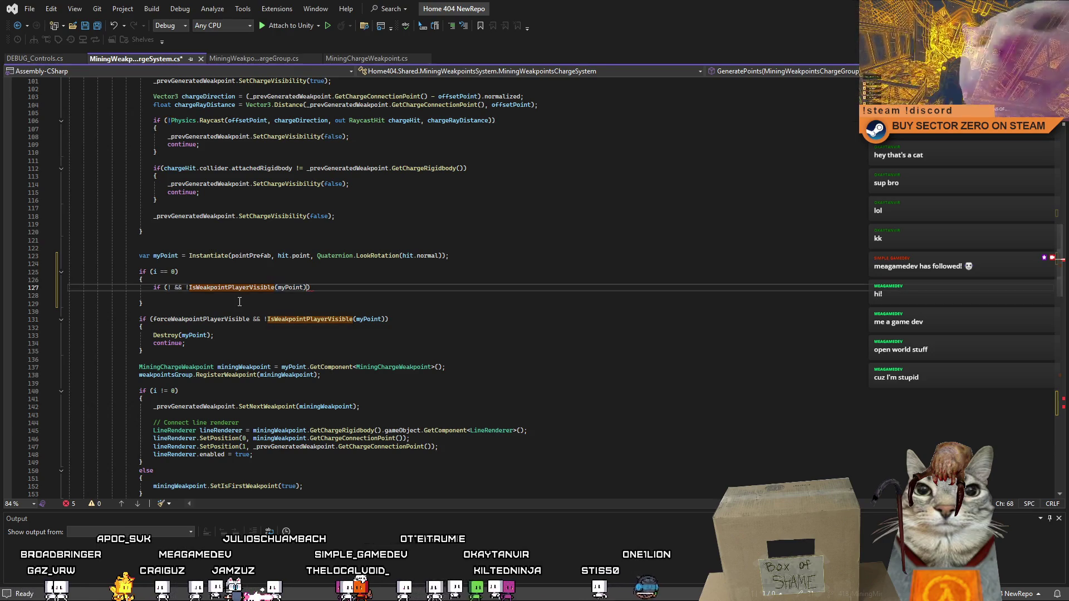
click(191, 289)
key(BackSpace)
key(BackSpace)
key(BackSpace)
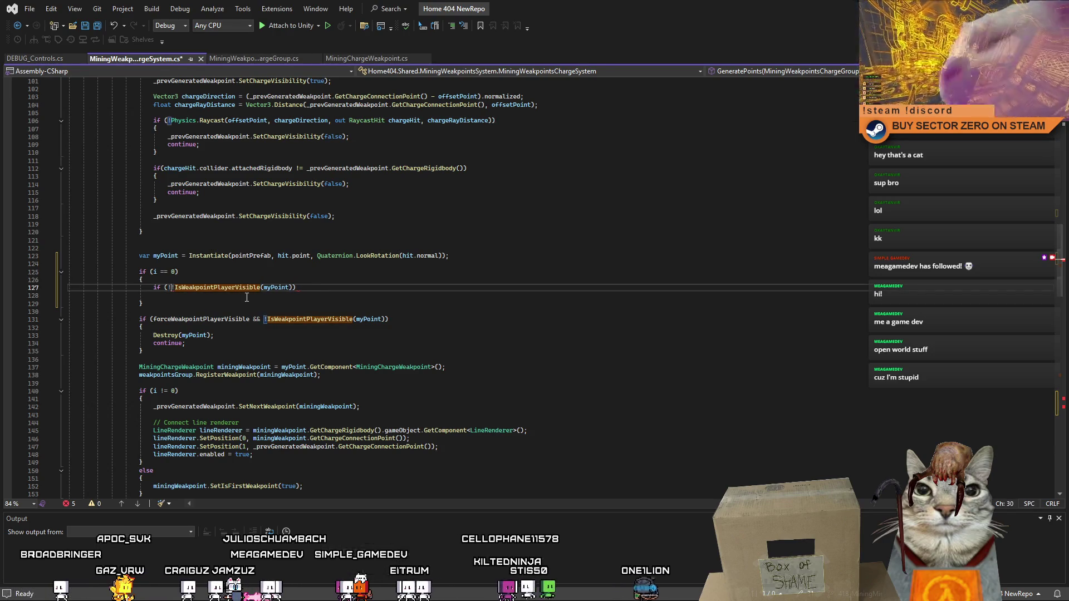
- Add a { Destroy(myPoint); continue; } body under the check and select the force-visibility block
click(276, 297)
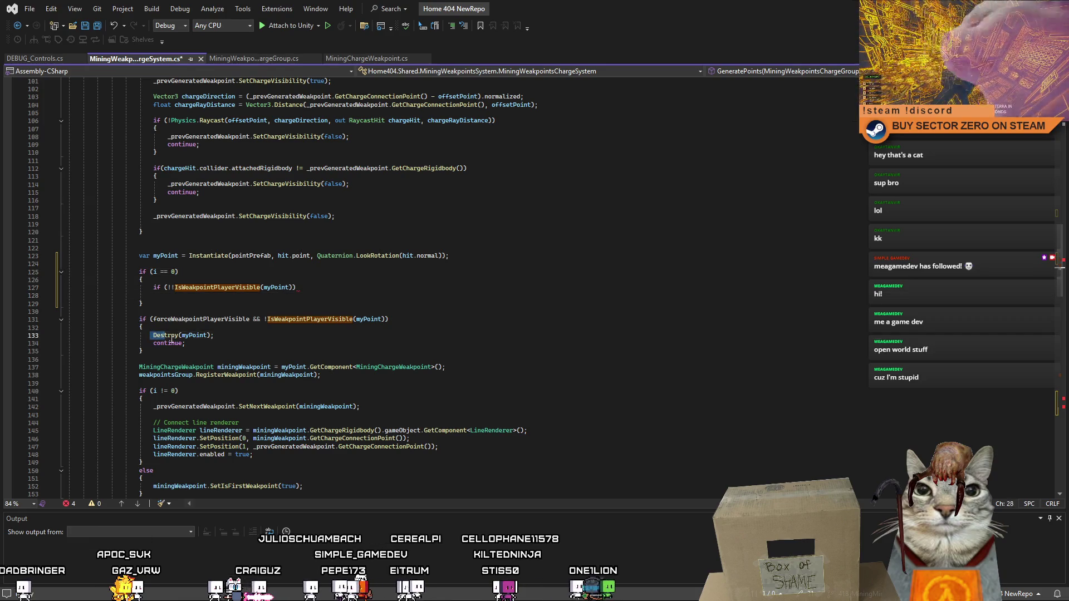
drag(68, 334, 189, 343)
key(ctrl+c)
click(318, 286)
key(Return)
text({)
key(Return)
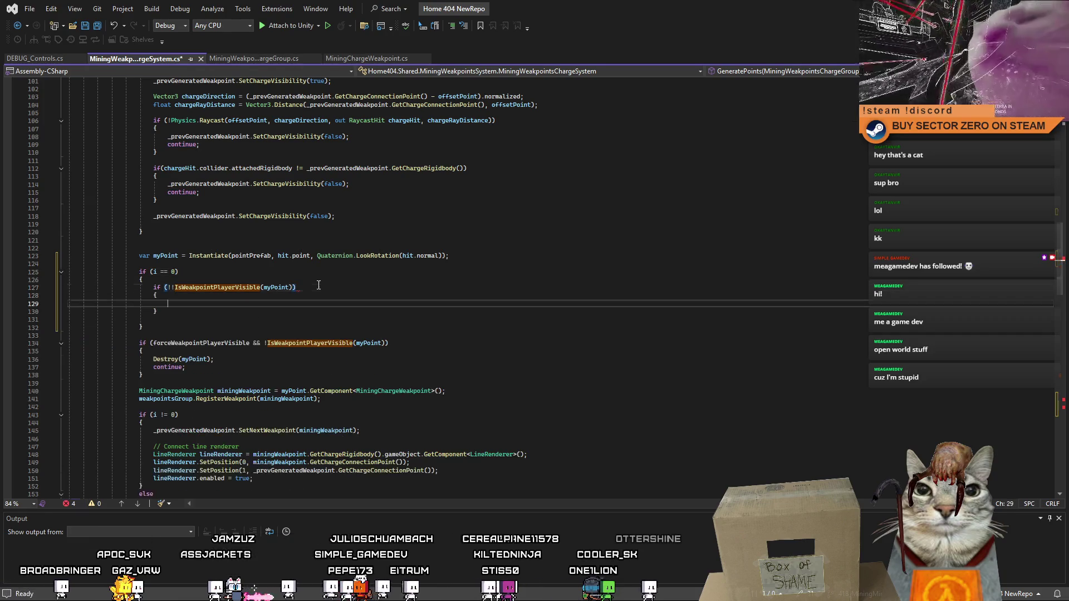
key(ctrl+v)
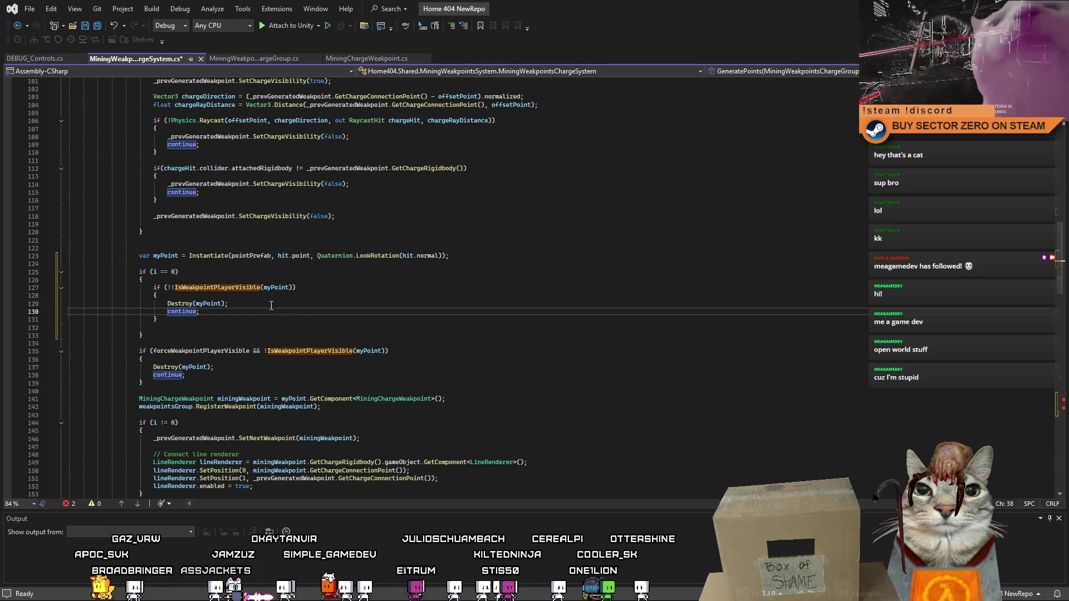
click(179, 383)
mouse_move(179, 387)
mouse_down()
mouse_move(72, 378)
mouse_move(69, 342)
mouse_up()
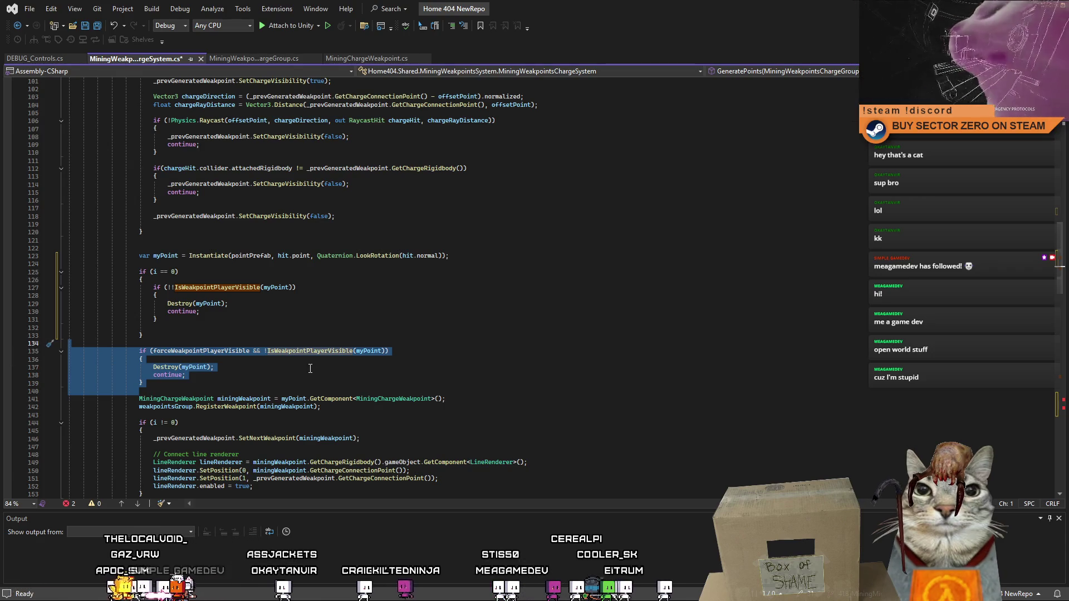
- Delete the force-visibility if-block and rename the field to forceFirstWeakpointPlayerVisible
key(Delete)
click(238, 351)
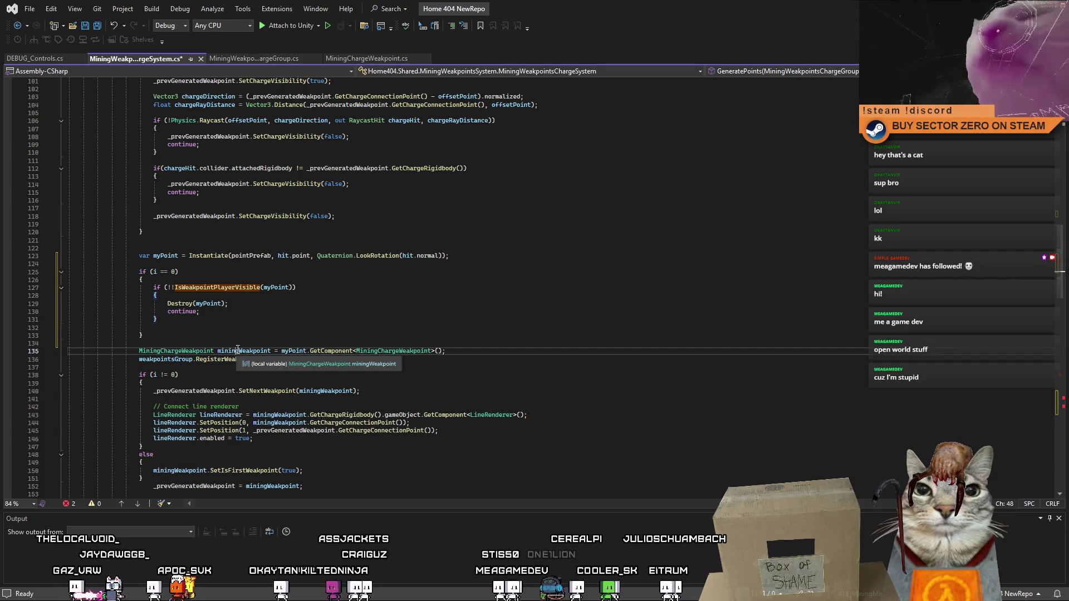
drag(1056, 248, 1052, 157)
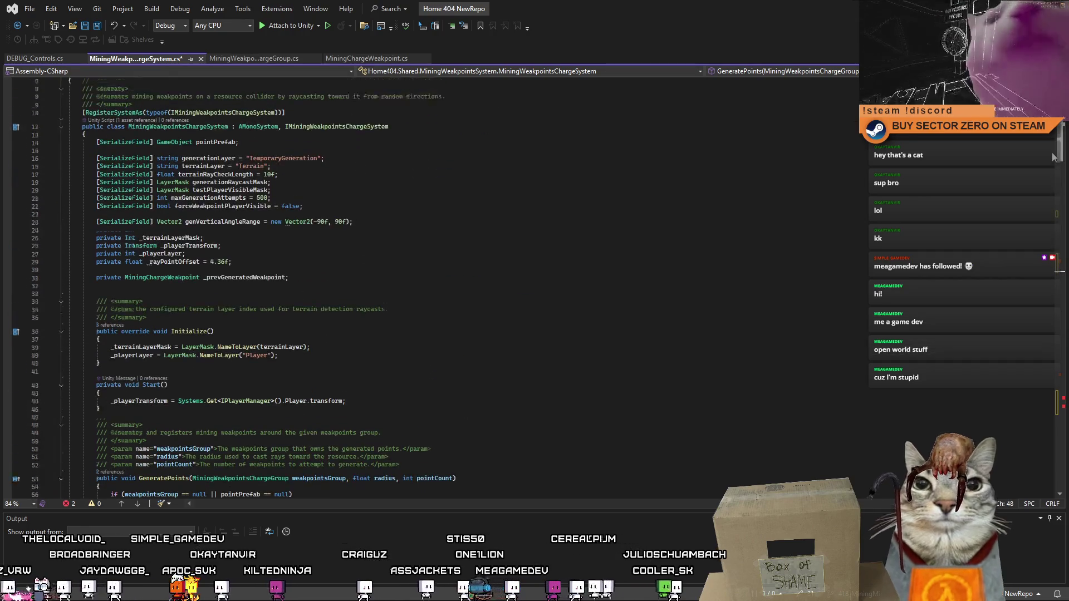
double_click(235, 239)
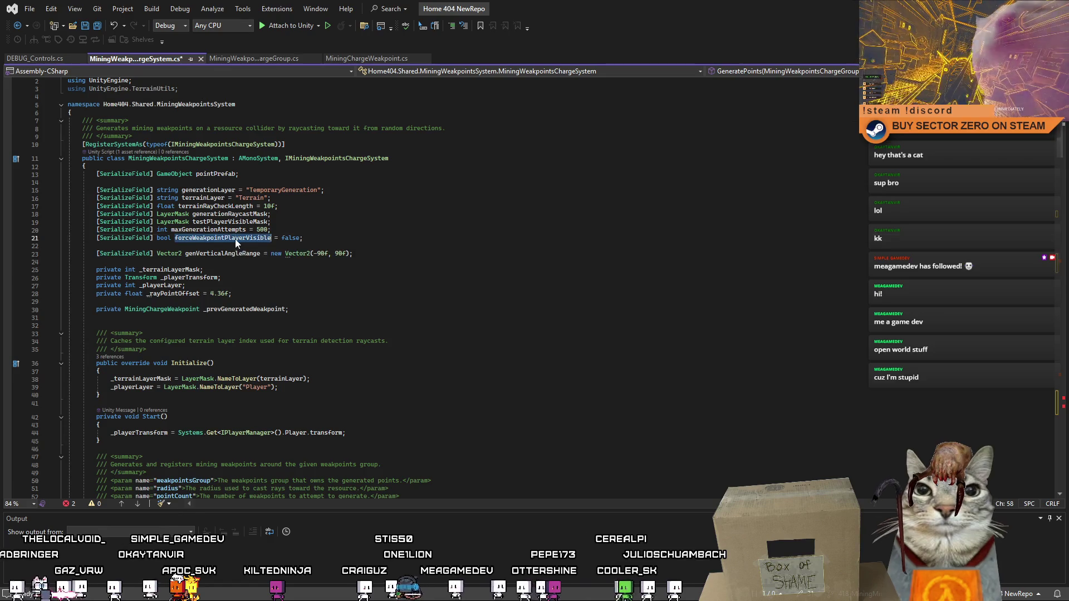
click(227, 247)
click(193, 239)
text(First)
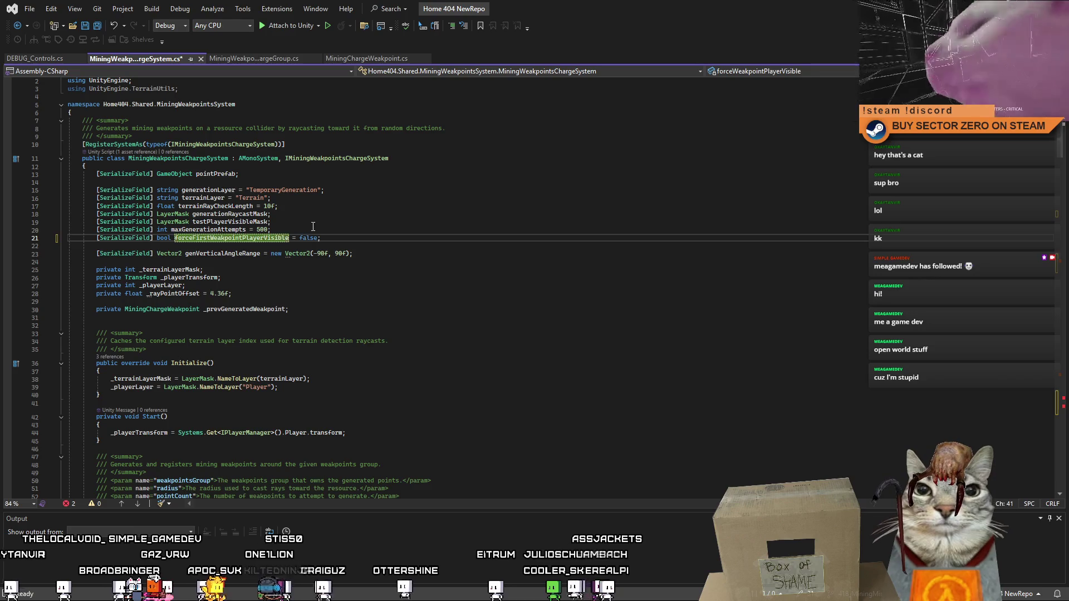
key(Down)
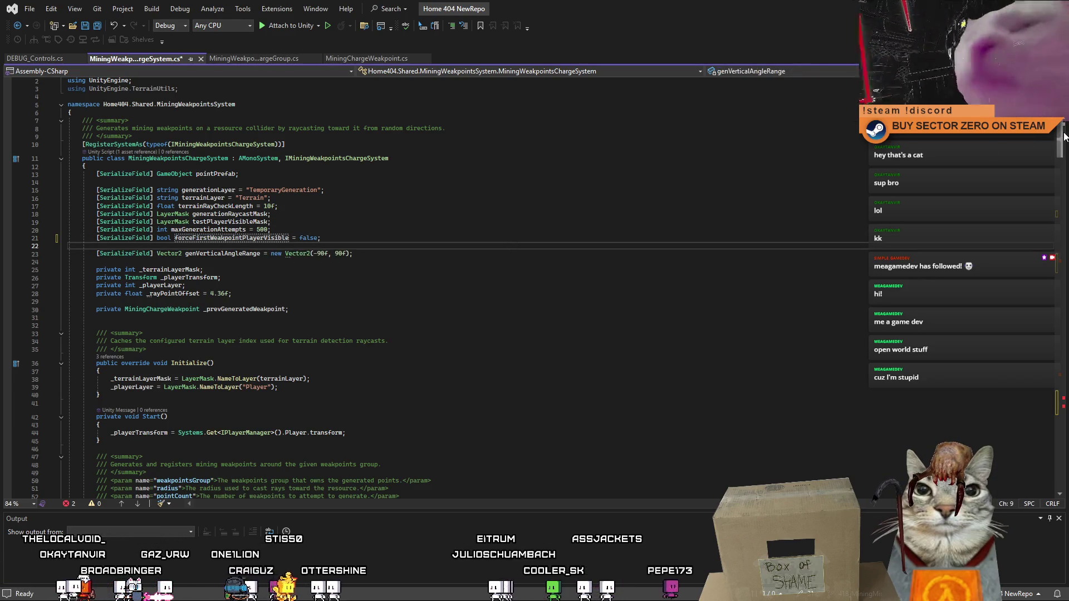
- Add forceFirstWeakpointPlayerVisible to the if condition on line 127 and save the script
scroll(423, 287, down, 20)
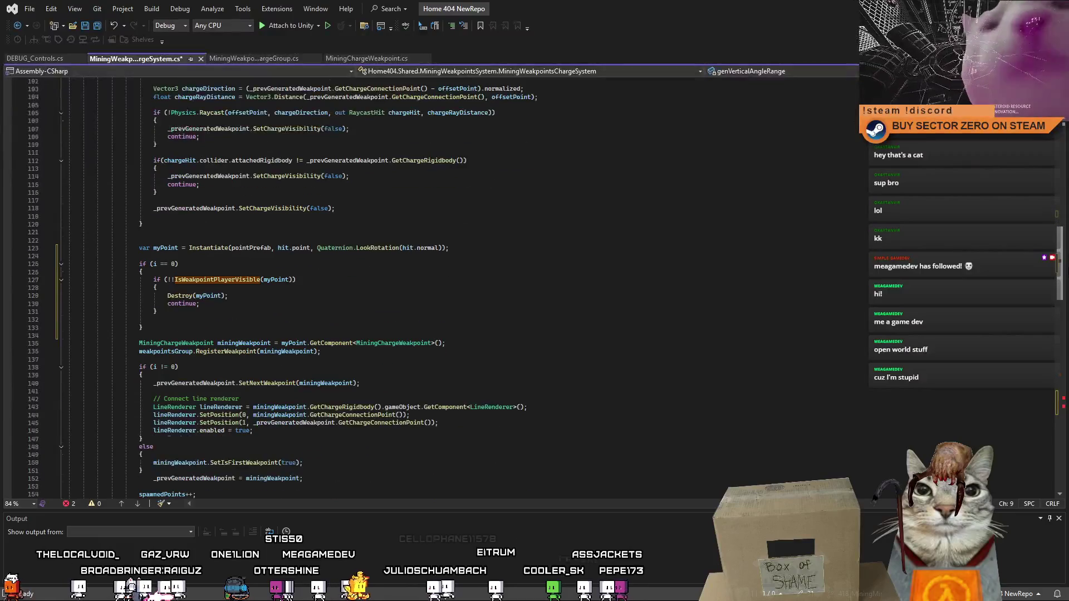
scroll(189, 268, down, 1)
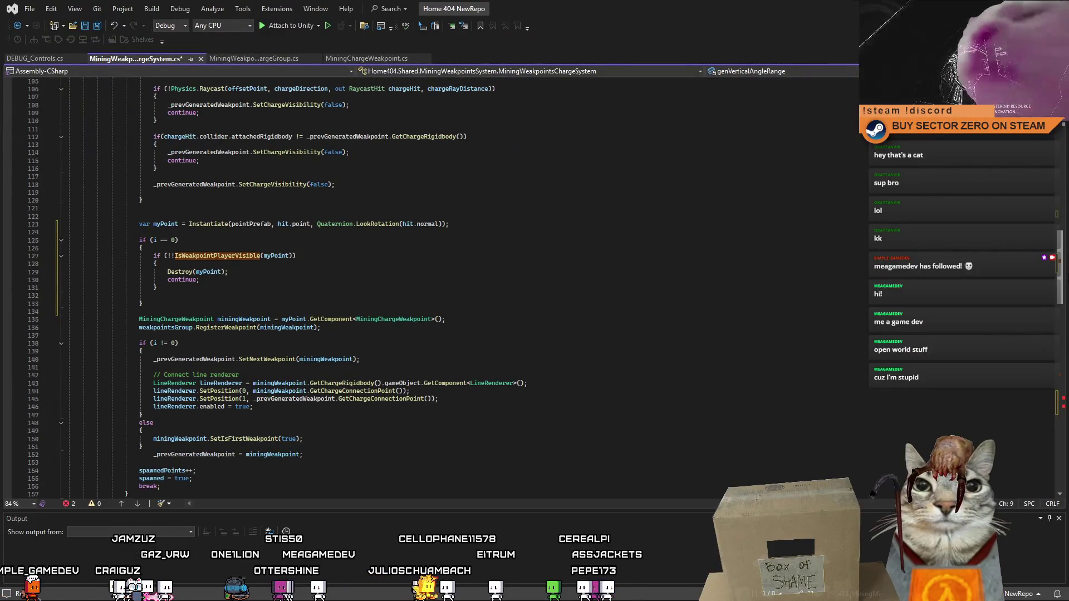
click(190, 268)
key(Up)
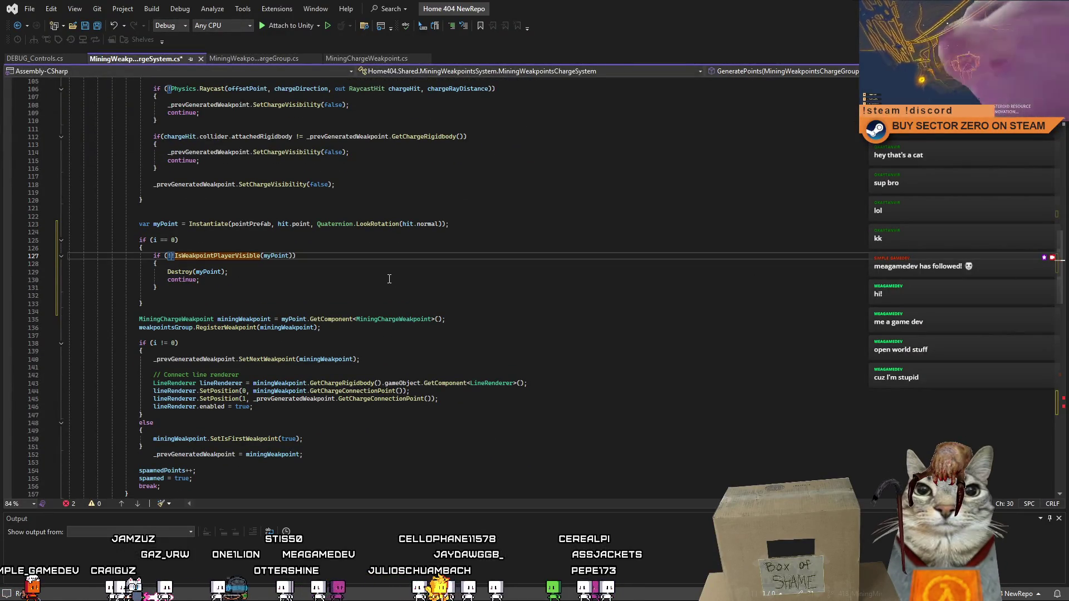
text(forceFirstWeakpointPlayerVisible &&)
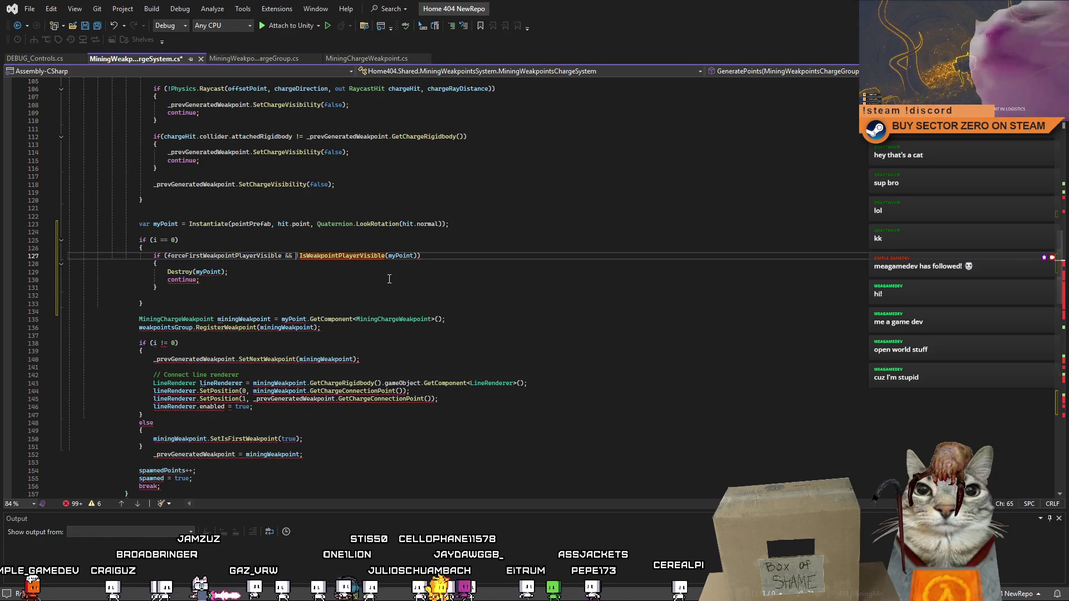
key(ctrl+s)
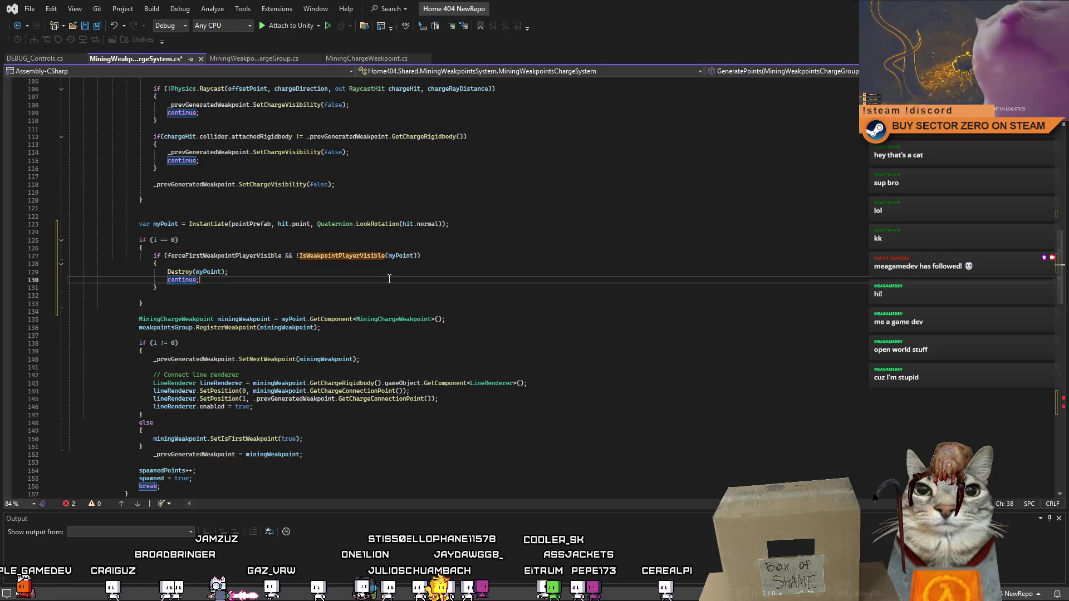
- Comment out the whole IsPlayerVisibleFromPoint method with /* */
key(F12)
scroll(146, 364, down, 1)
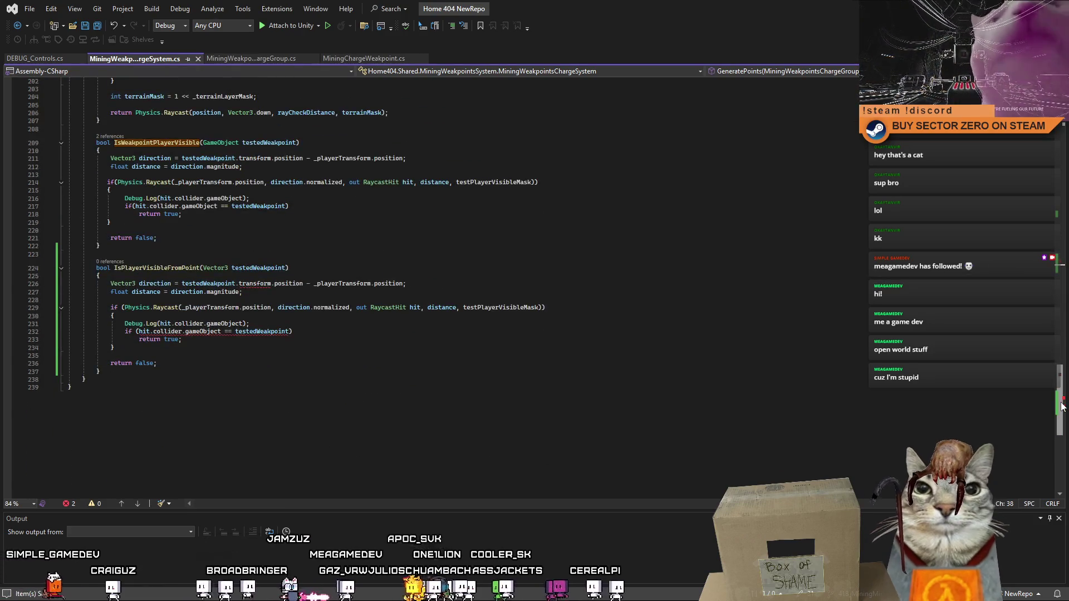
mouse_move(97, 272)
mouse_down()
mouse_move(203, 371)
mouse_move(87, 380)
mouse_up()
key(Escape)
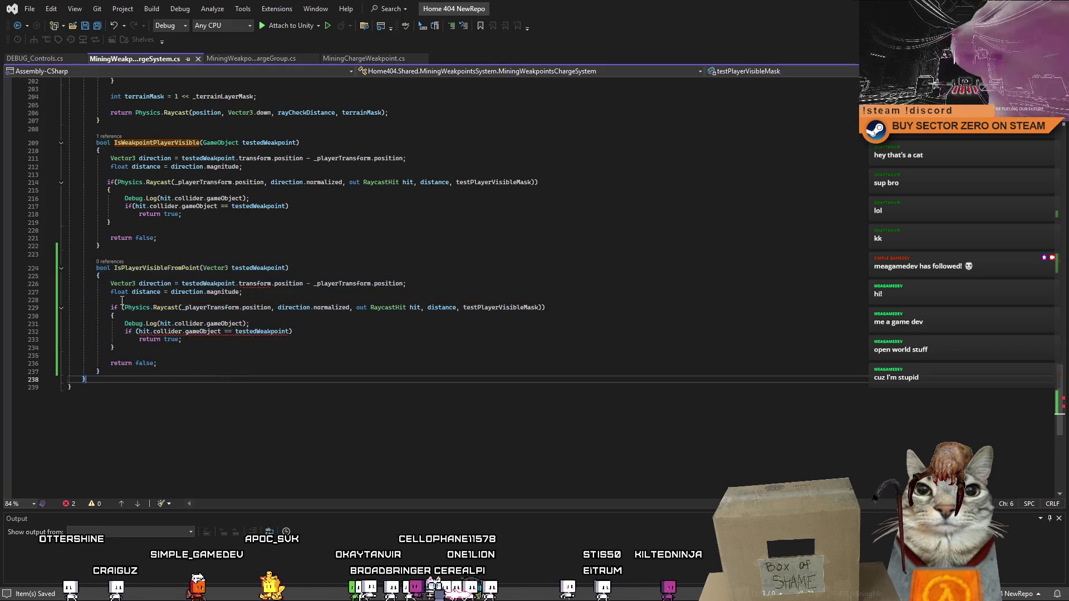
click(97, 268)
text(/*)
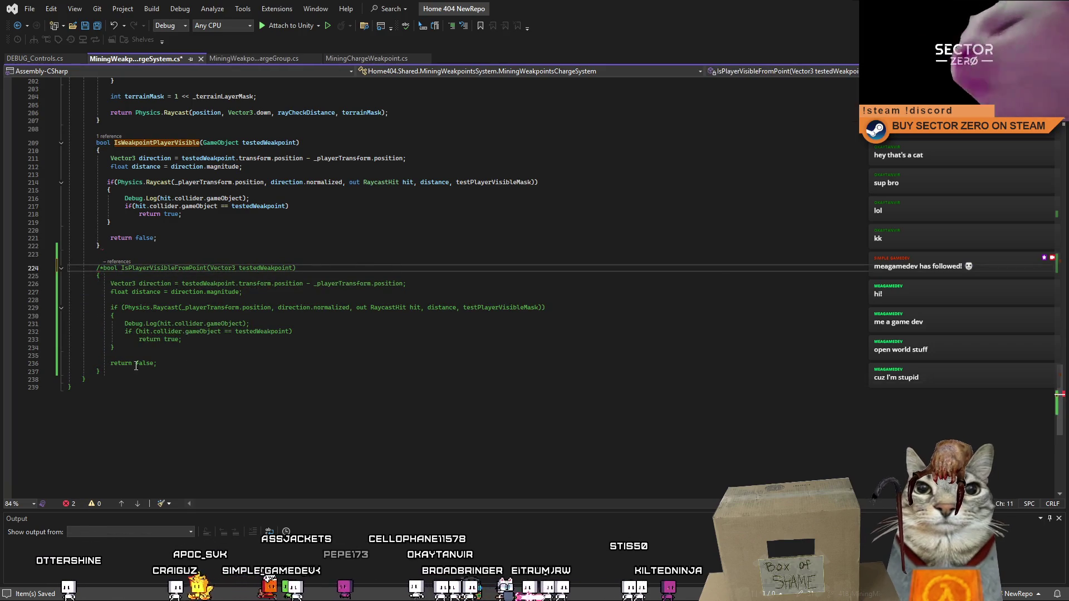
click(136, 371)
text(*/)
key(Down)
key(Down)
click(328, 357)
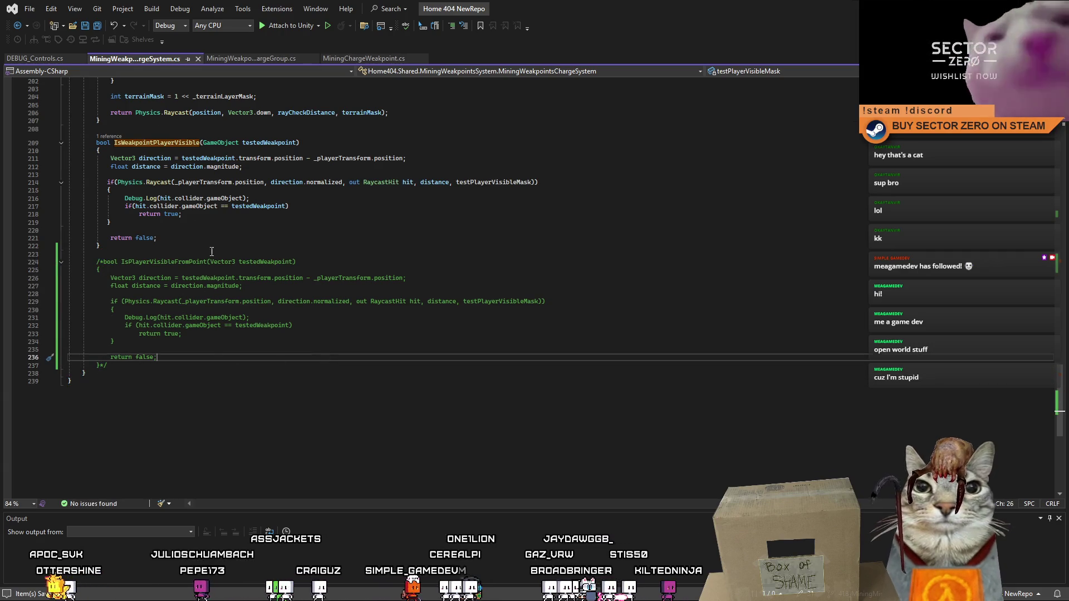
key(alt+Tab)
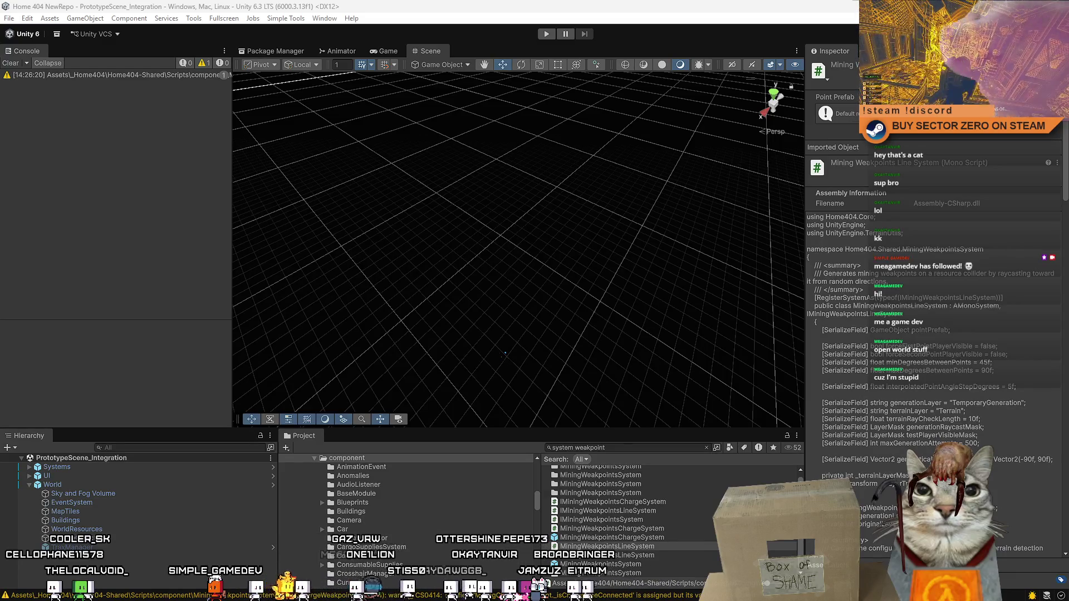
- Enter Play mode with Ctrl+P to bring up the Drift Miners main menu
key(ctrl+p)
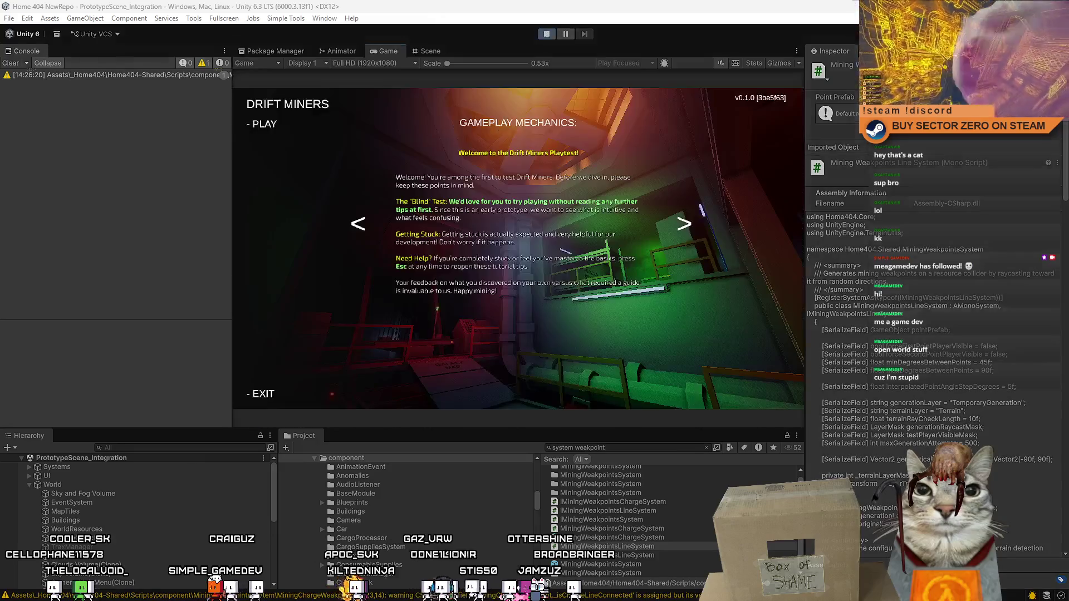
- Start the game with '- PLAY' and walk through the hub toward the green-piped corridor
click(262, 125)
mouse_move(518, 248)
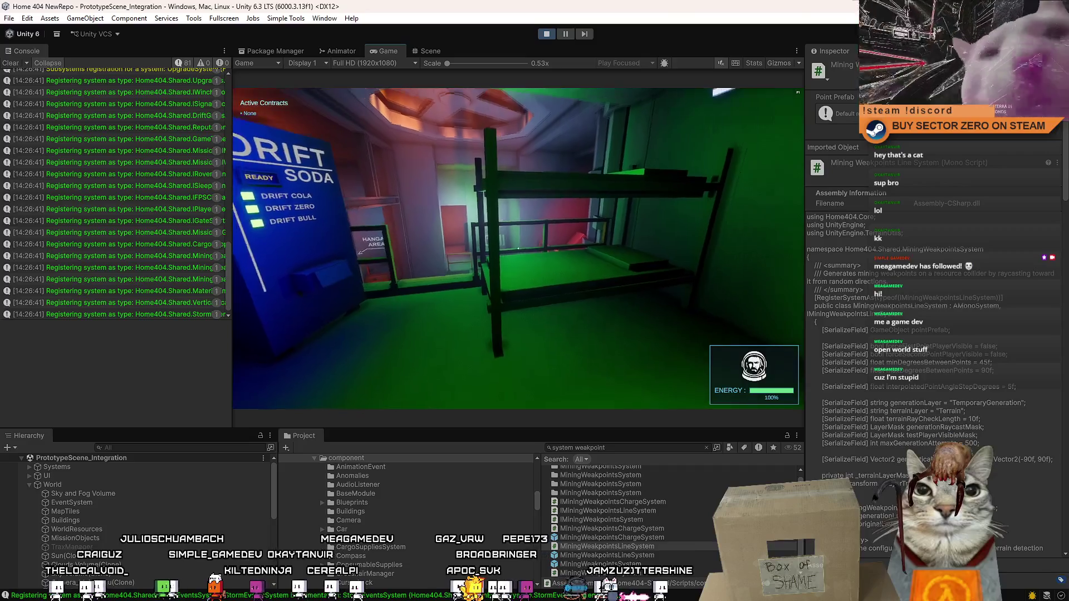
key(w)
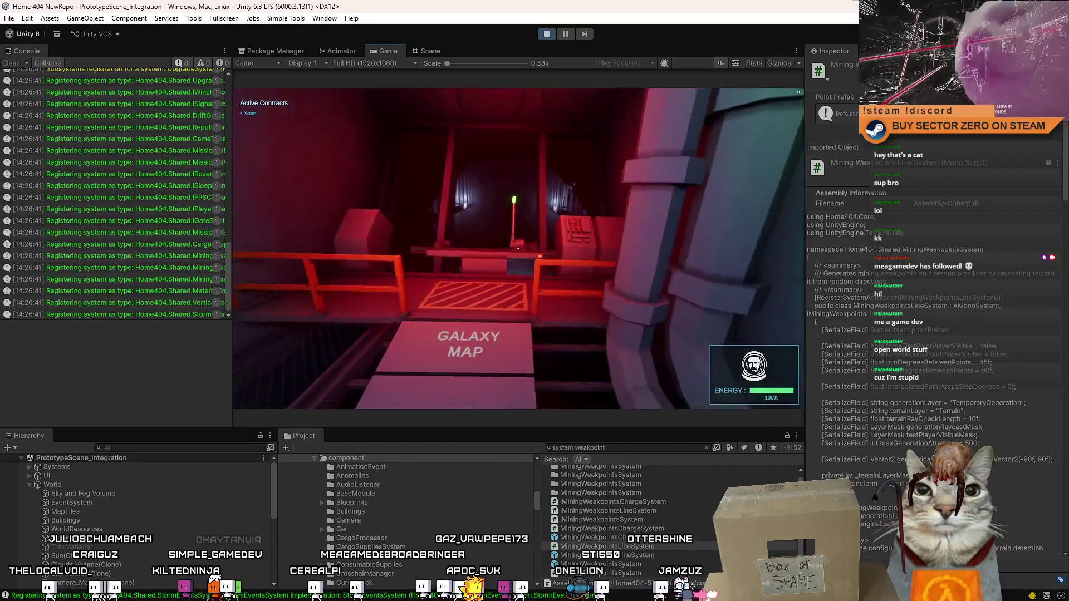
key(w)
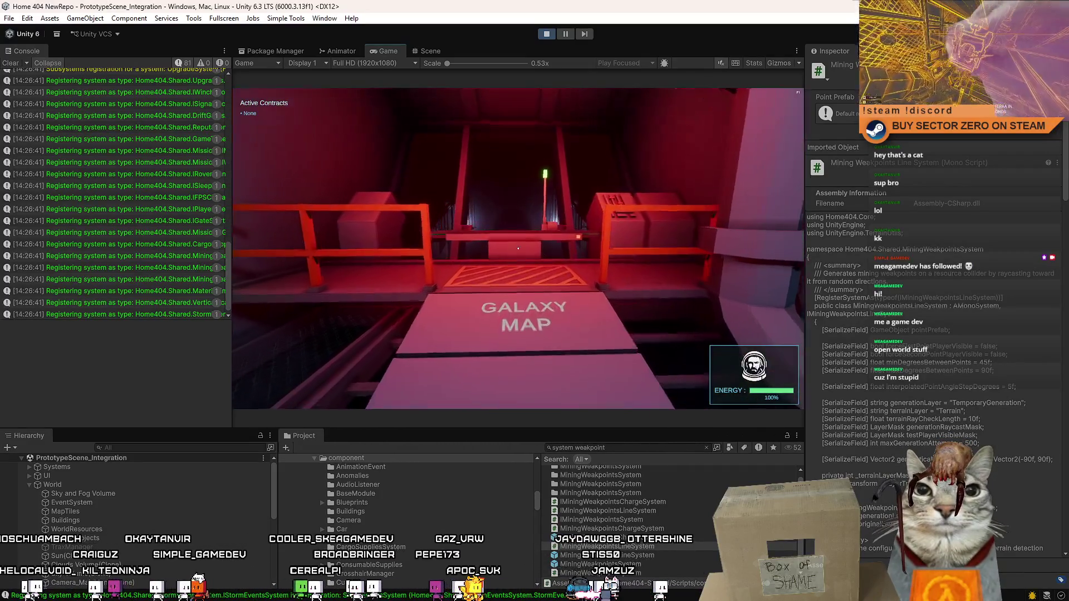
key(w)
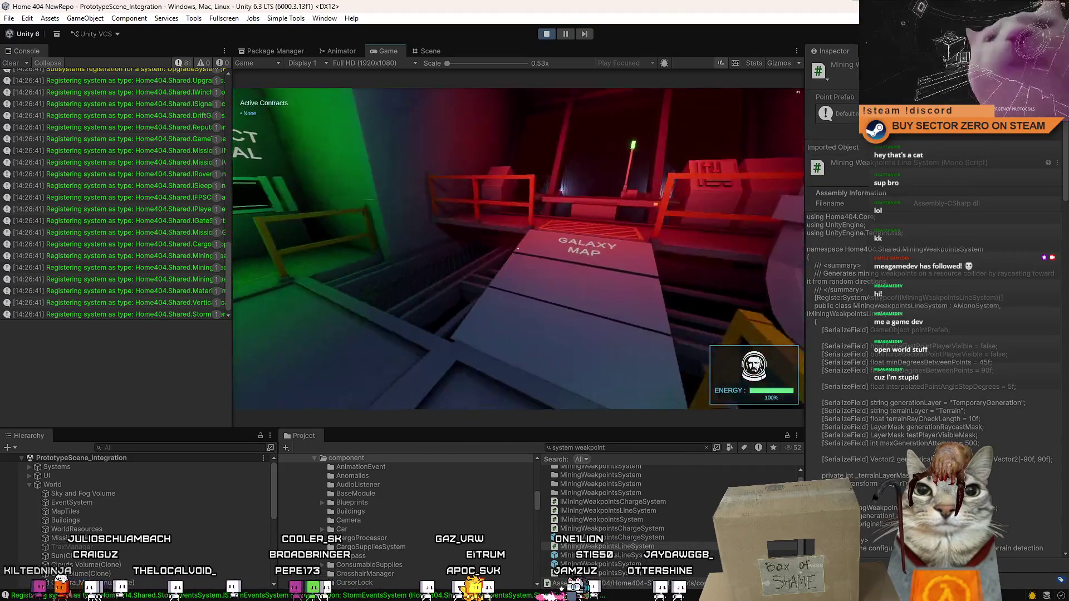
key(w)
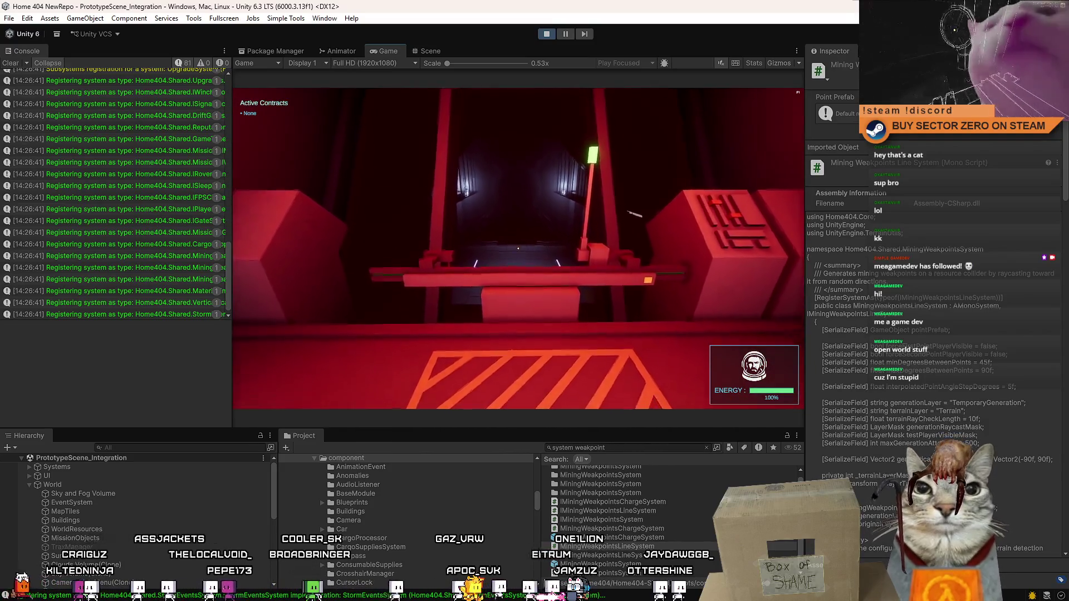
key(w)
key(w)
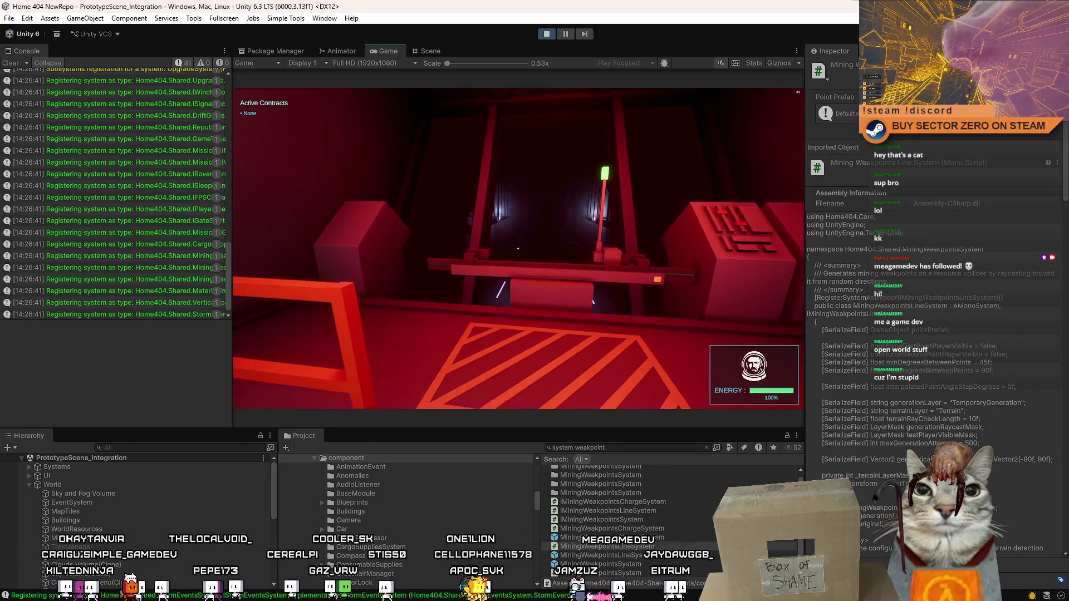
- Launch in the rover and drive across the snowy terrain toward the glowing portal
key(e)
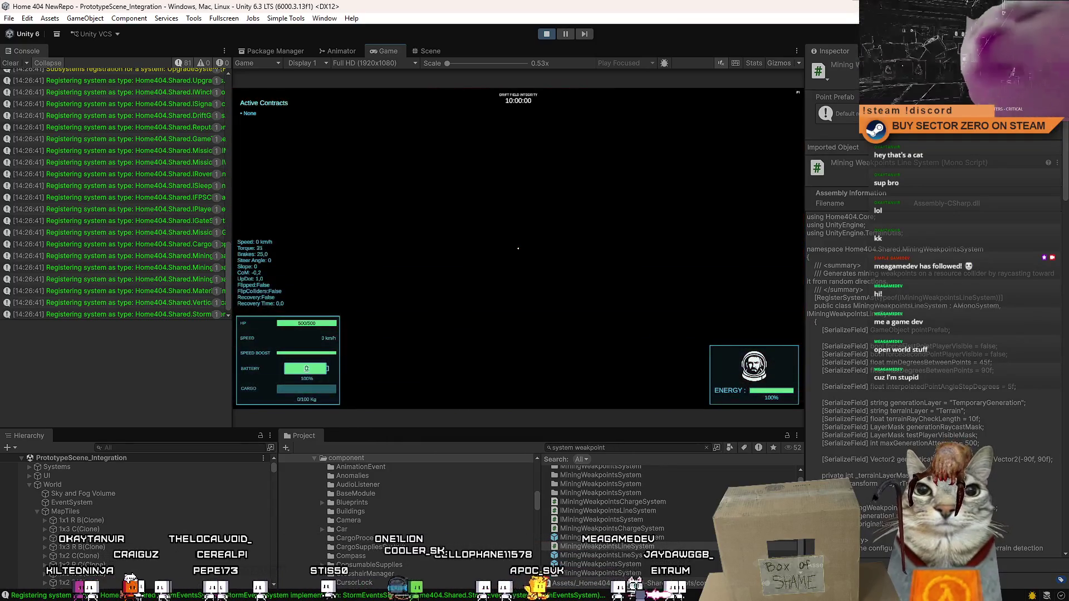
key(w)
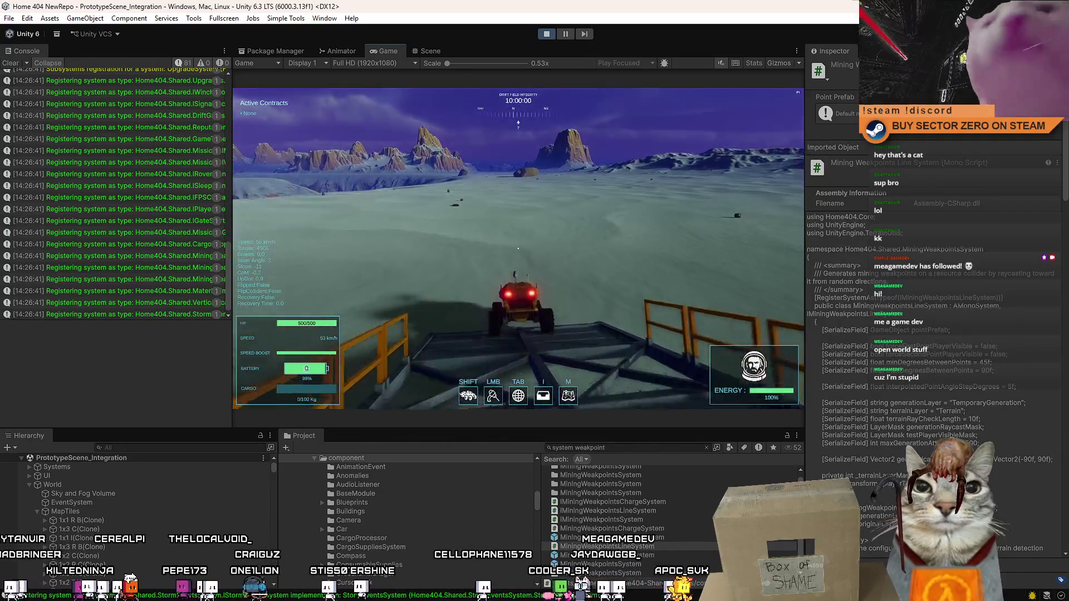
key(a)
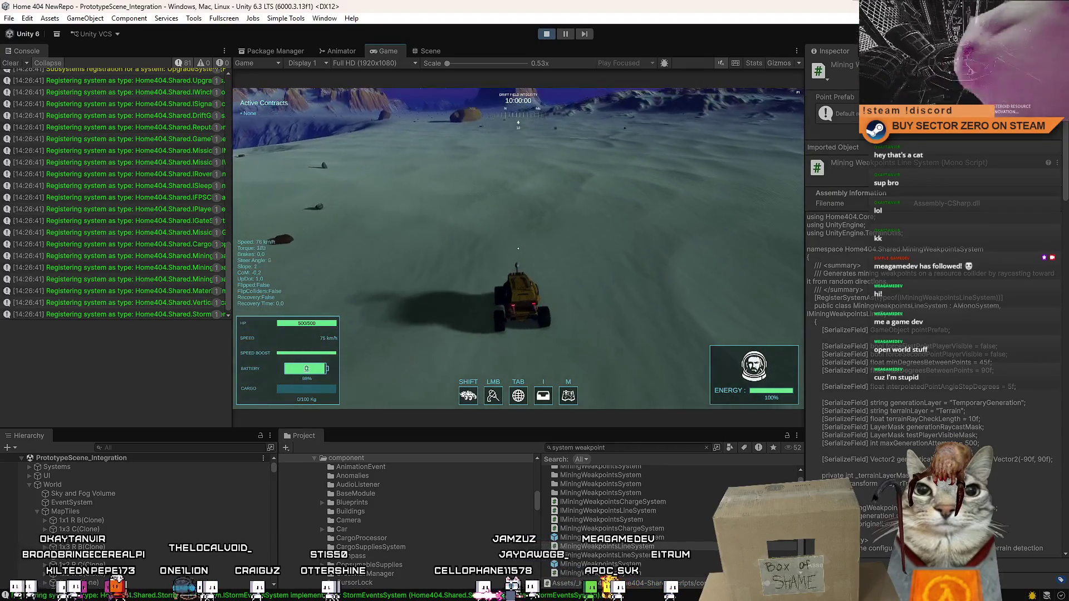
key(s)
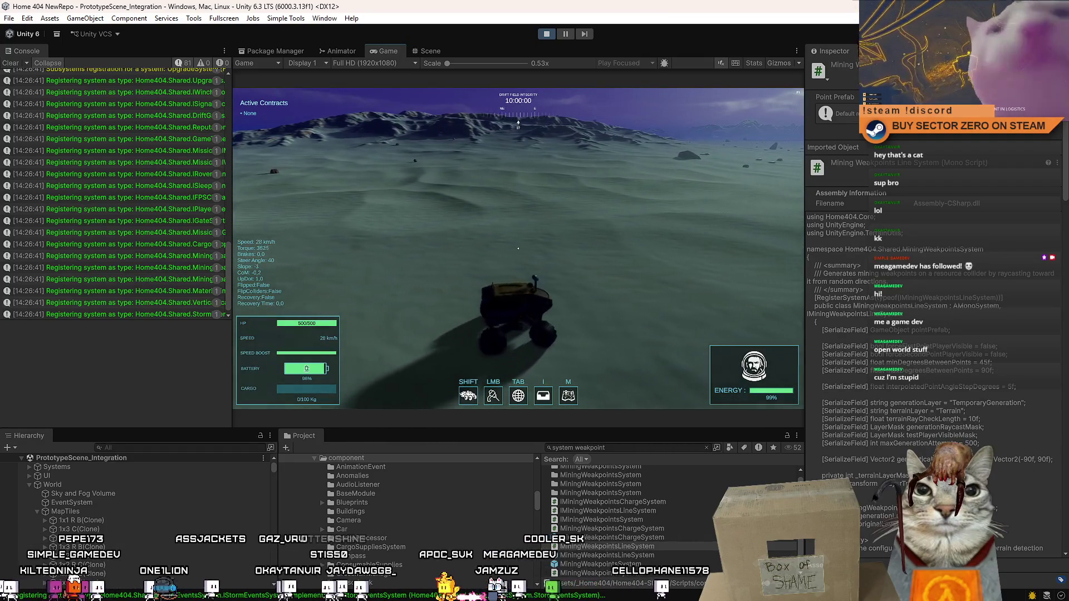
key(s)
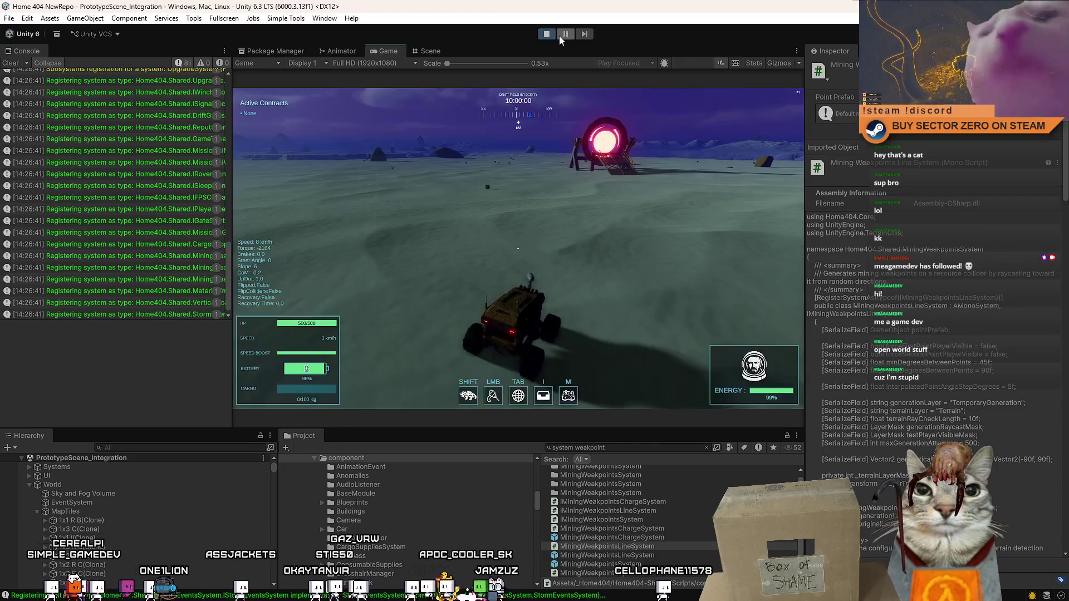
- Switch to the Scene view and frame the area around the rover
click(427, 52)
drag(409, 129, 647, 208)
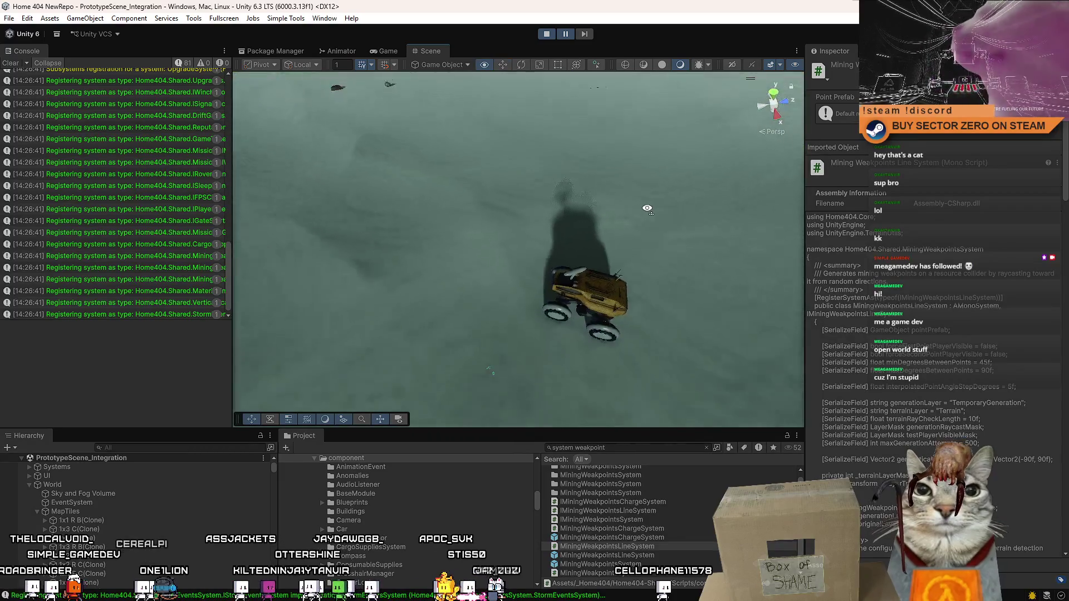
scroll(647, 209, down, 3)
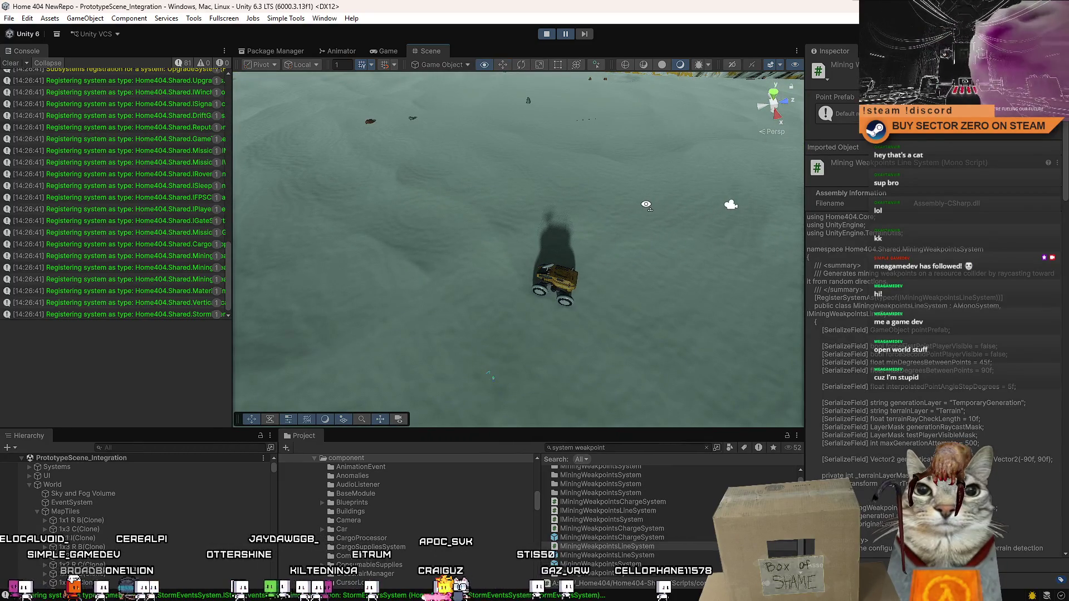
scroll(646, 205, up, 3)
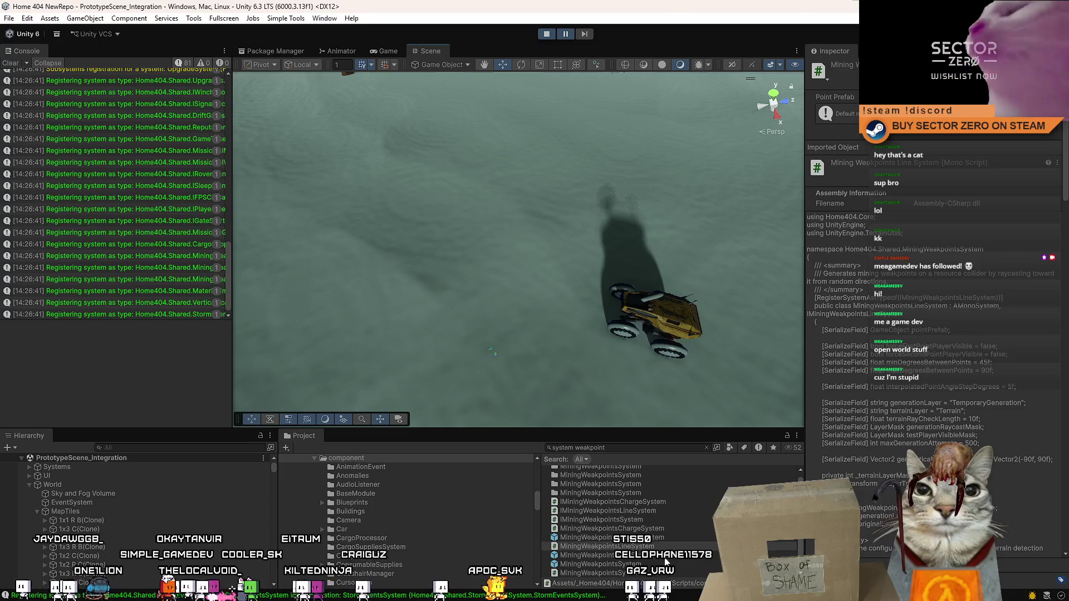
scroll(661, 543, up, 1)
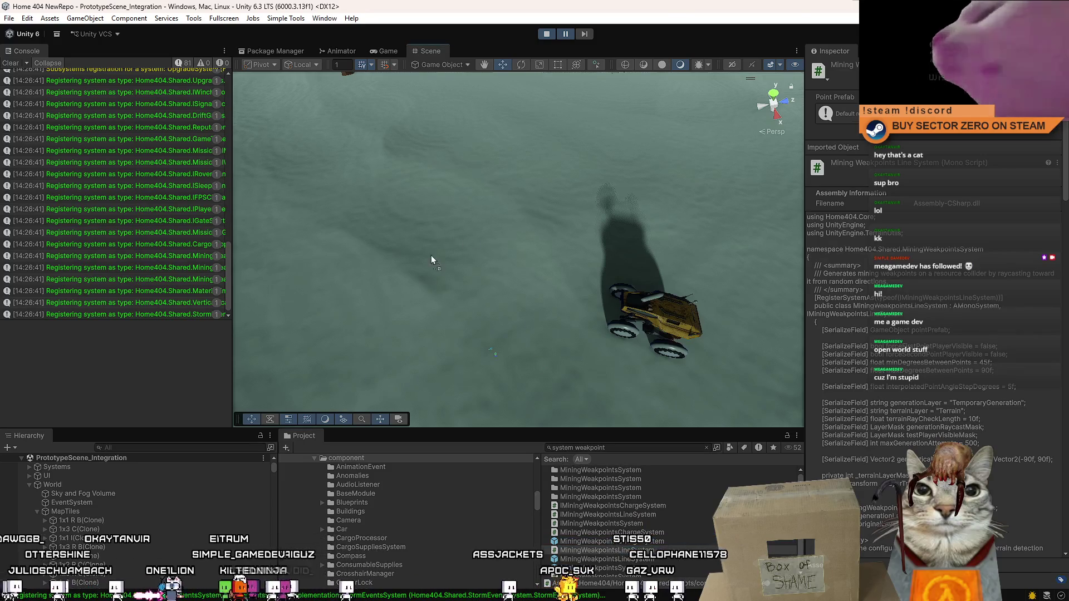
click(435, 271)
scroll(435, 272, down, 3)
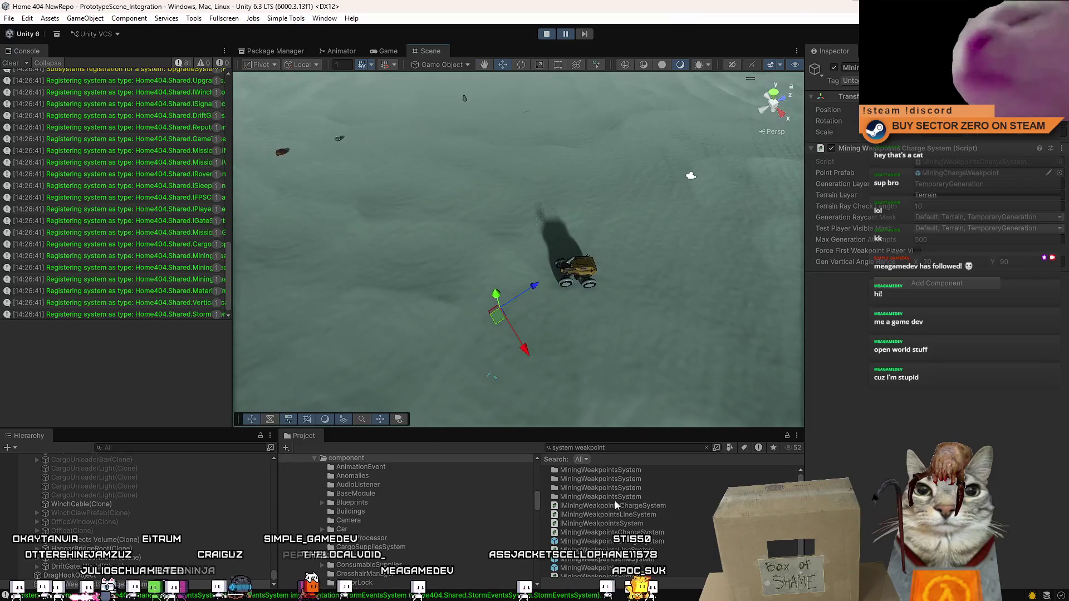
scroll(658, 549, down, 1)
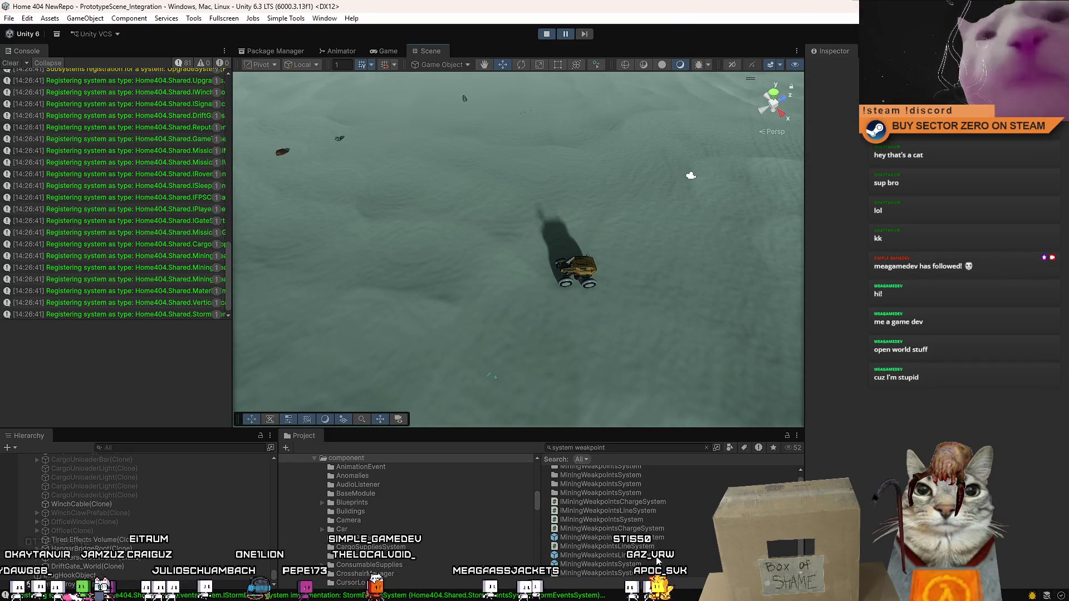
- Search the Project for 'example c' and drag Example_WeakpointChargeResource_A into the scene near the rover
click(640, 445)
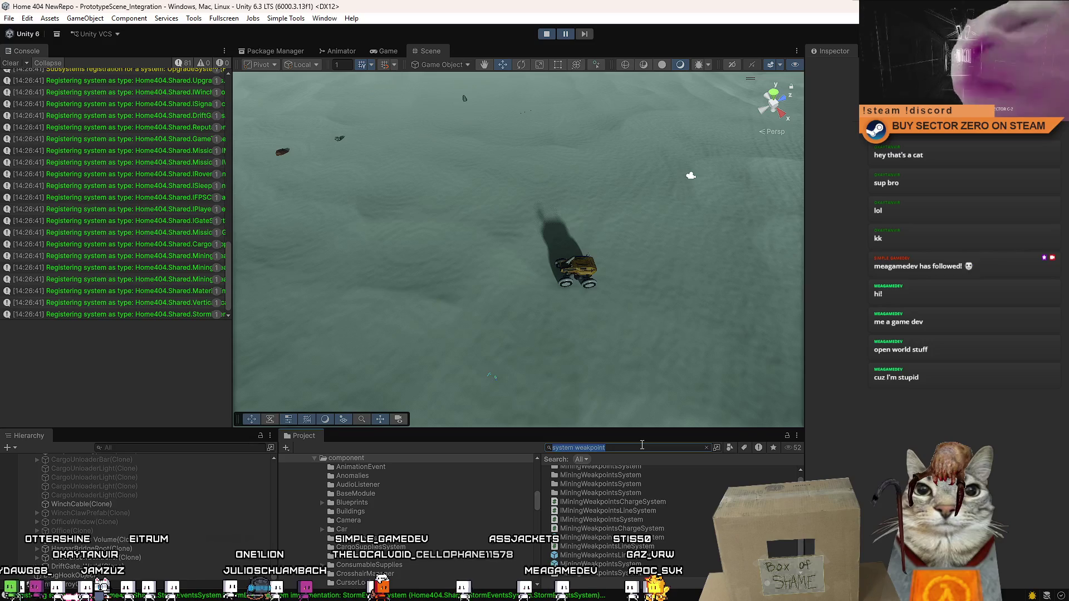
key(BackSpace)
text(xample char)
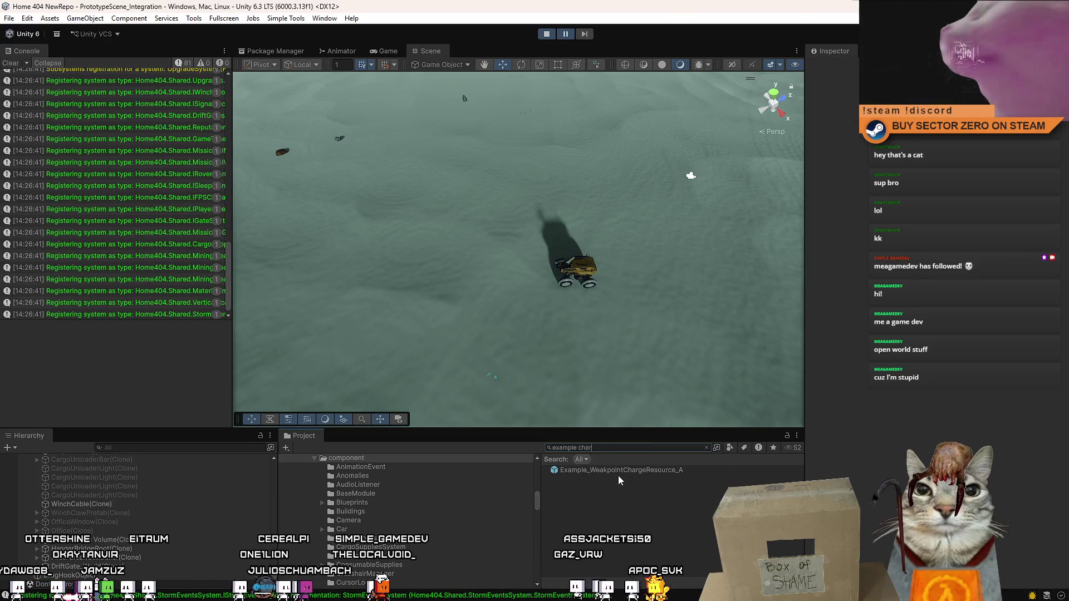
drag(619, 473, 326, 266)
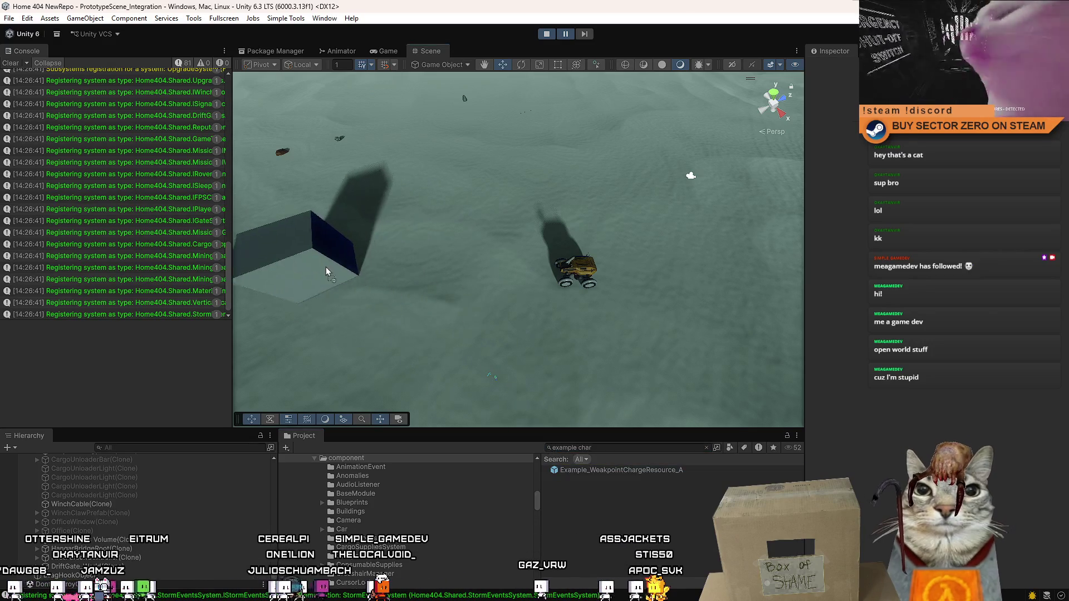
click(395, 55)
- Drive the rover toward the black box and check MiningWeakpointsChargeSystem's settings in the Hierarchy
key(w)
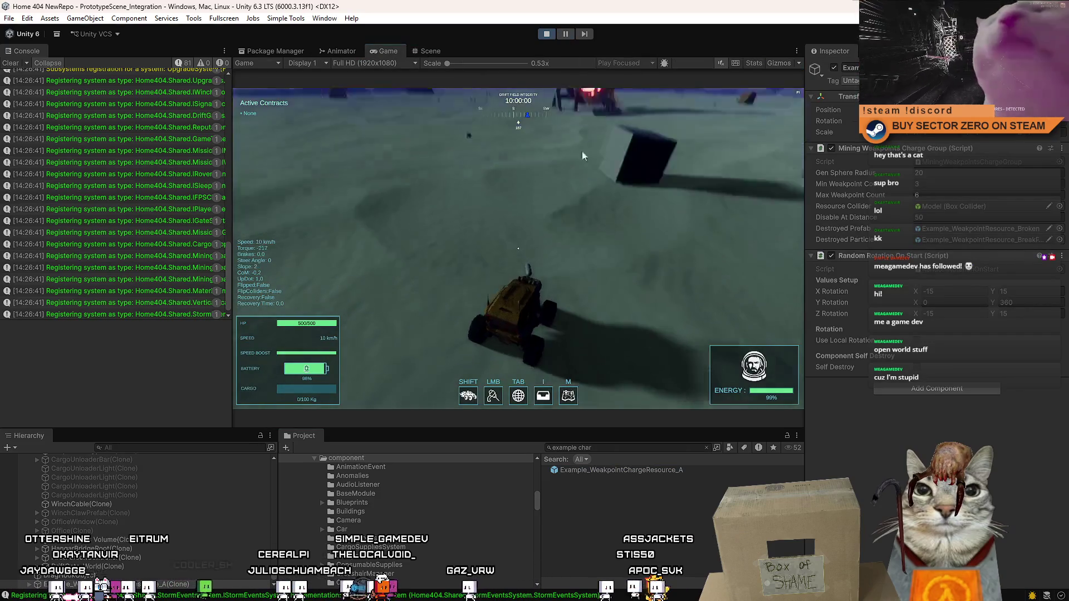
key(w)
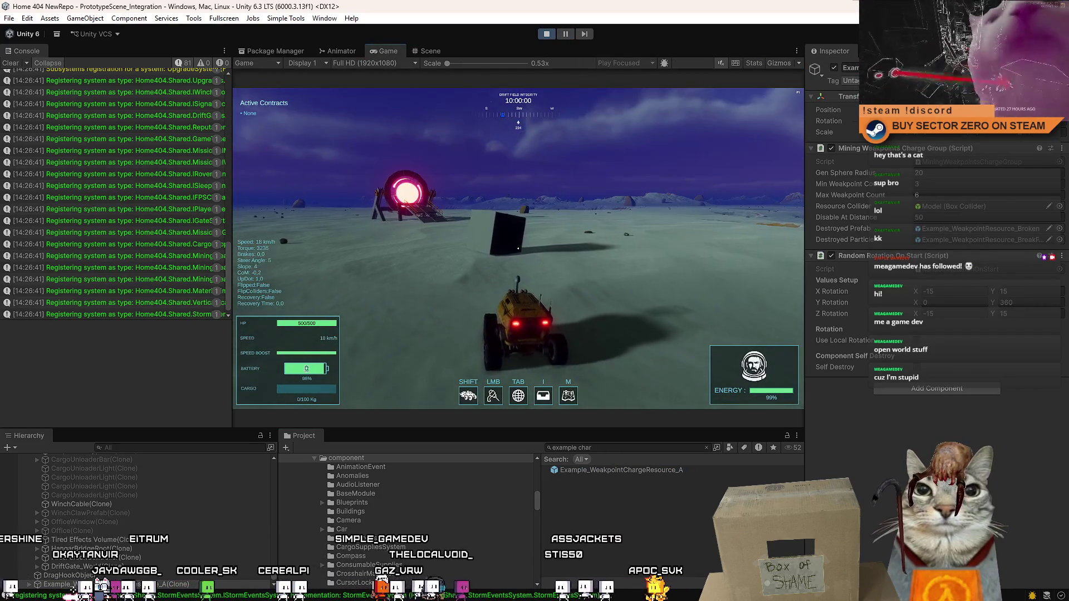
key(s)
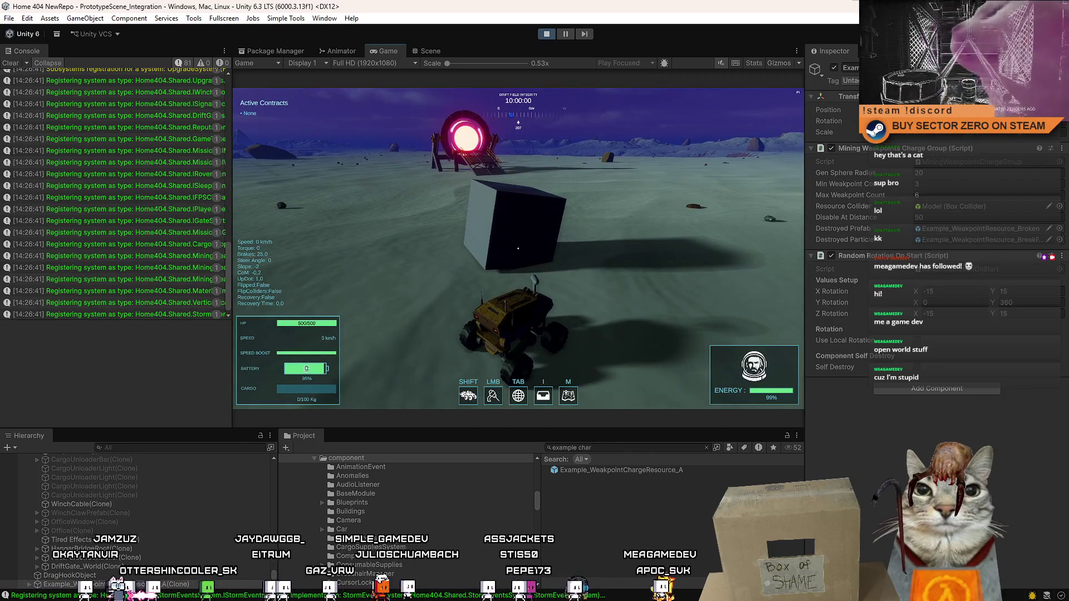
key(Escape)
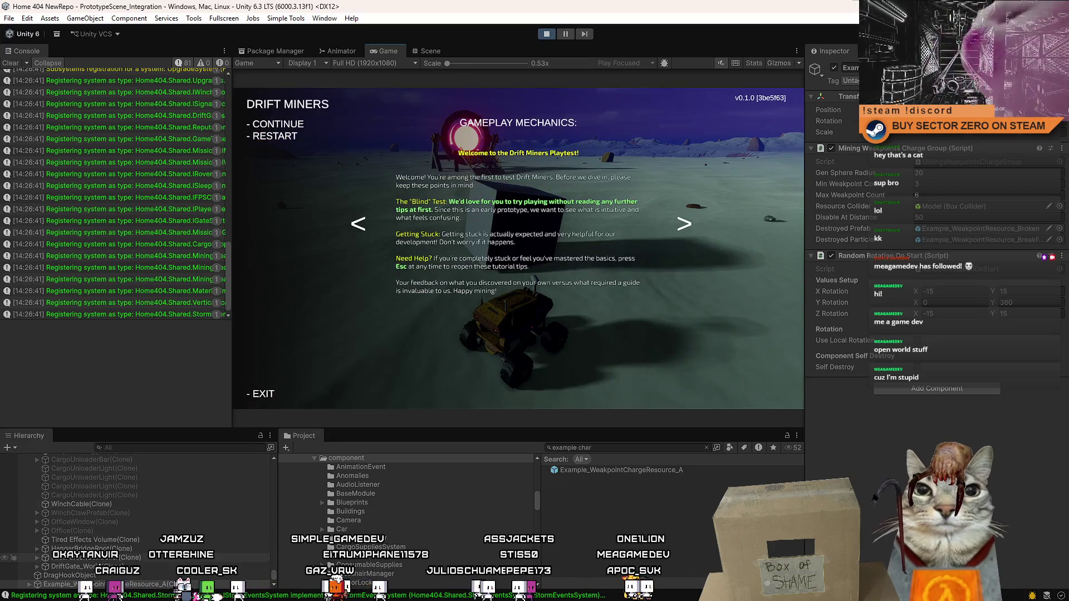
key(Escape)
click(159, 447)
text(charge)
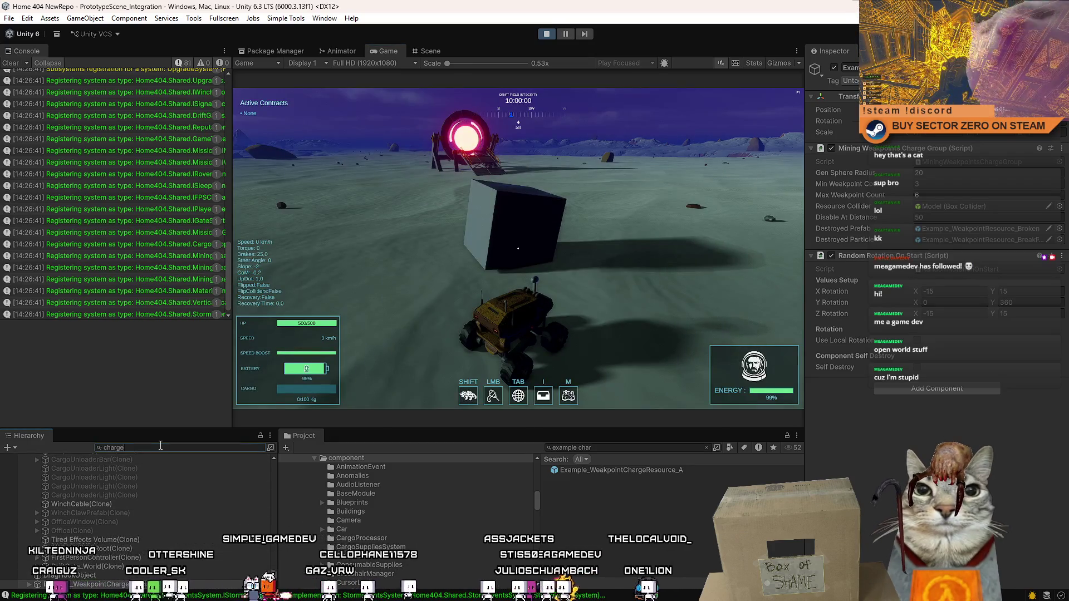
click(134, 505)
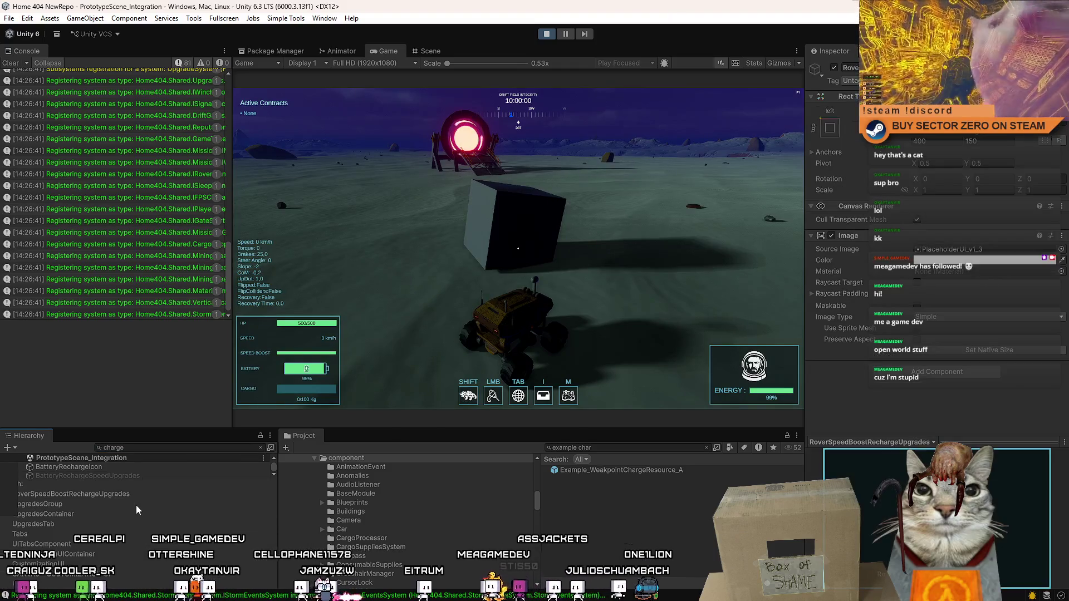
click(136, 504)
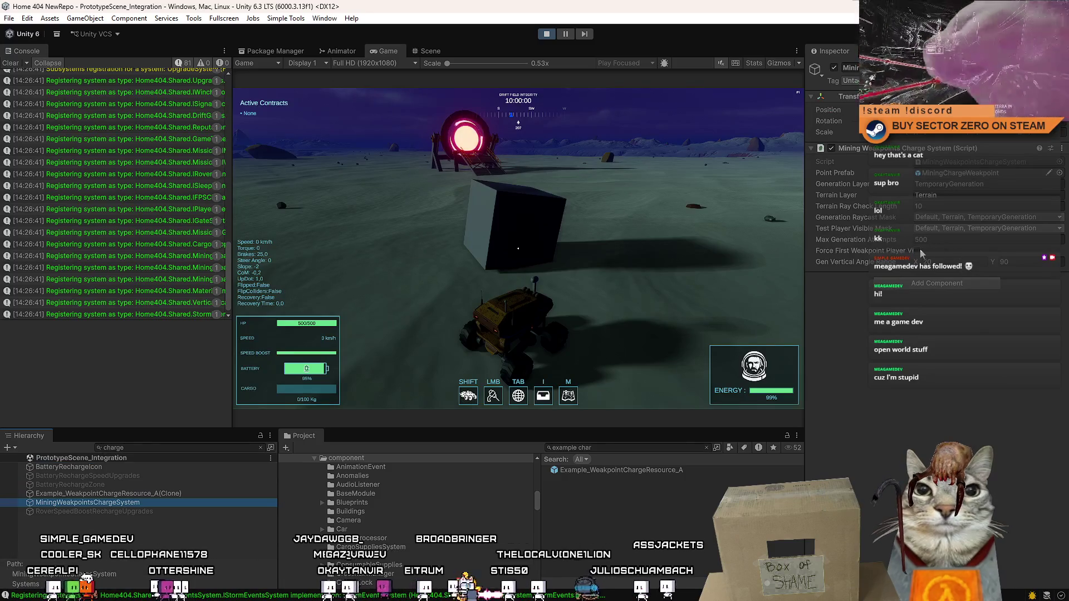
click(139, 551)
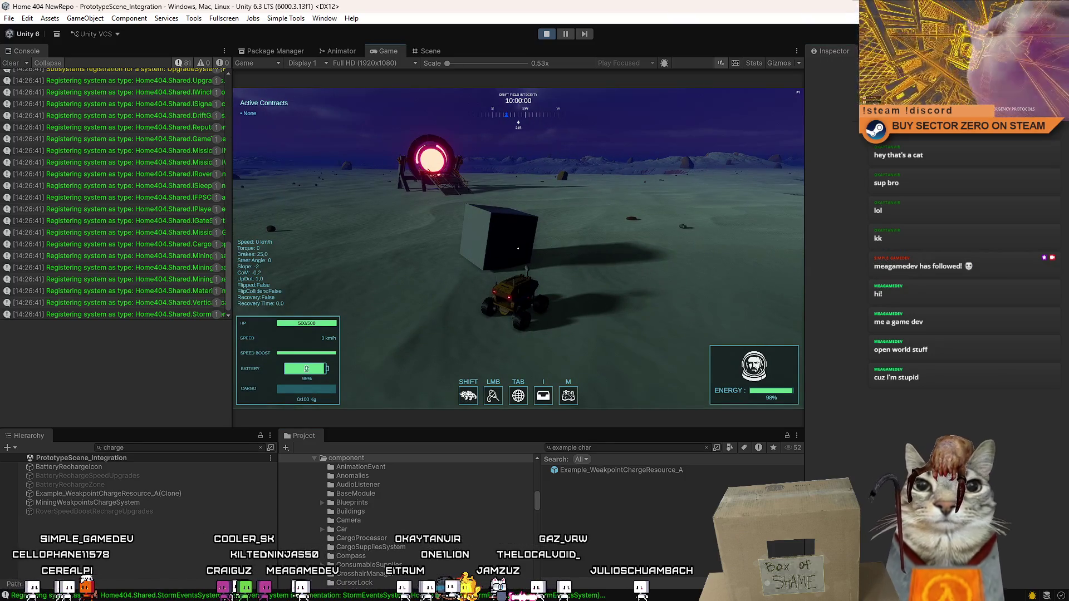
- Drive up beside the glowing cube, place a charge on its weakpoint, and pause the game
key(w)
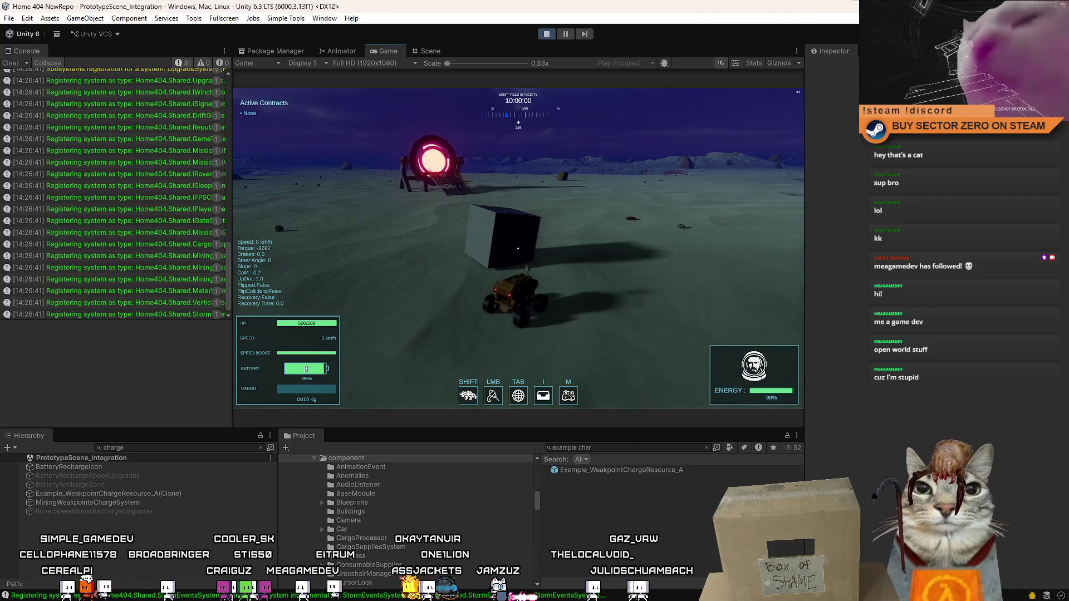
key(d)
key(s)
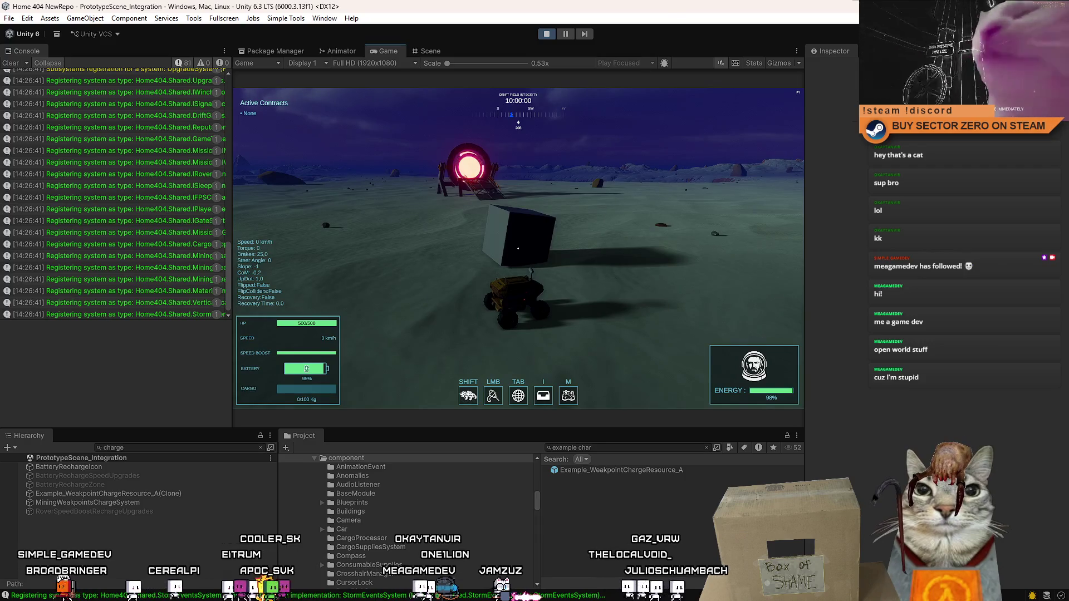
key(w)
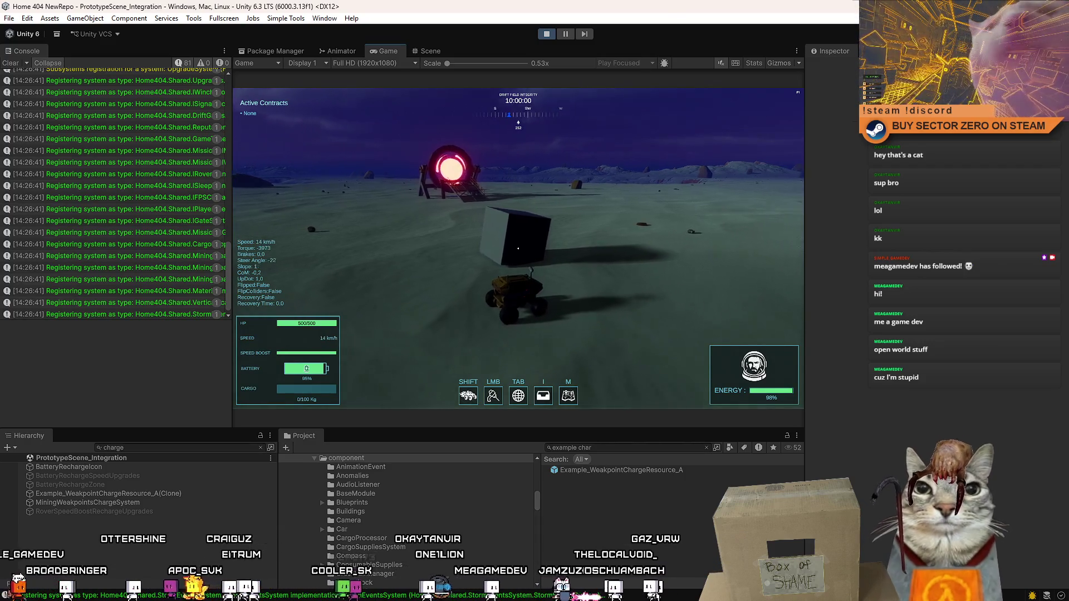
key(s)
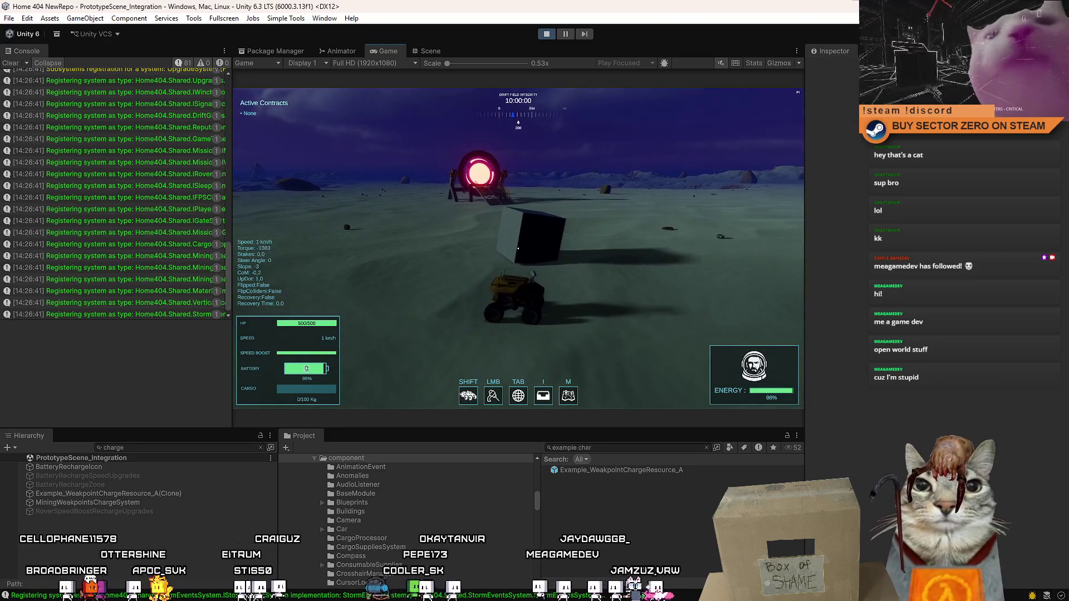
click(518, 248)
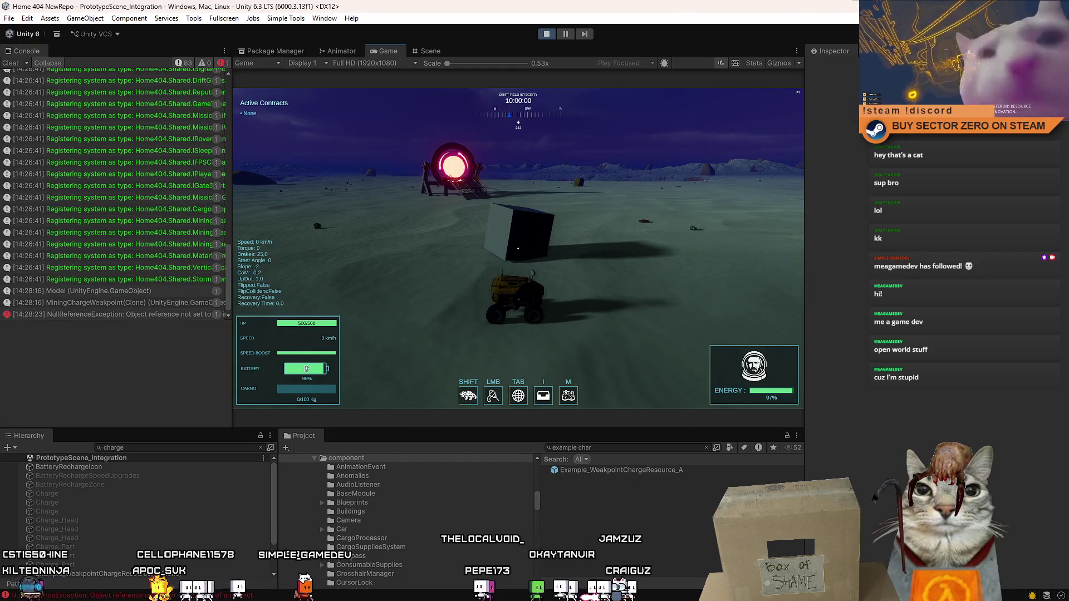
key(Escape)
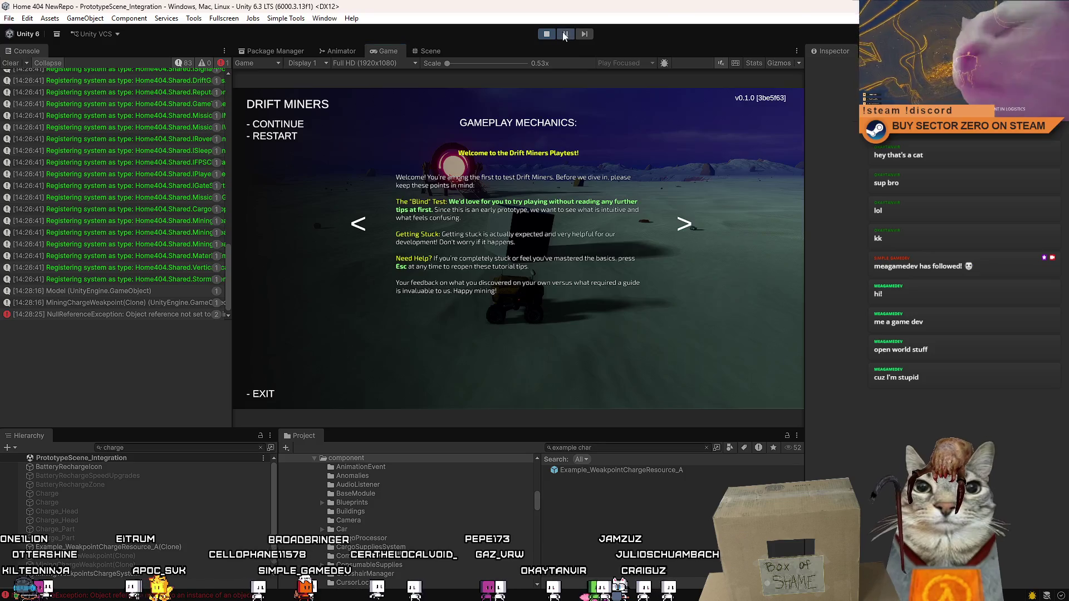
- Open the NullReferenceException's line in MiningChargeWeakpoint.cs and trace where _renderer is used
click(134, 316)
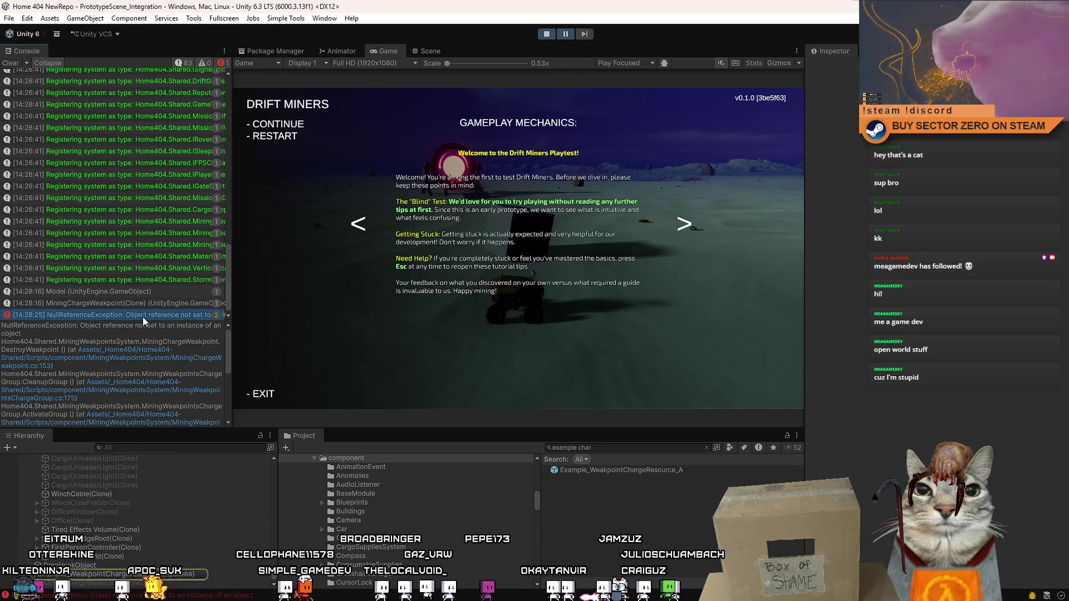
double_click(143, 316)
click(292, 296)
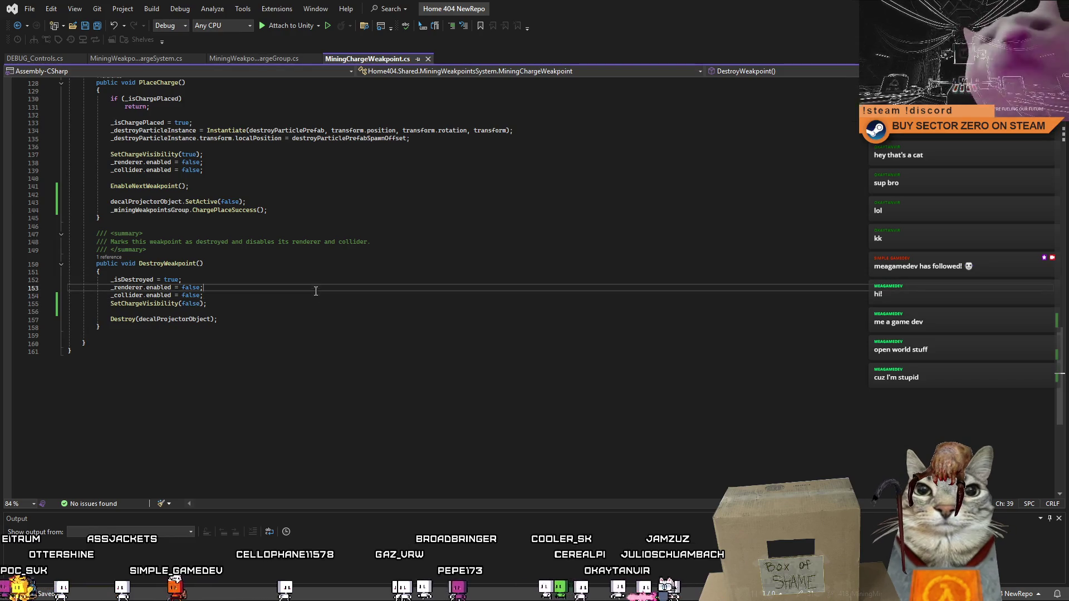
click(241, 290)
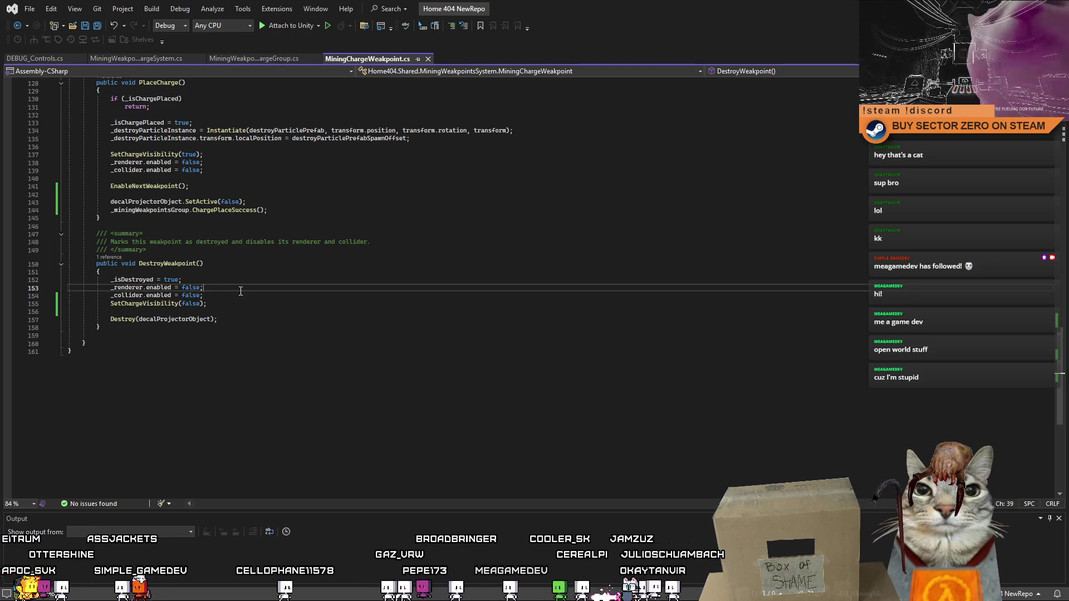
double_click(128, 288)
drag(1060, 342, 1046, 317)
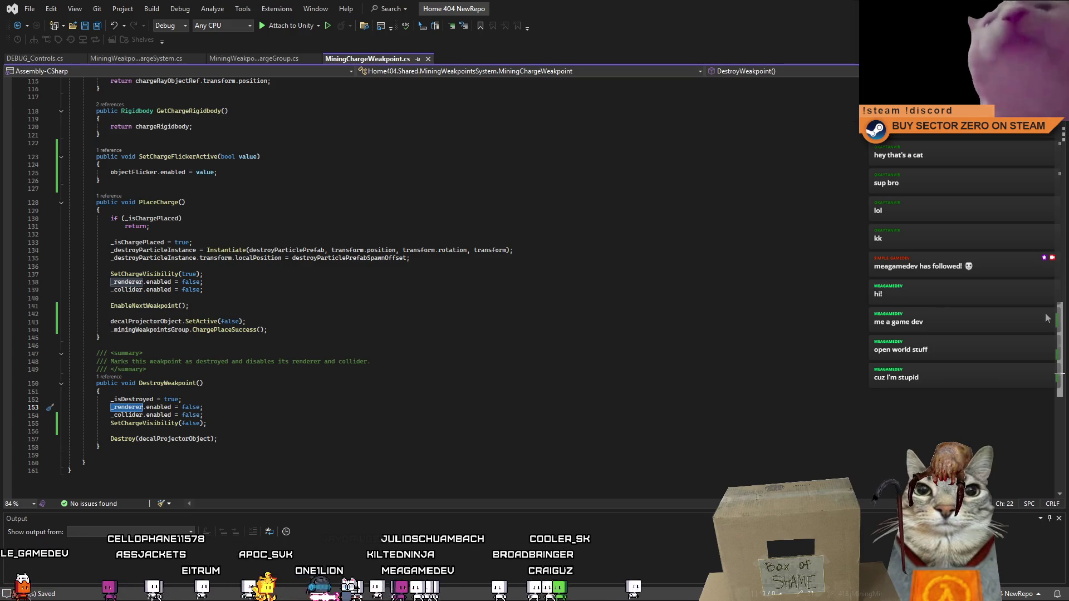
scroll(390, 278, up, 20)
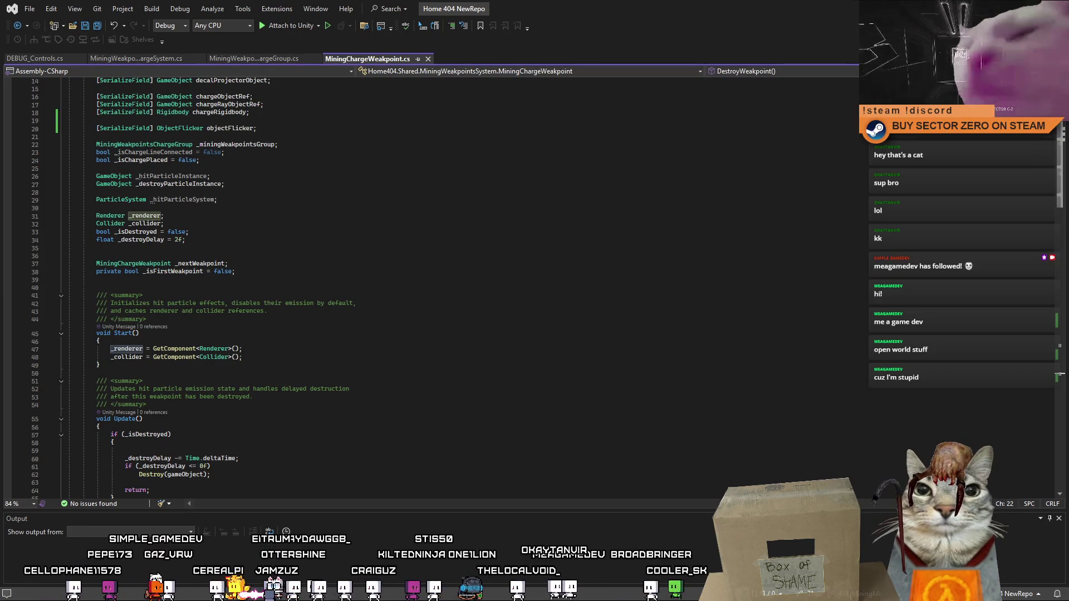
scroll(1043, 148, down, 3)
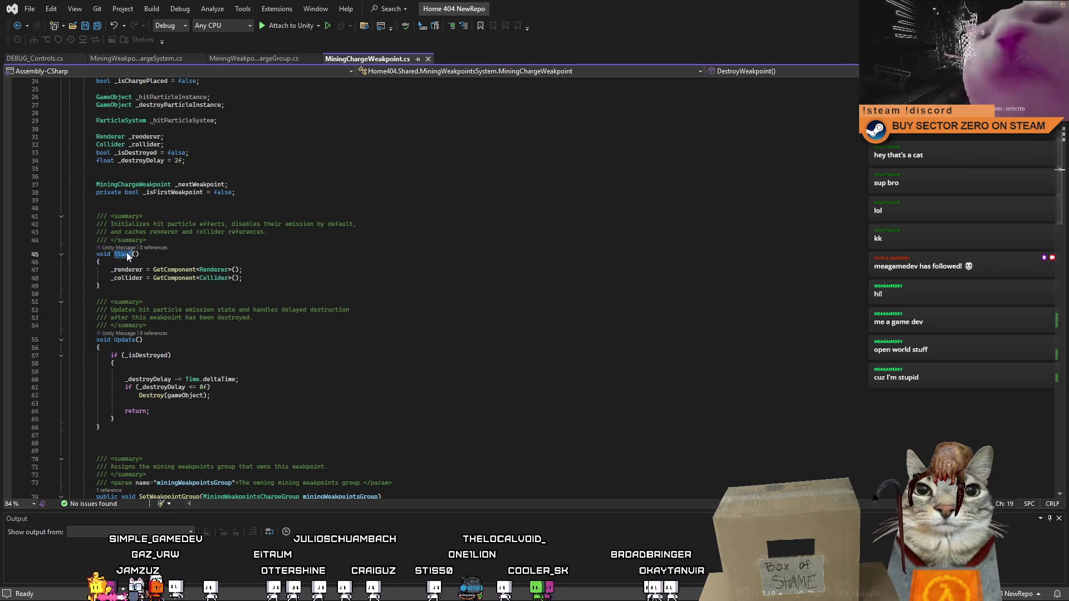
- Rename the Start() method to Awake() and save the script
text(Awake)
click(525, 264)
key(ctrl+s)
click(528, 288)
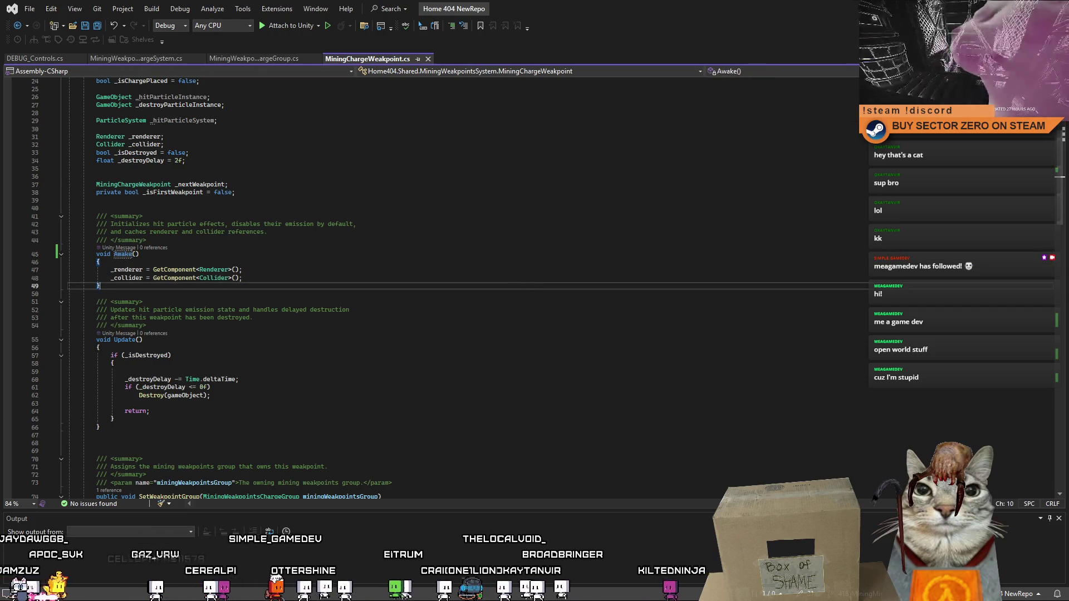
key(alt+Tab)
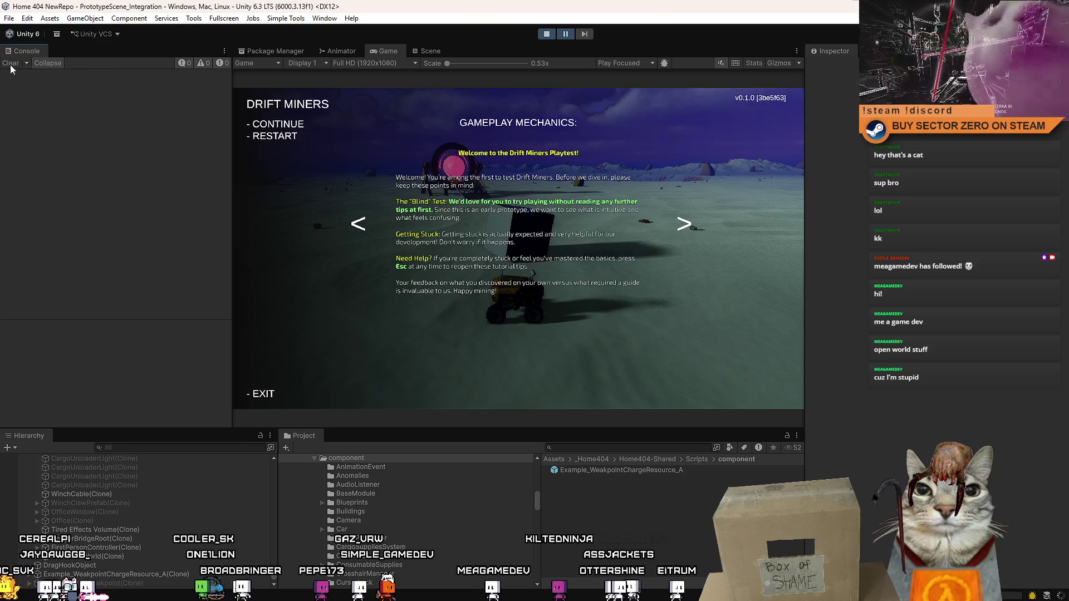
- Stop the game and enable the force-first-weakpoint-visible option on MiningWeakpointsChargeSystem
click(551, 34)
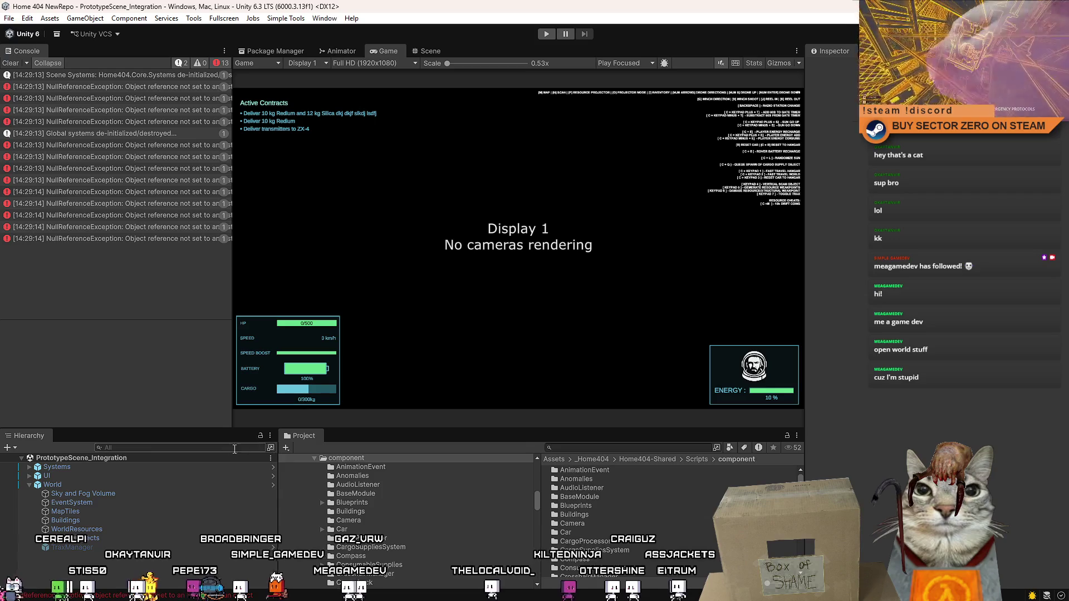
scroll(87, 488, down, 5)
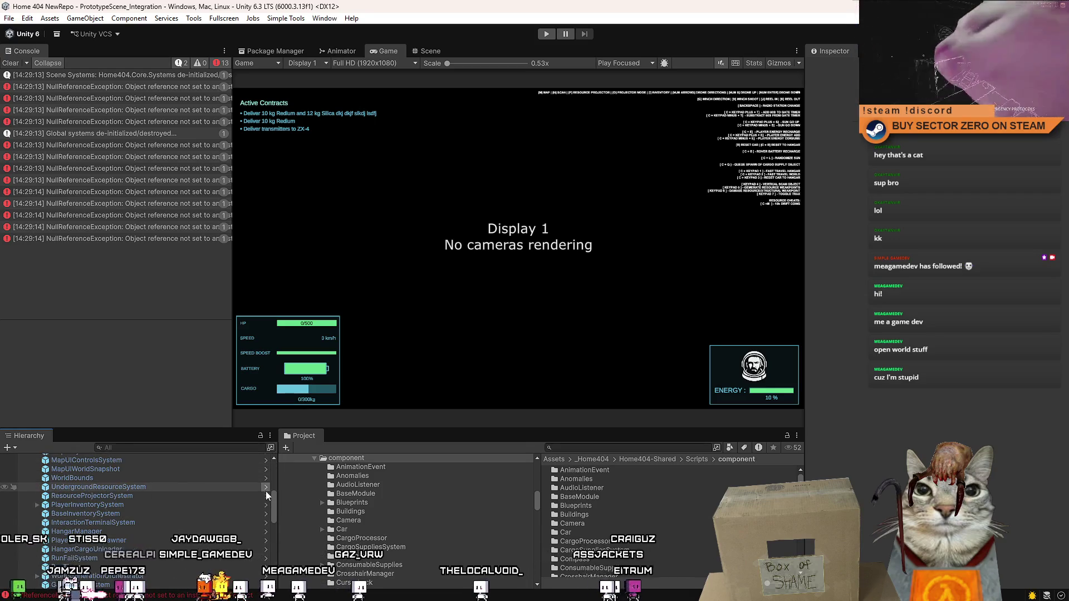
scroll(266, 493, down, 3)
click(111, 477)
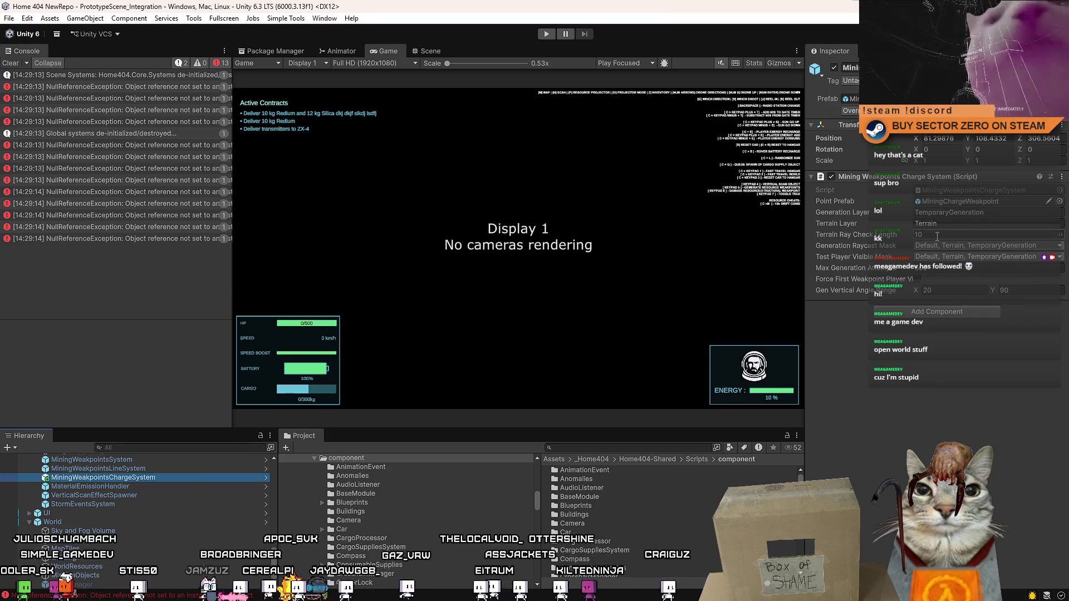
click(917, 279)
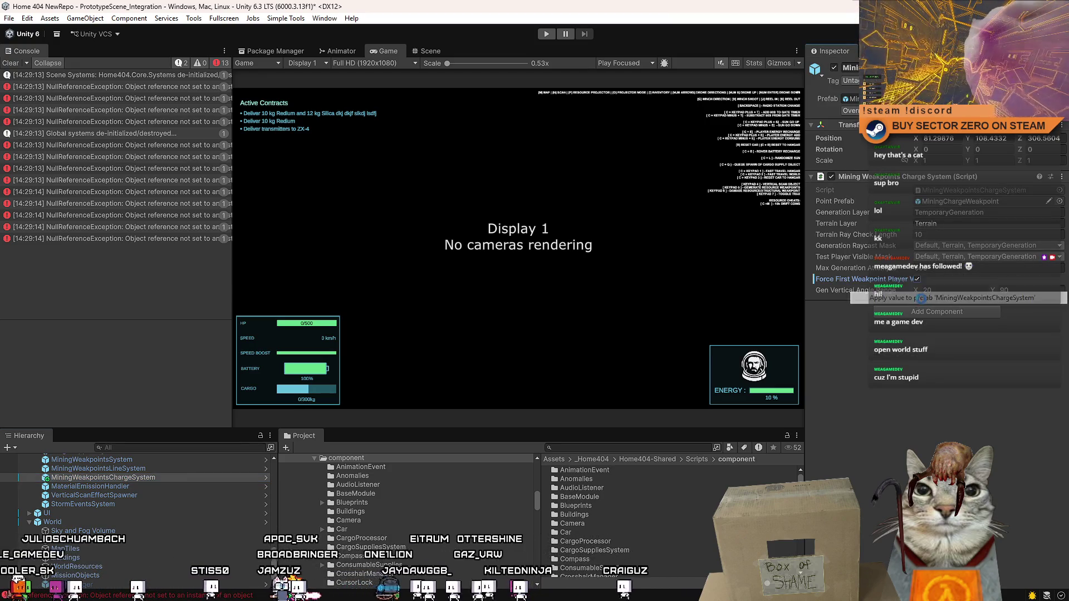
- Clear the Console and start Play mode again
click(10, 63)
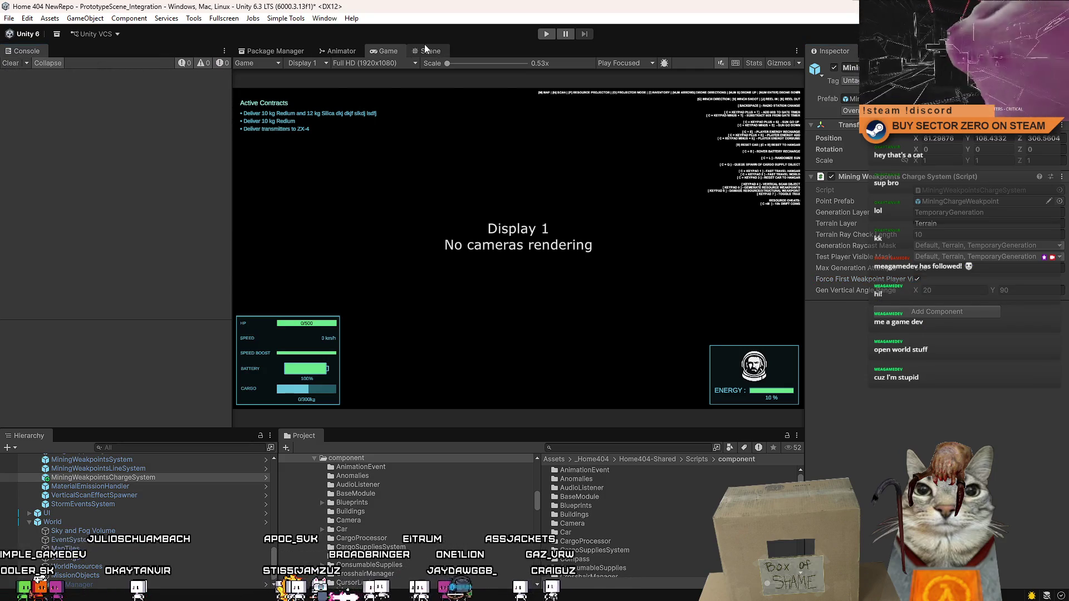
click(424, 48)
click(545, 34)
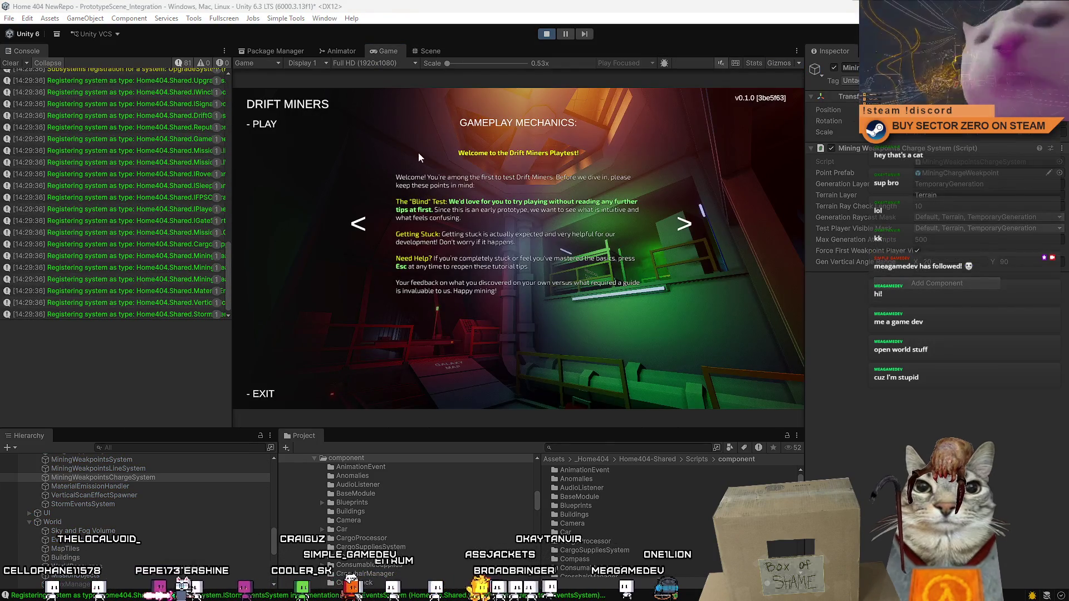
- Start the gameplay session from the menu, pause briefly, and switch to the Scene view
click(10, 63)
click(264, 124)
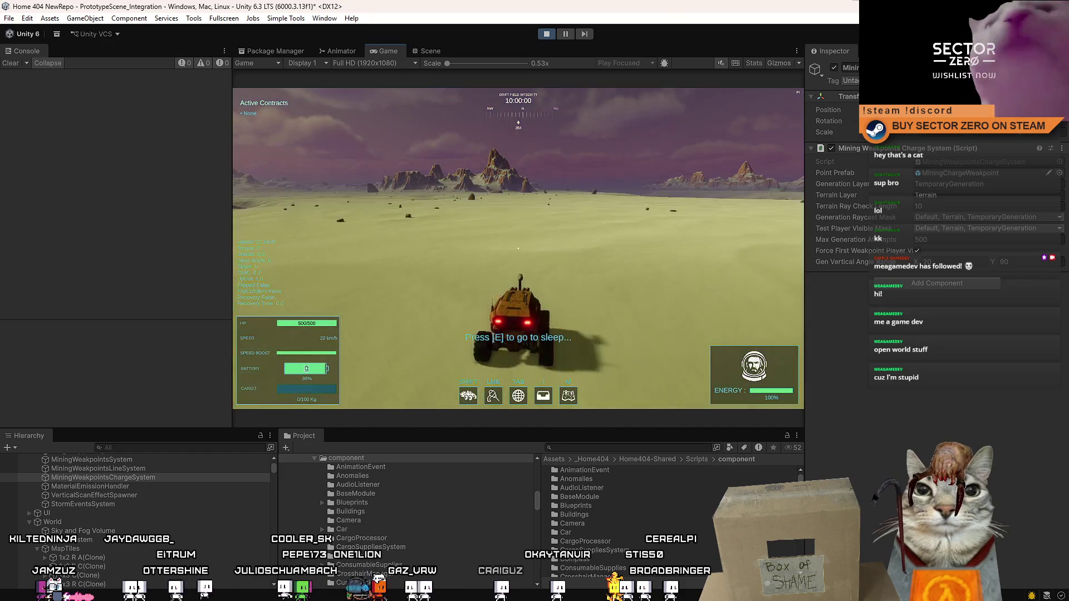
key(Escape)
key(Escape)
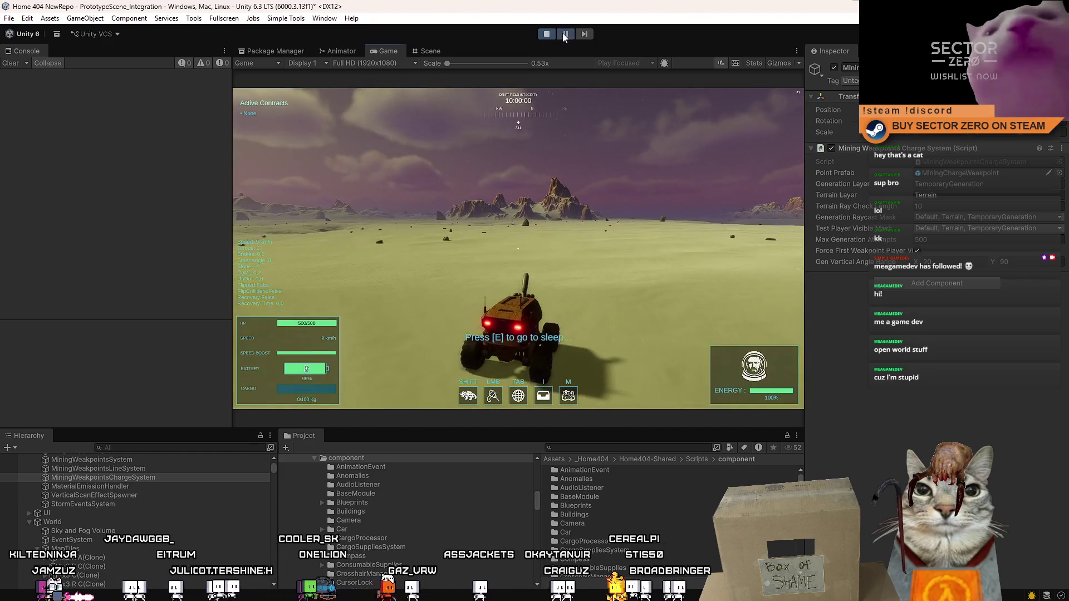
click(430, 51)
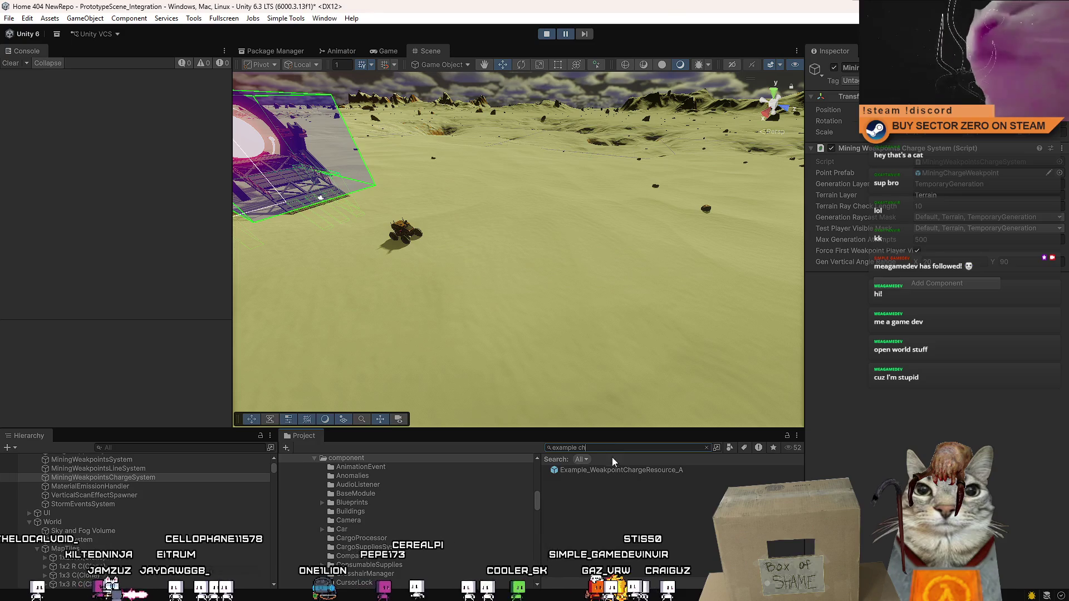
- Drop the example charge resource near the rover, drive to it and plant a charge
drag(499, 322, 492, 285)
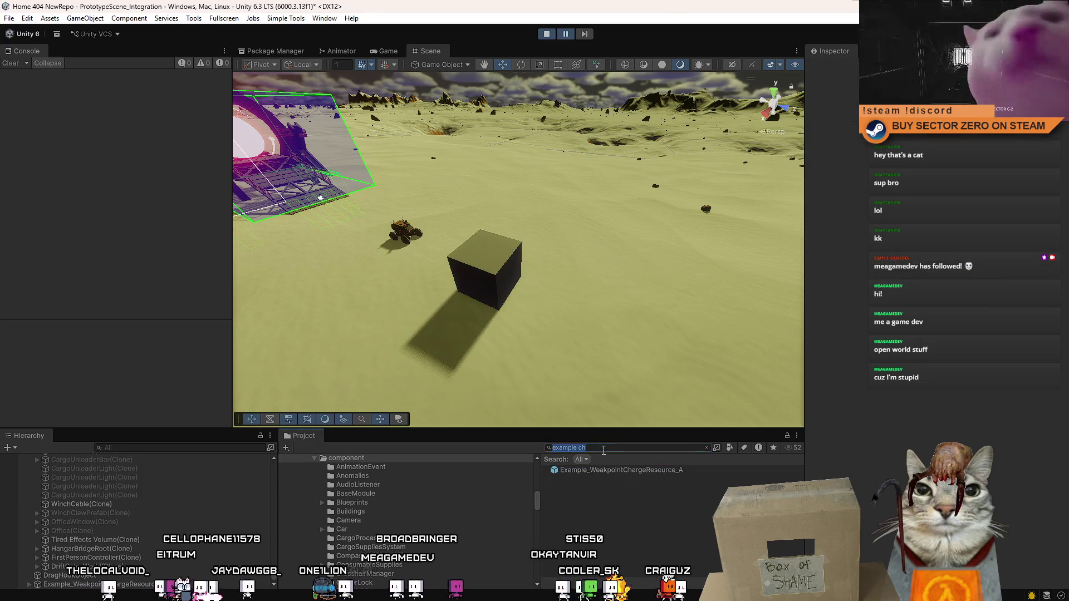
click(384, 51)
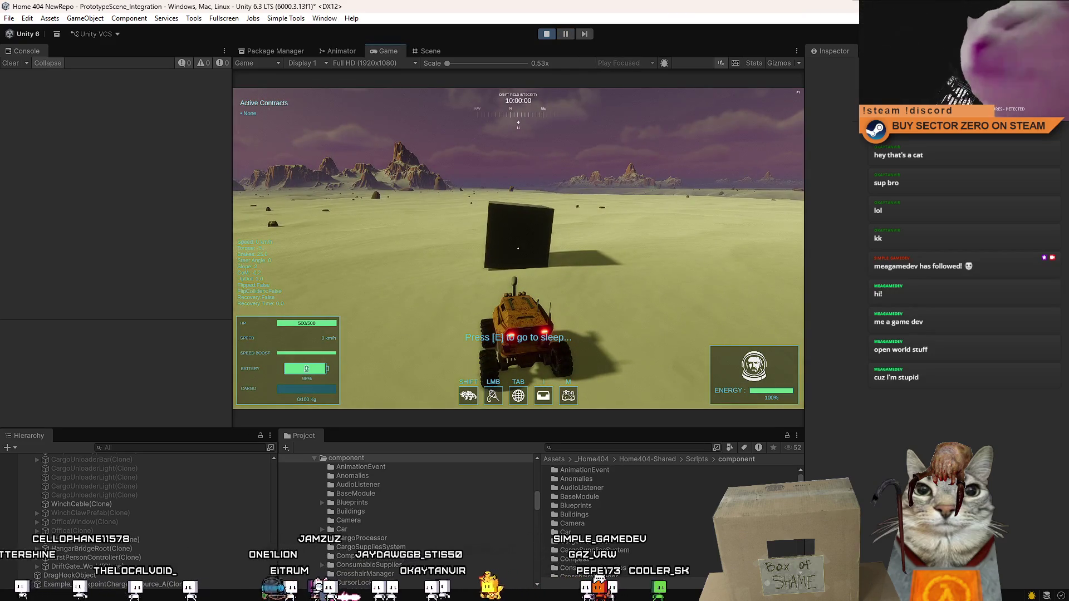
key(w)
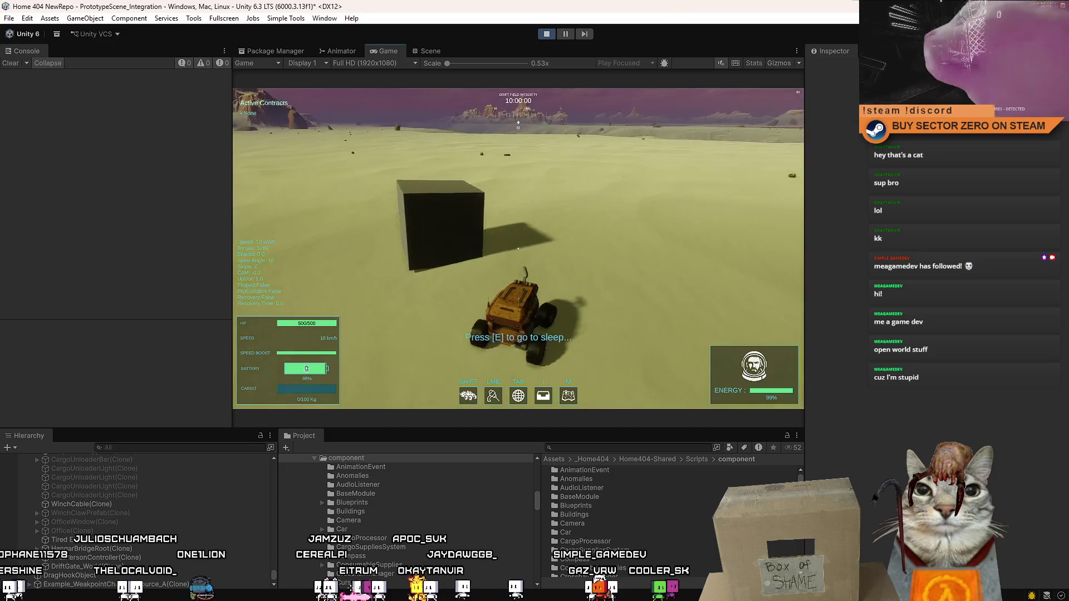
key(a)
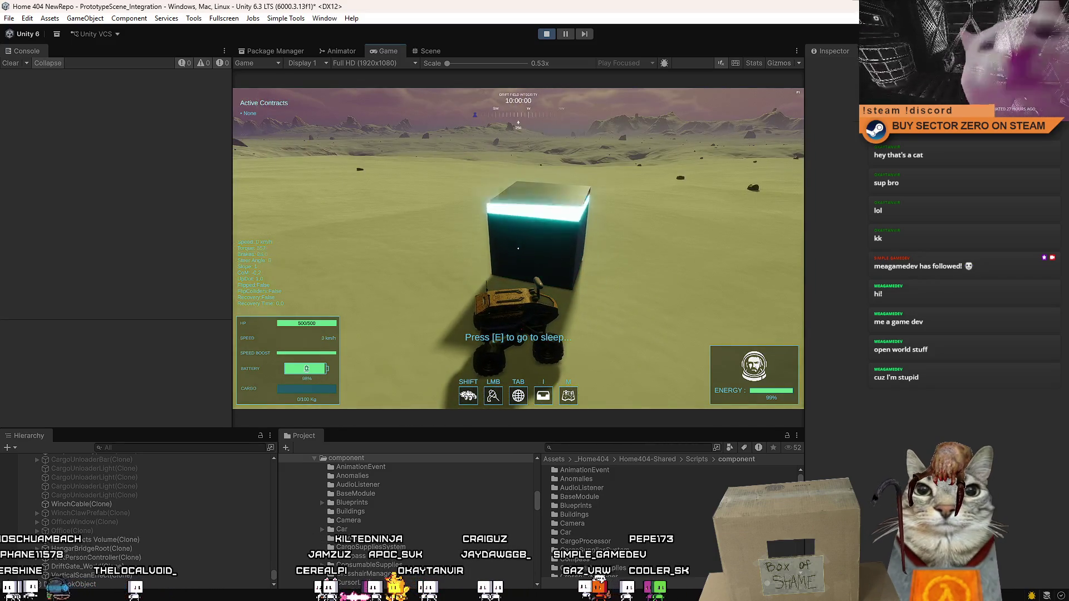
click(518, 248)
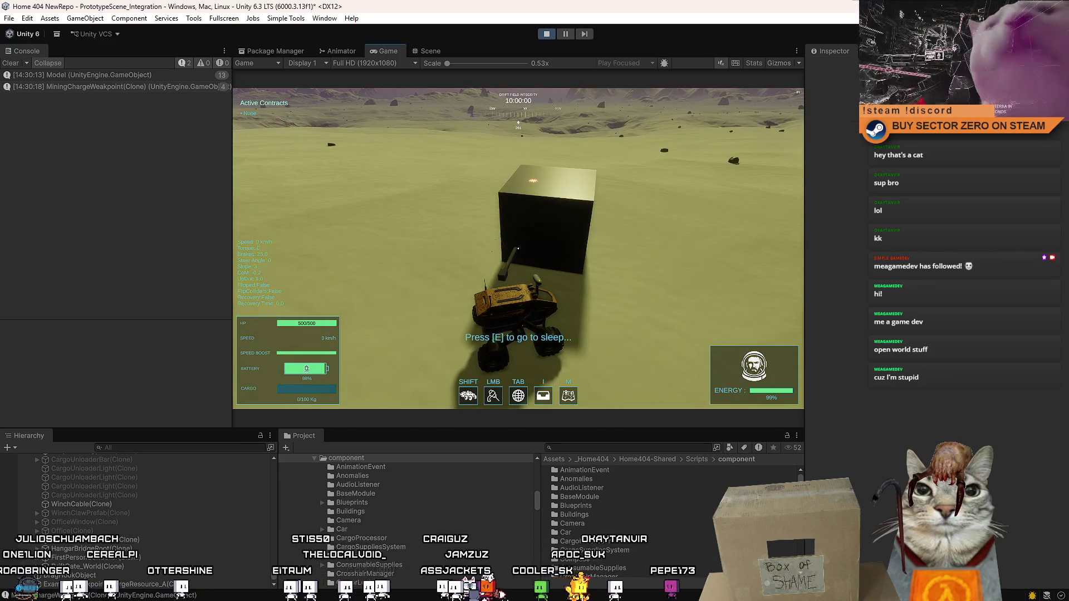
- Look around, open the Drift Miners pause menu, then stop Play mode
key(w)
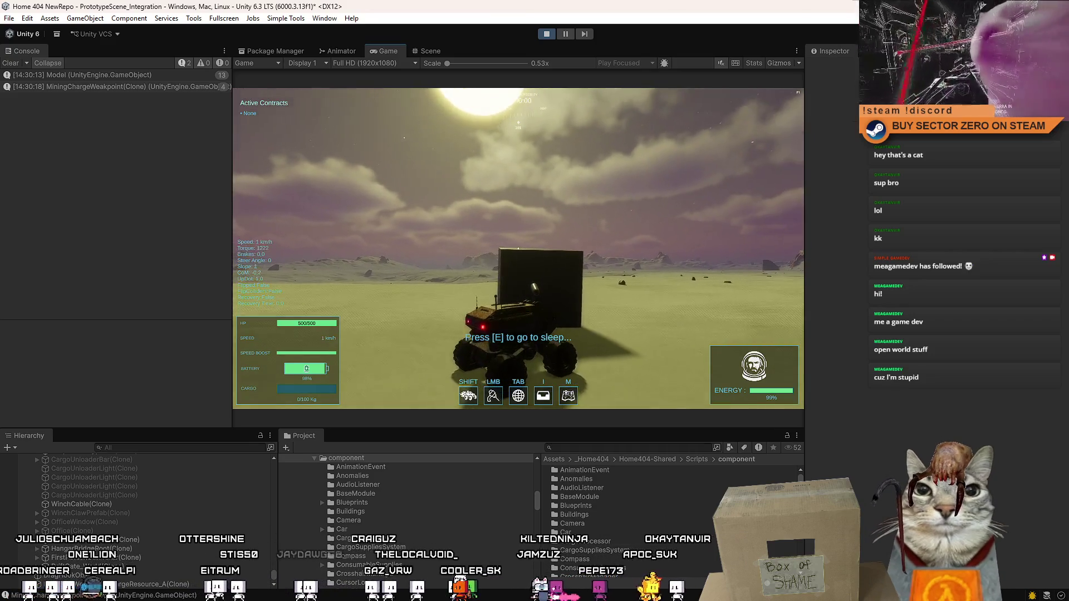
key(Escape)
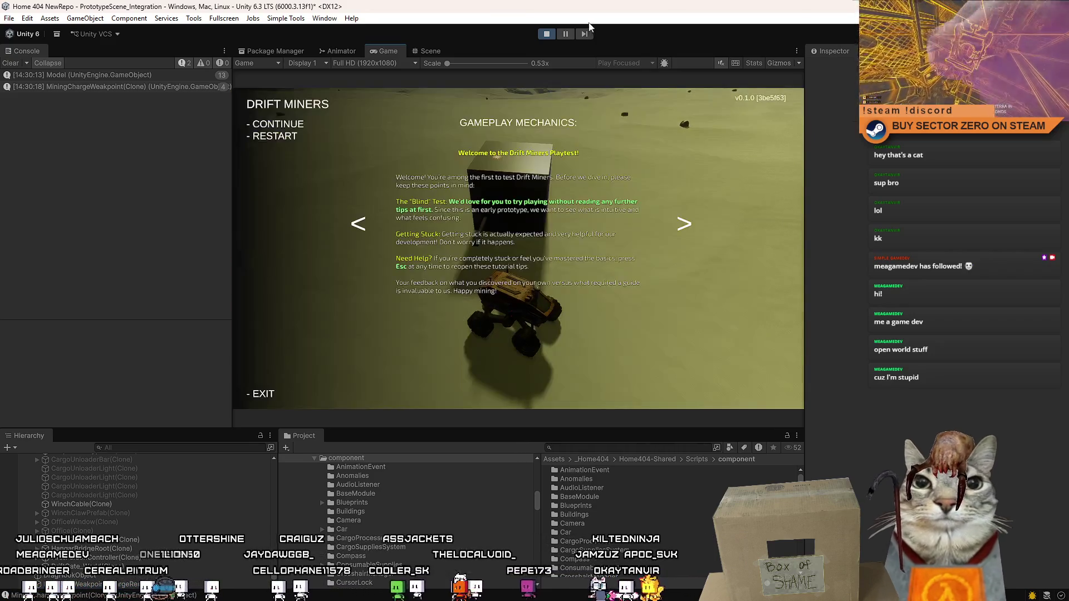
click(546, 34)
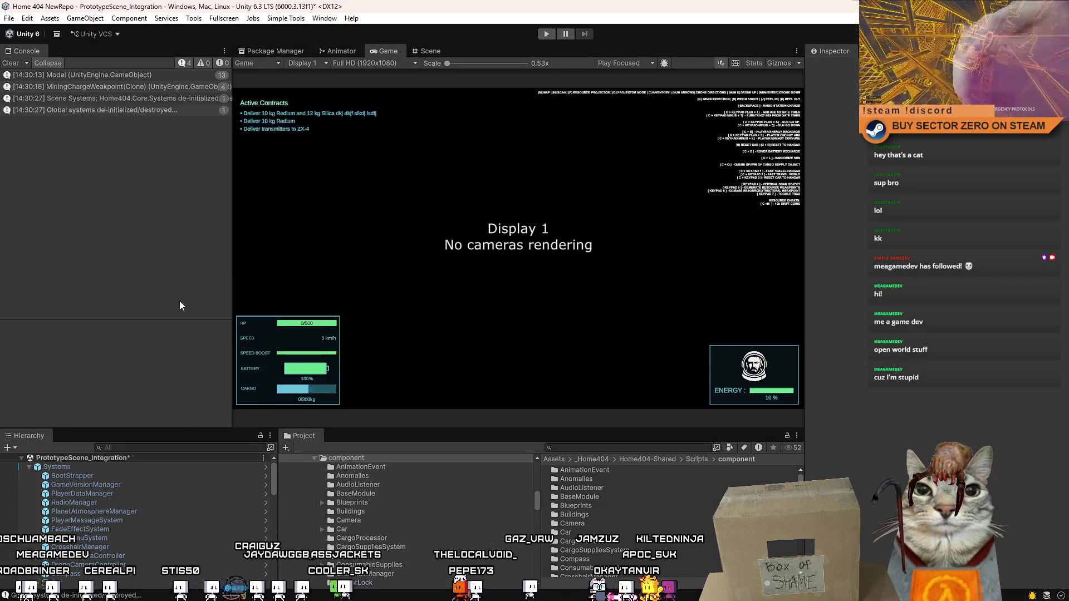
- Select MiningWeakpointsChargeSystem and inspect its Gen Vertical Angle Range of 20 to 90
click(138, 565)
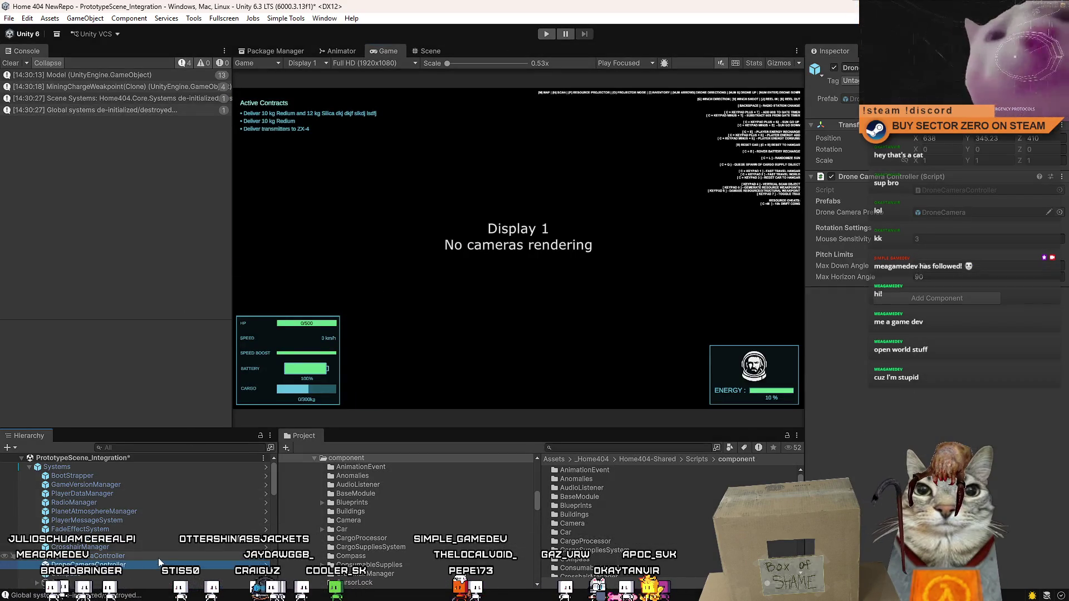
scroll(159, 562, down, 10)
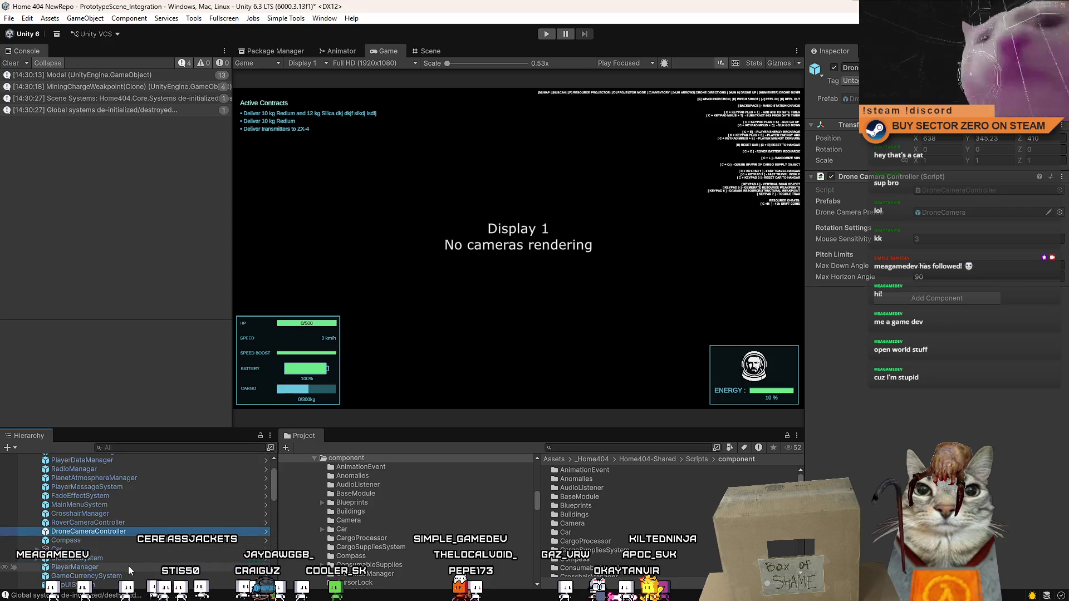
scroll(122, 546, down, 5)
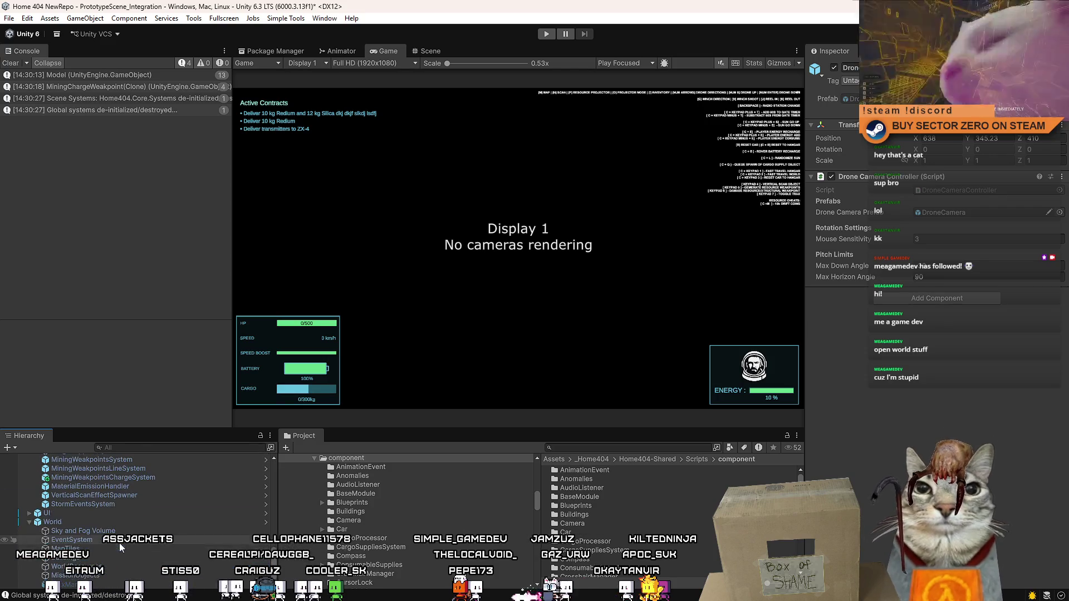
click(122, 477)
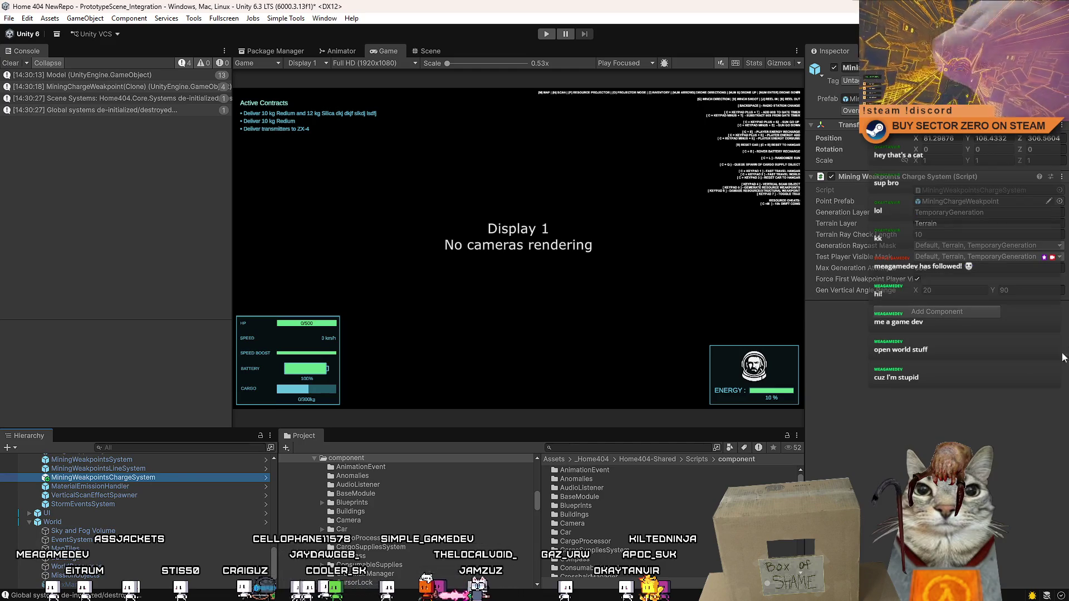
click(969, 292)
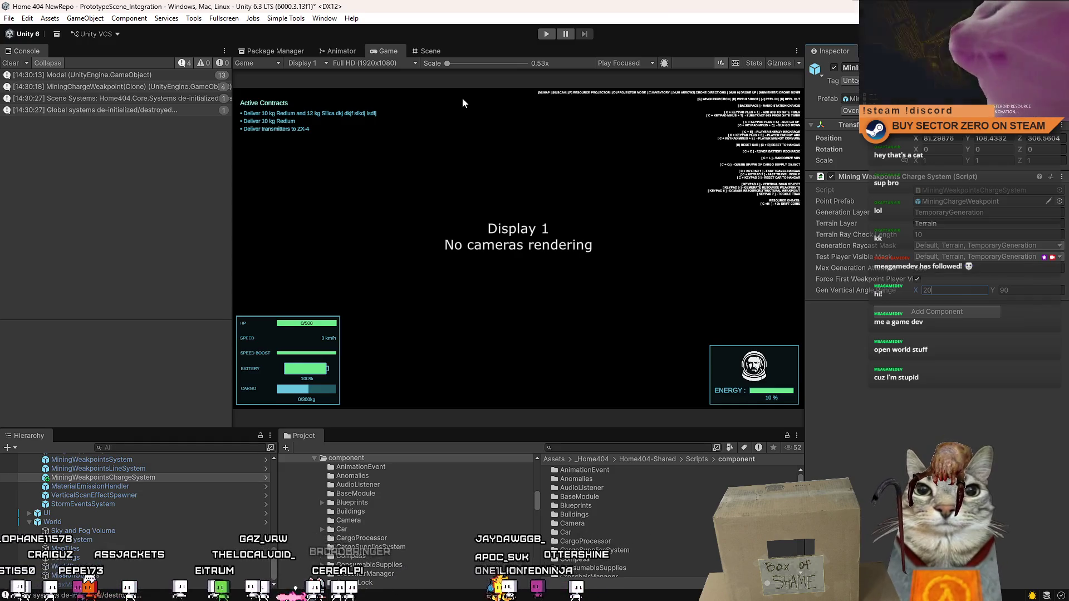
click(432, 53)
- Add a plain test cube, frame it, then undo it out of the scene
click(85, 18)
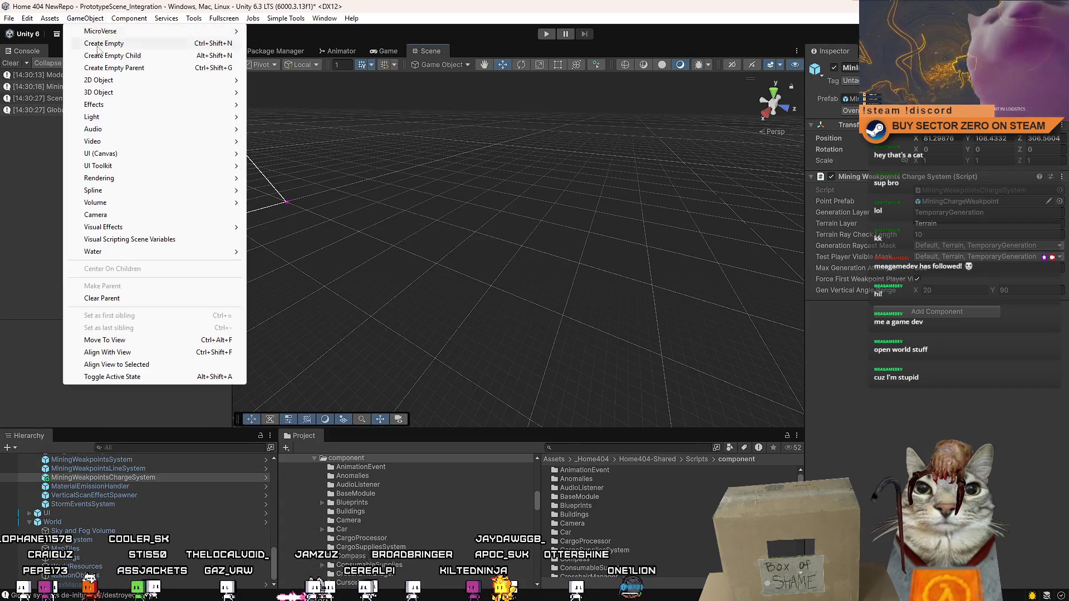
mouse_move(166, 96)
click(281, 94)
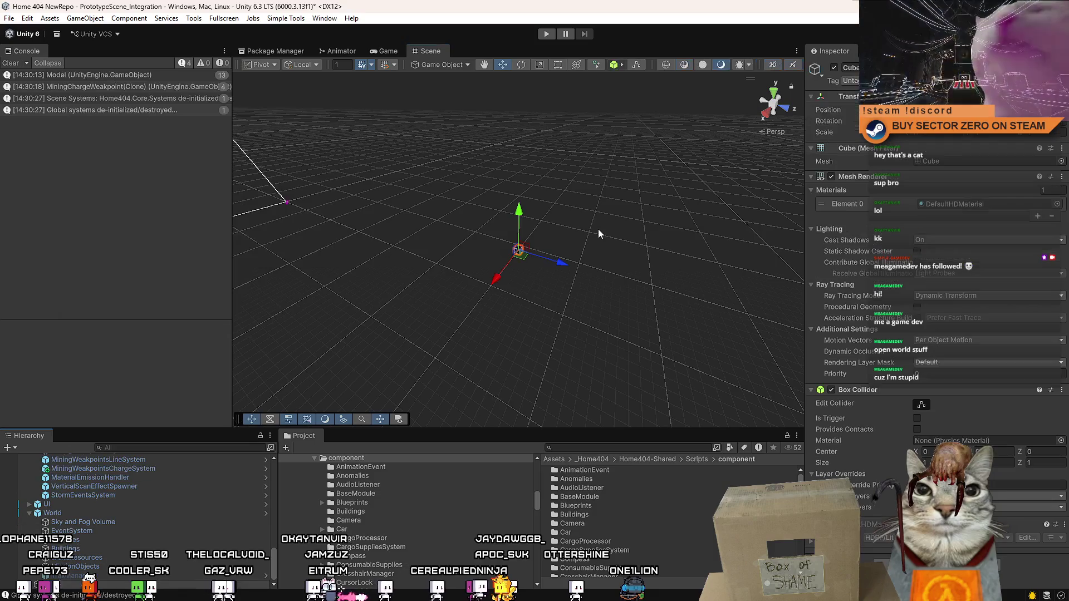
drag(550, 227, 549, 270)
key(f)
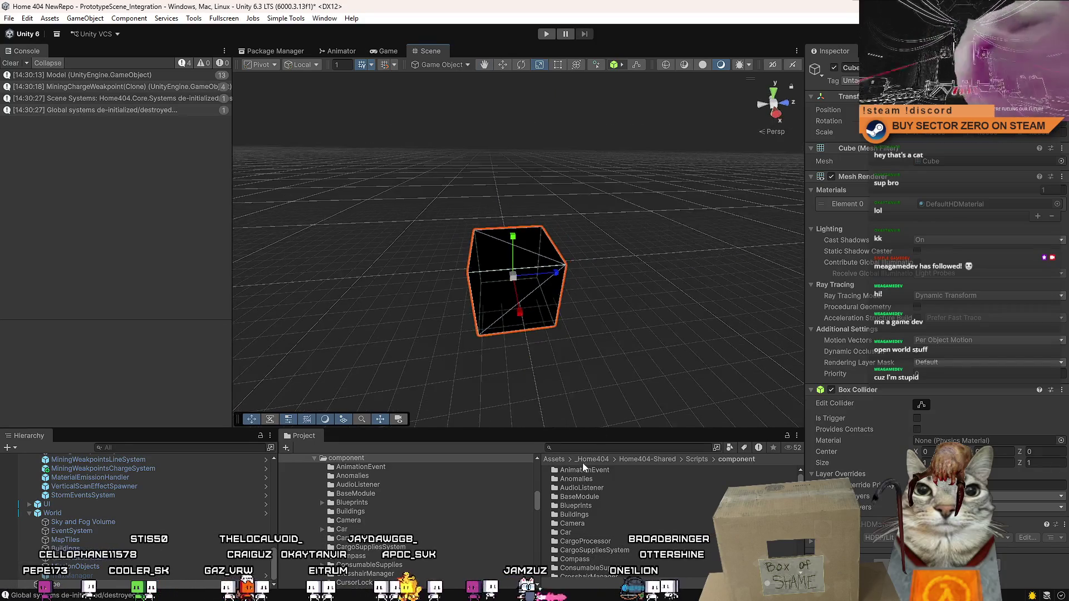
click(582, 448)
key(ctrl+z)
- Search 'example char' and place Example_WeakpointChargeResource_A into the scene
text(example )
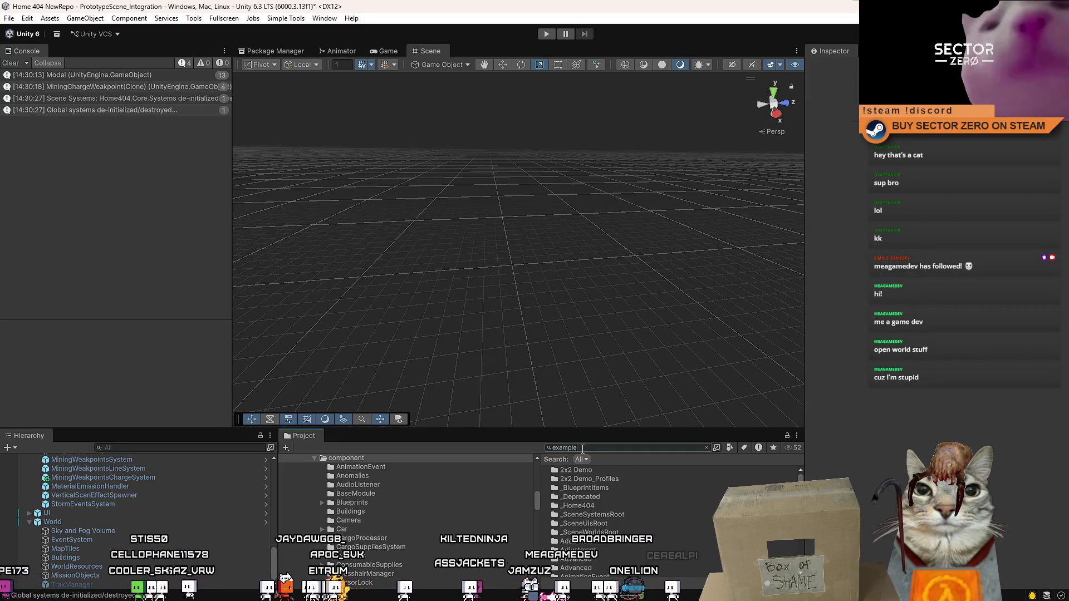
text(char)
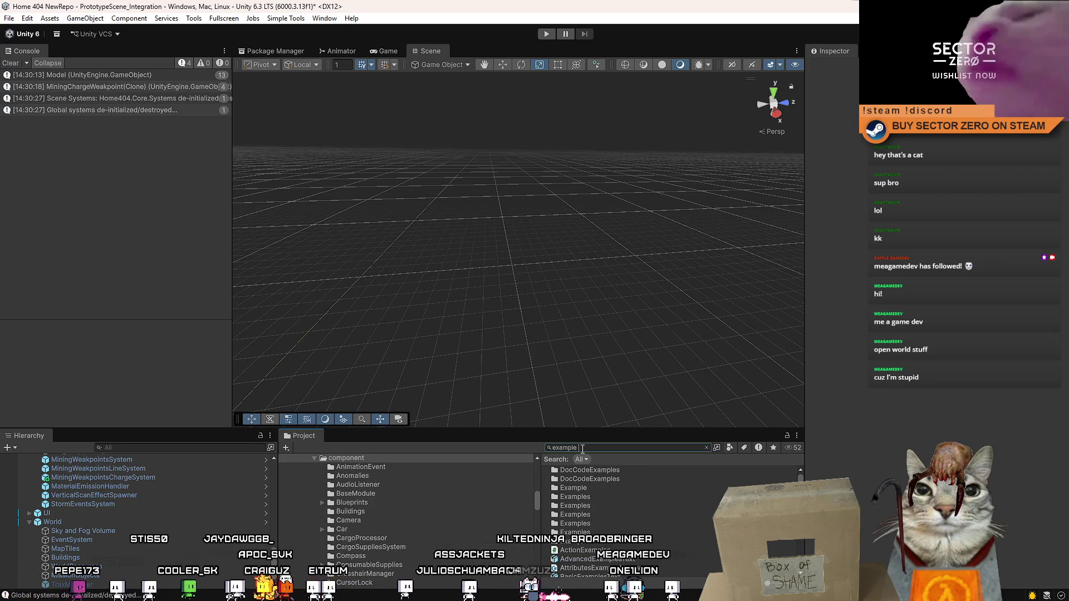
drag(589, 470, 504, 234)
drag(635, 282, 216, 75)
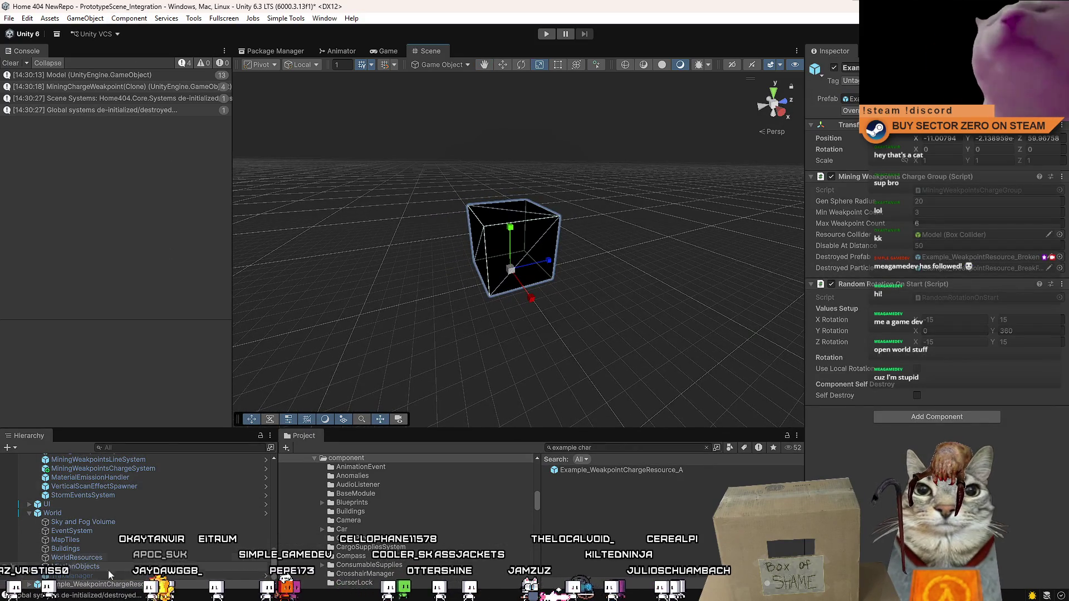
- Add a sphere at the resource cube and scale it well past the cube
click(129, 18)
mouse_move(85, 19)
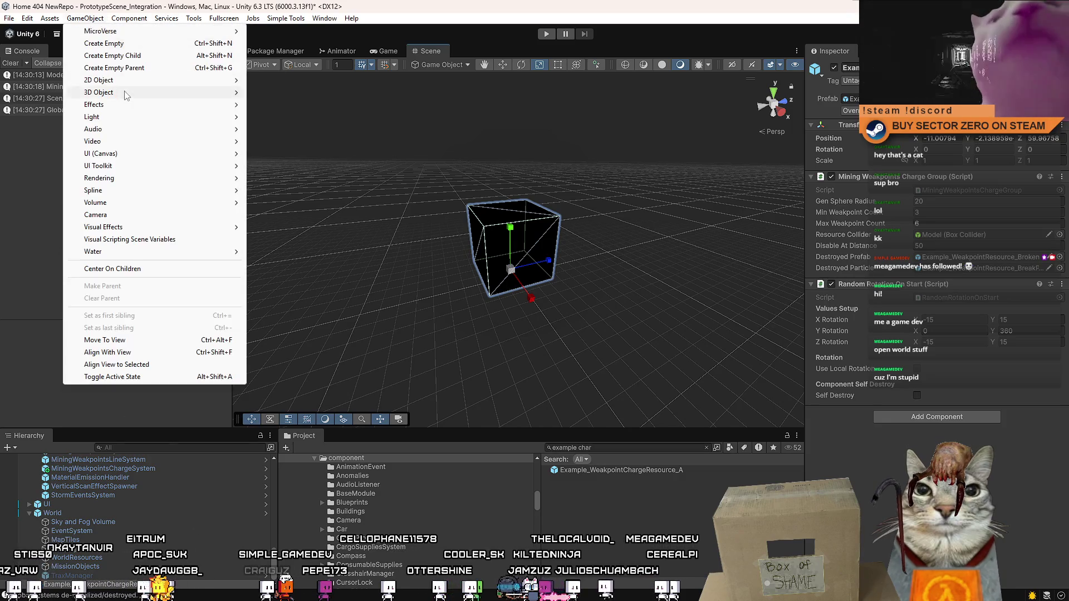
mouse_move(222, 92)
click(313, 105)
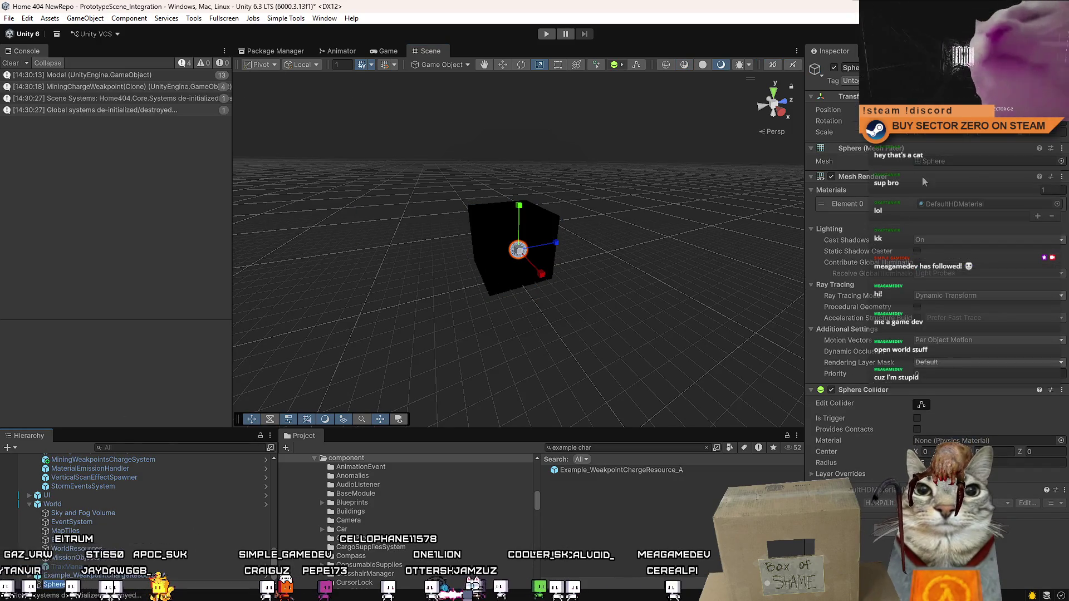
drag(957, 135, 969, 135)
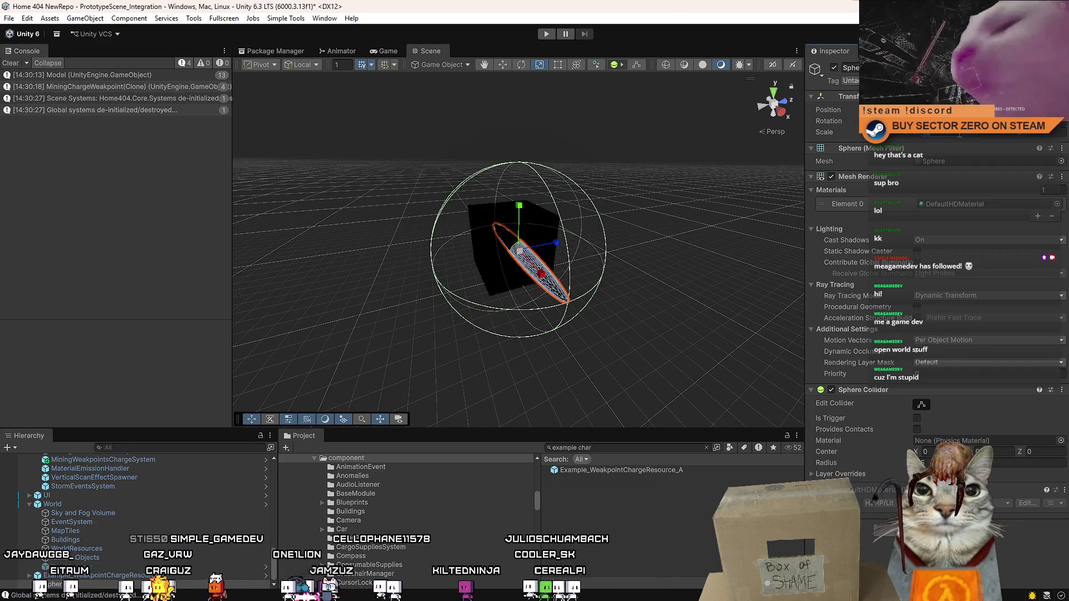
drag(958, 134, 957, 134)
scroll(582, 216, up, 5)
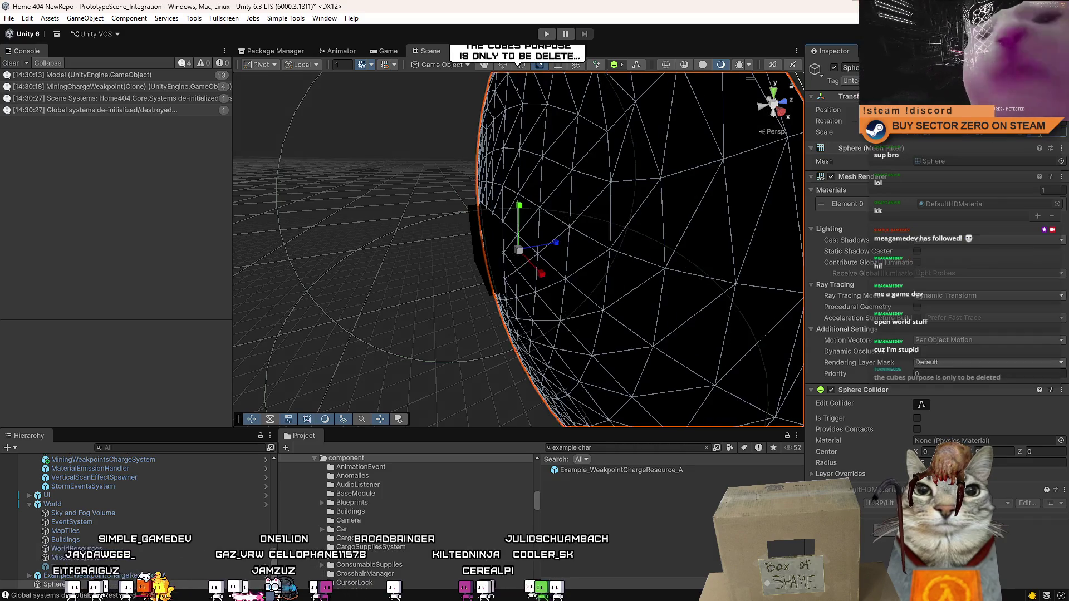
scroll(582, 216, down, 5)
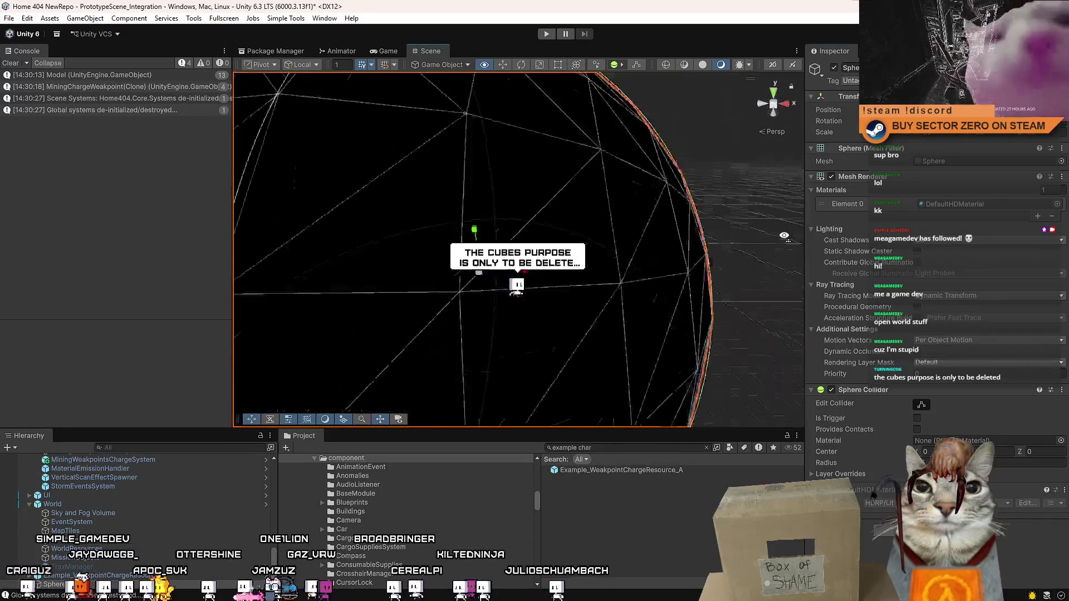
drag(707, 254, 640, 245)
- Add a cube to serve as the pole and frame it with the Scale tool
click(129, 18)
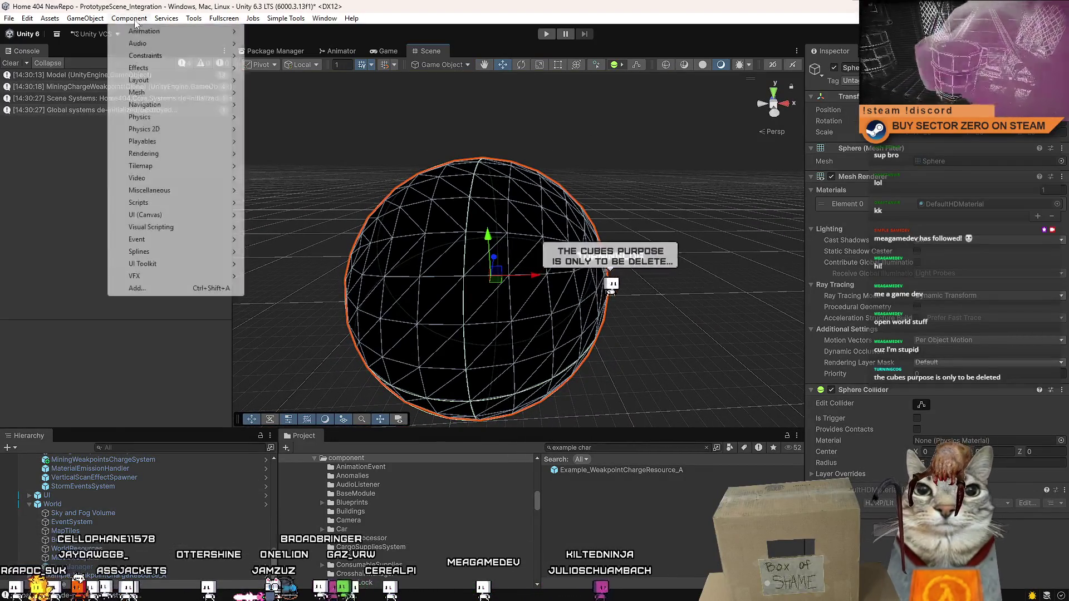
mouse_move(85, 18)
mouse_move(125, 94)
click(267, 92)
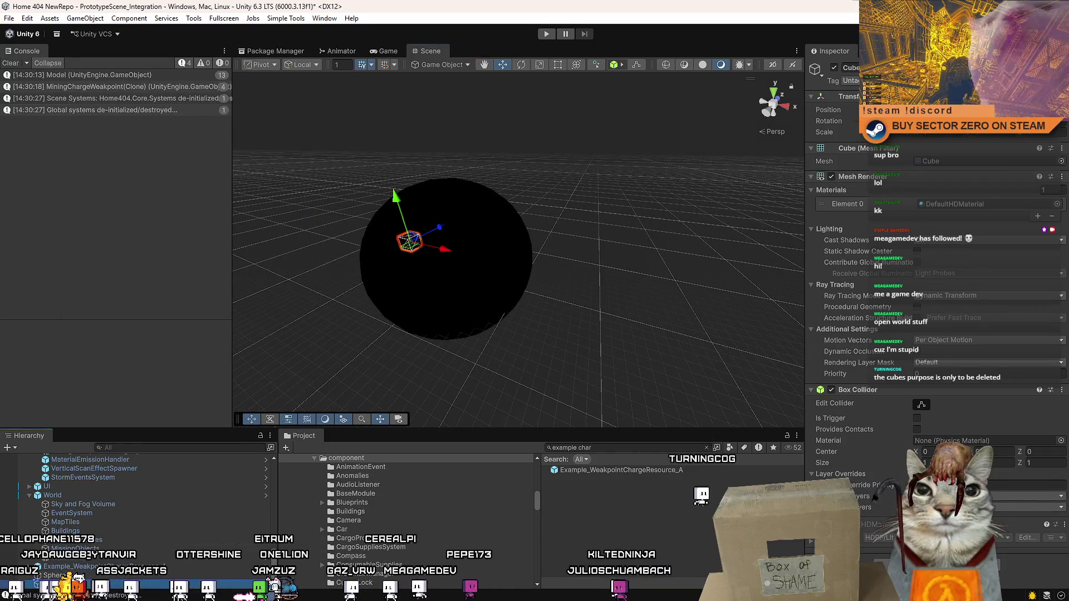
scroll(134, 517, up, 1)
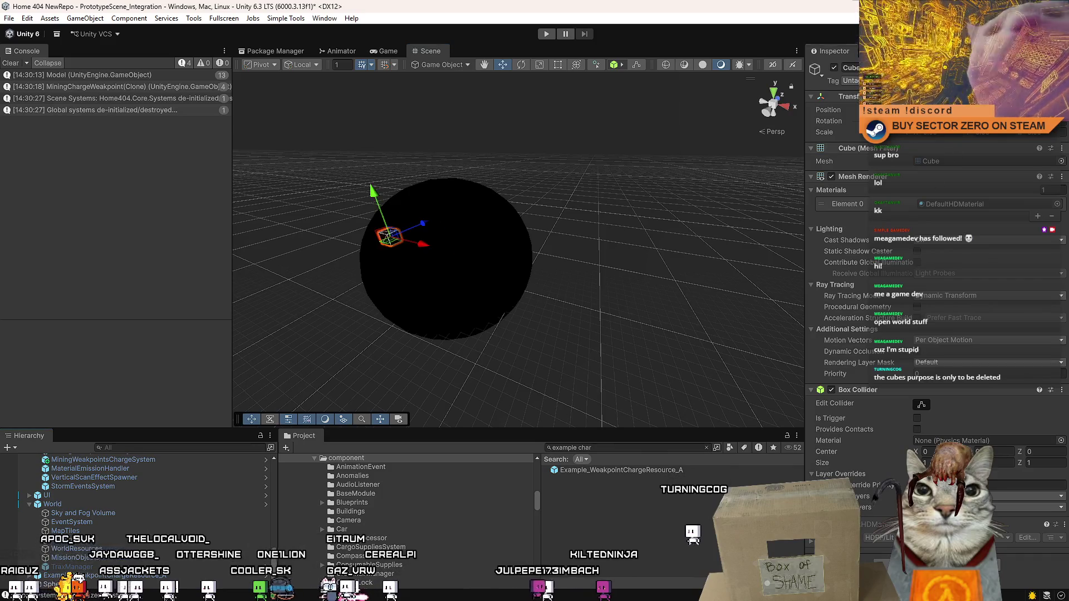
key(r)
key(f)
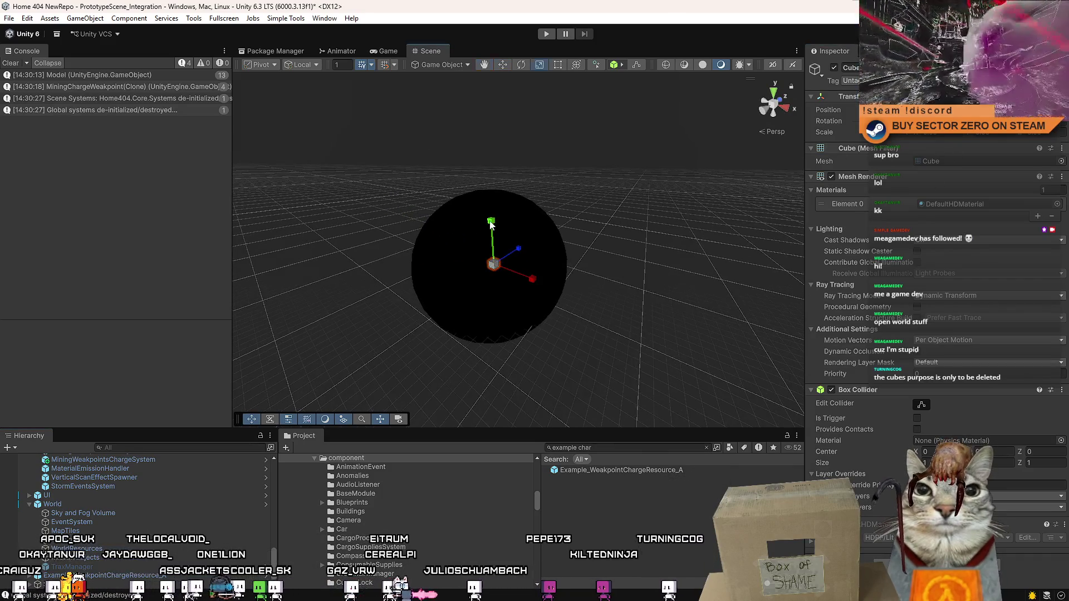
drag(653, 215, 492, 316)
scroll(492, 315, down, 5)
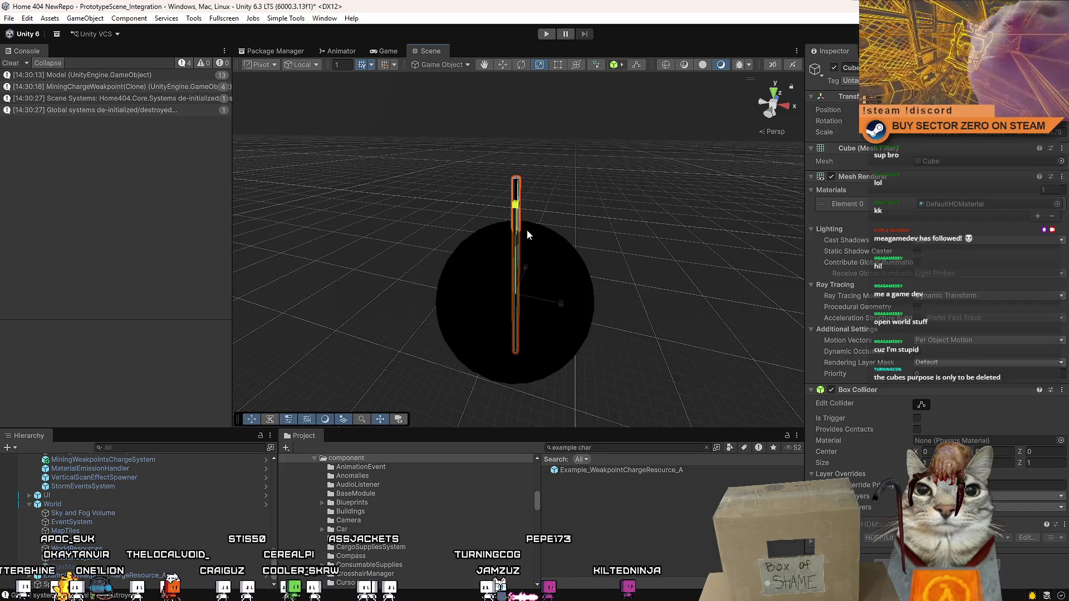
- Look down on the sphere, then select and frame the pole with the Move tool
click(83, 584)
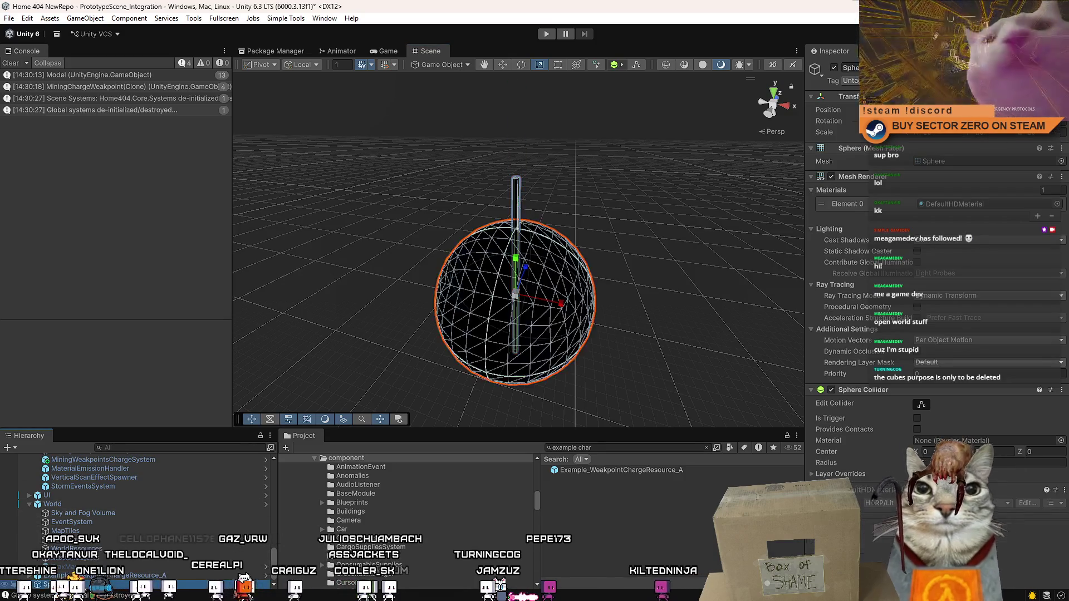
scroll(84, 579, up, 1)
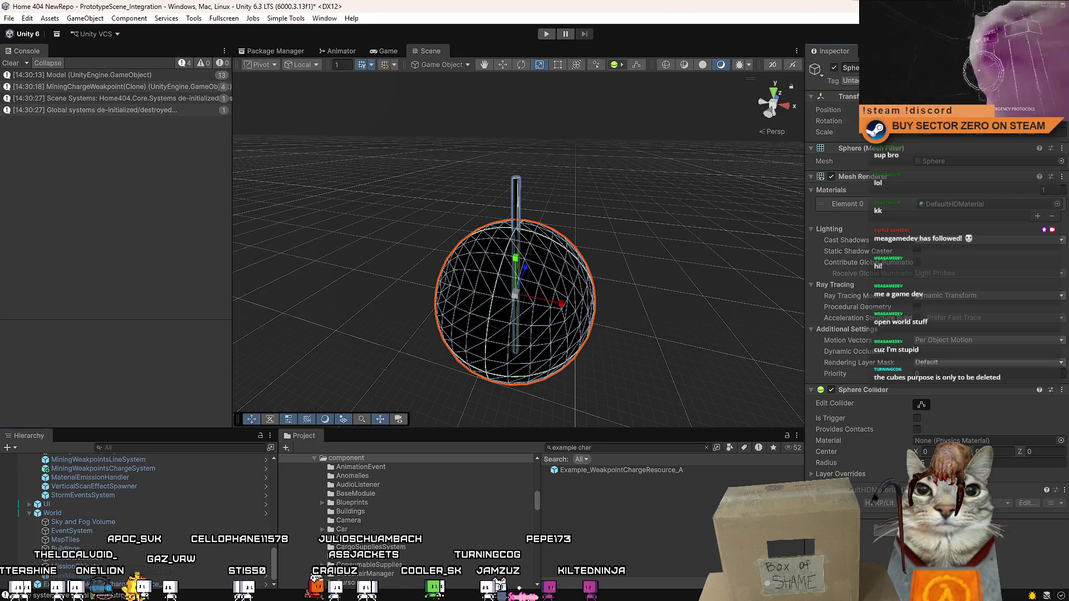
mouse_move(639, 310)
mouse_down()
mouse_move(665, 341)
mouse_move(571, 226)
mouse_move(546, 227)
mouse_move(554, 382)
mouse_move(559, 184)
mouse_move(554, 210)
mouse_move(556, 198)
mouse_move(521, 242)
mouse_up()
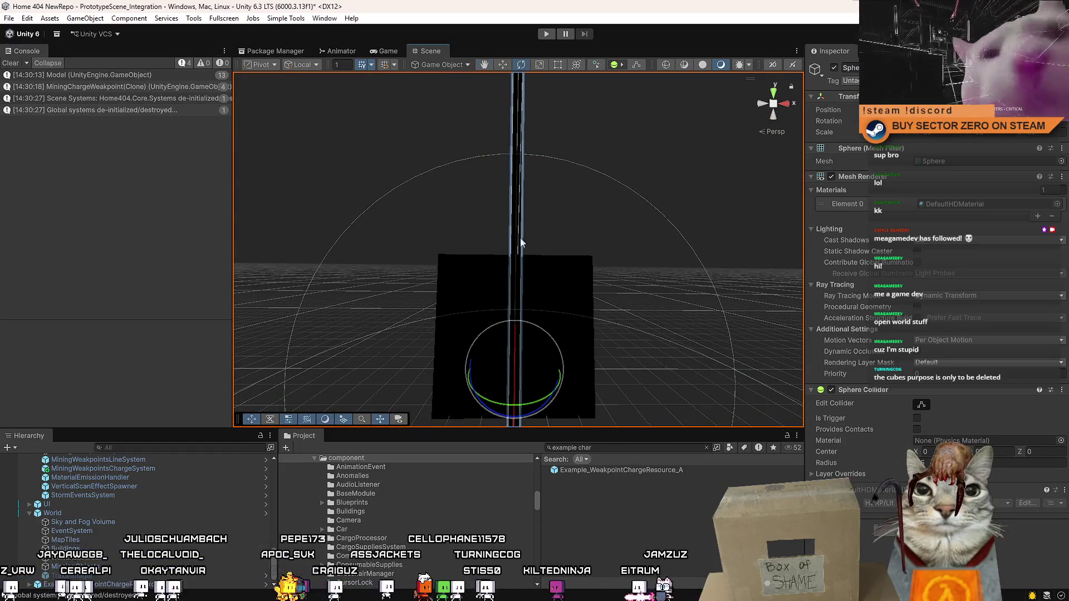
mouse_move(535, 330)
mouse_down()
mouse_move(544, 387)
mouse_move(528, 390)
mouse_up()
click(528, 384)
key(f)
key(w)
scroll(529, 81, up, 5)
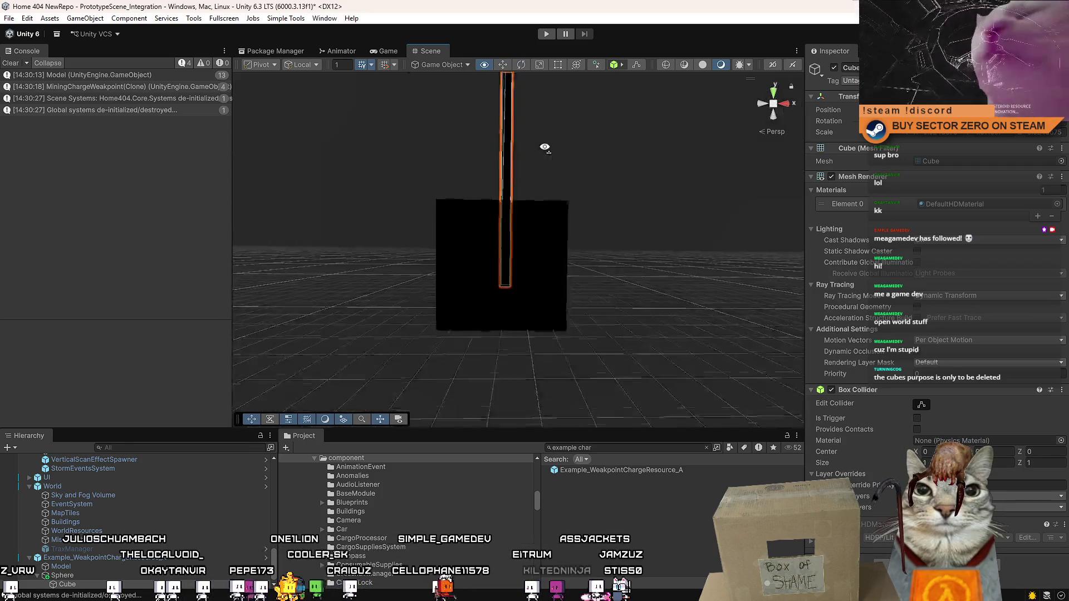
scroll(544, 134, down, 5)
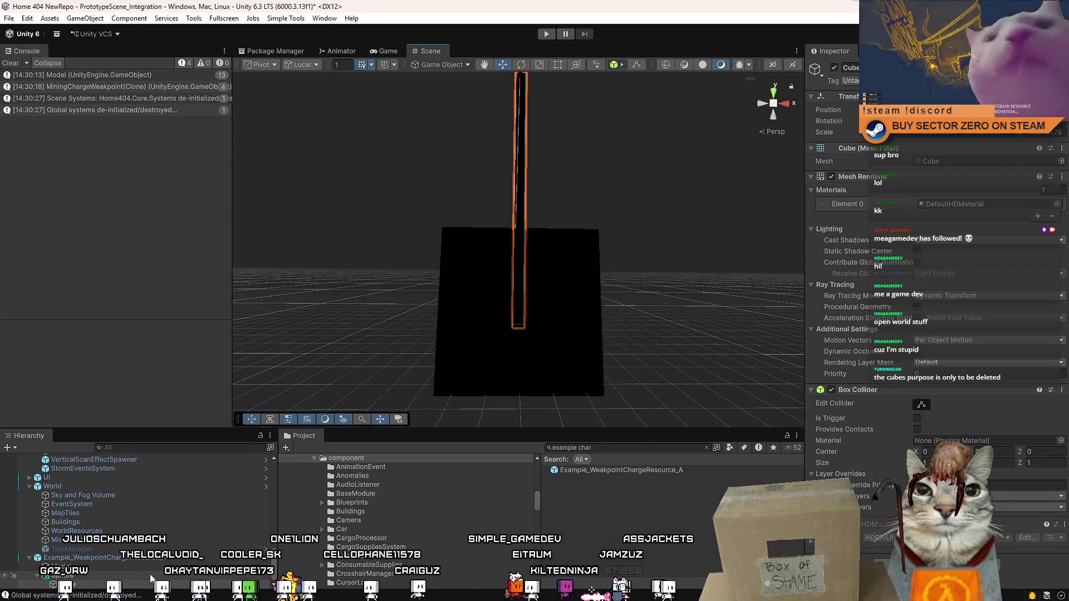
- Rotate the sphere so its attached pole lies horizontally beside the black charge cube
double_click(110, 576)
key(e)
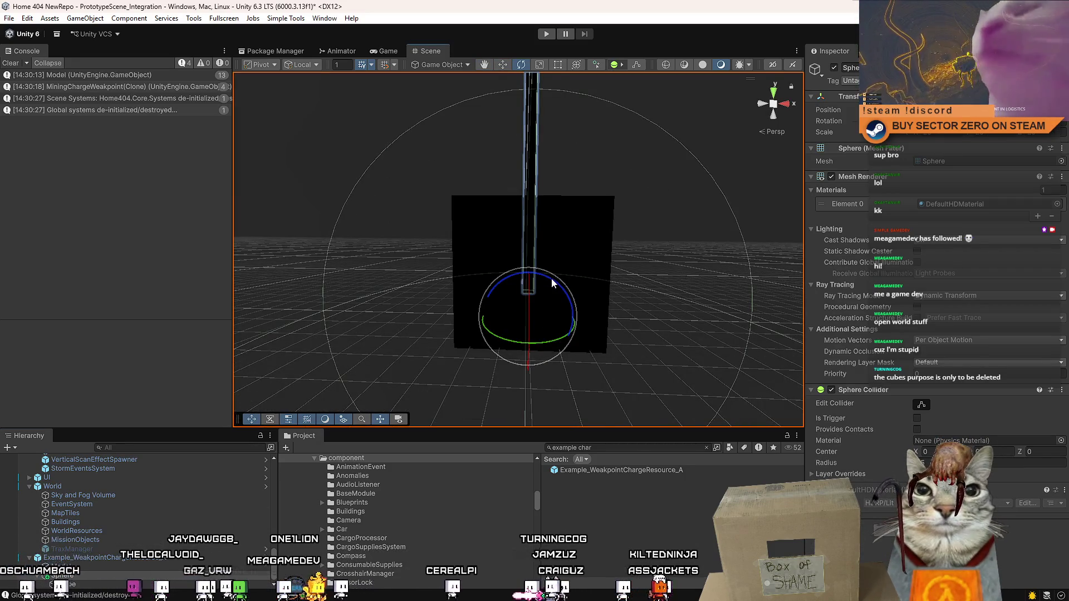
mouse_move(548, 282)
mouse_down()
mouse_move(592, 293)
mouse_move(458, 279)
mouse_move(398, 290)
mouse_up()
click(404, 316)
mouse_move(543, 305)
mouse_down()
mouse_move(555, 289)
mouse_move(544, 286)
mouse_up()
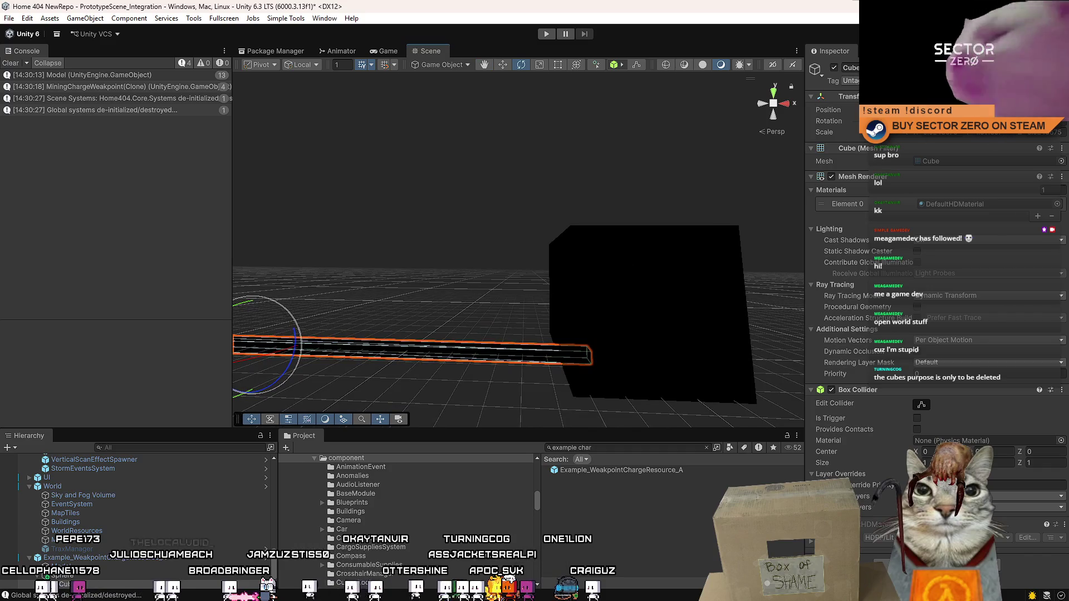
key(ctrl+z)
key(ctrl+z)
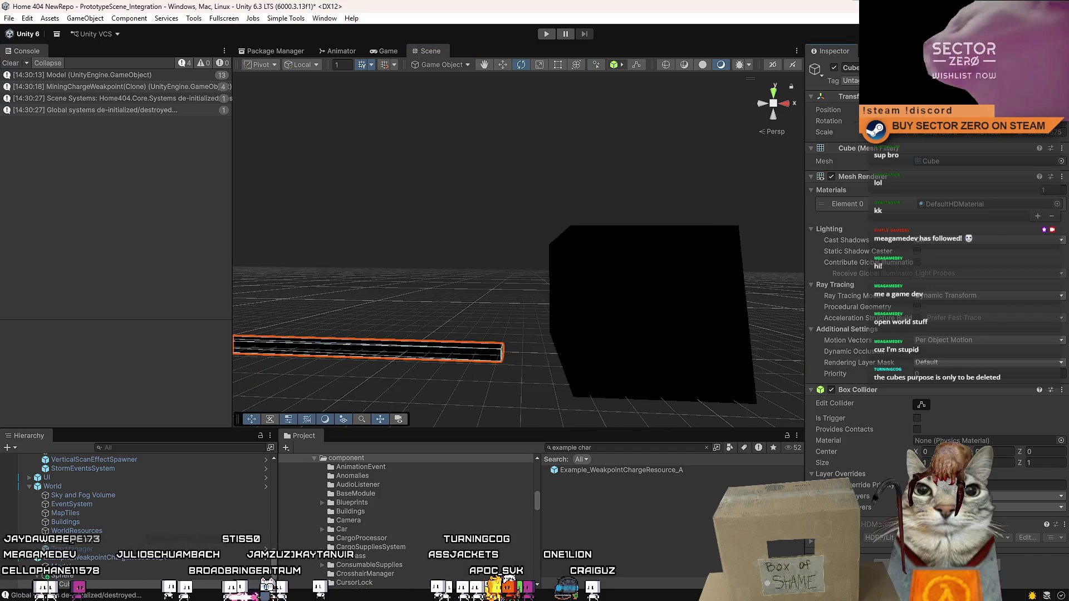
click(593, 288)
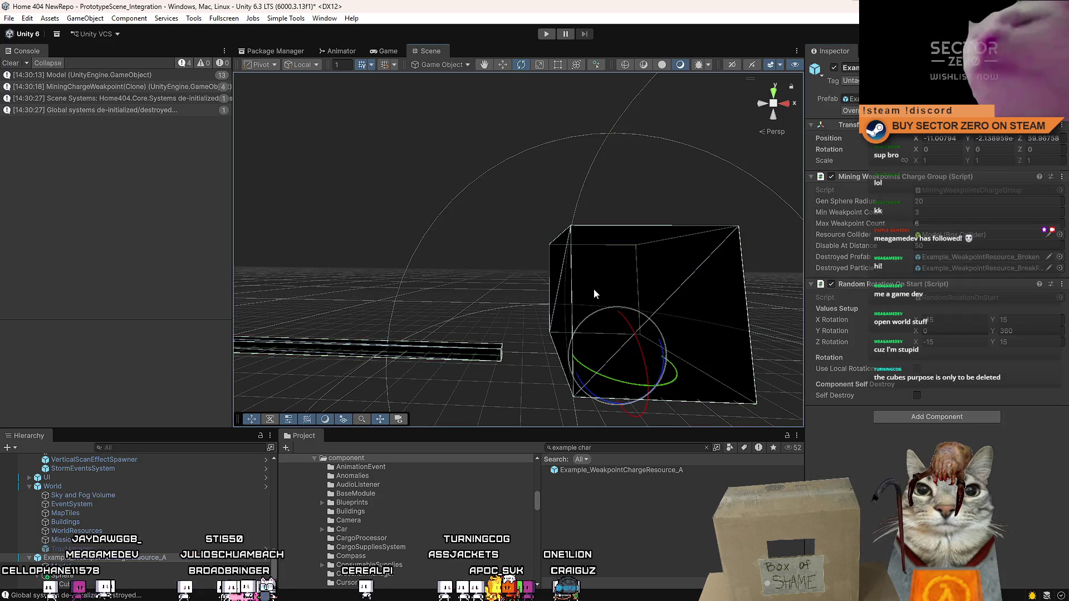
- Frame and inspect the black cube from below and above, then select the long bar
key(w)
key(z)
key(f)
key(z)
mouse_move(524, 300)
mouse_down()
mouse_move(613, 306)
mouse_move(490, 326)
mouse_move(496, 343)
mouse_move(499, 334)
mouse_up()
mouse_move(578, 328)
mouse_down()
mouse_move(557, 262)
mouse_move(696, 370)
mouse_move(584, 375)
mouse_move(571, 313)
mouse_move(440, 303)
mouse_up()
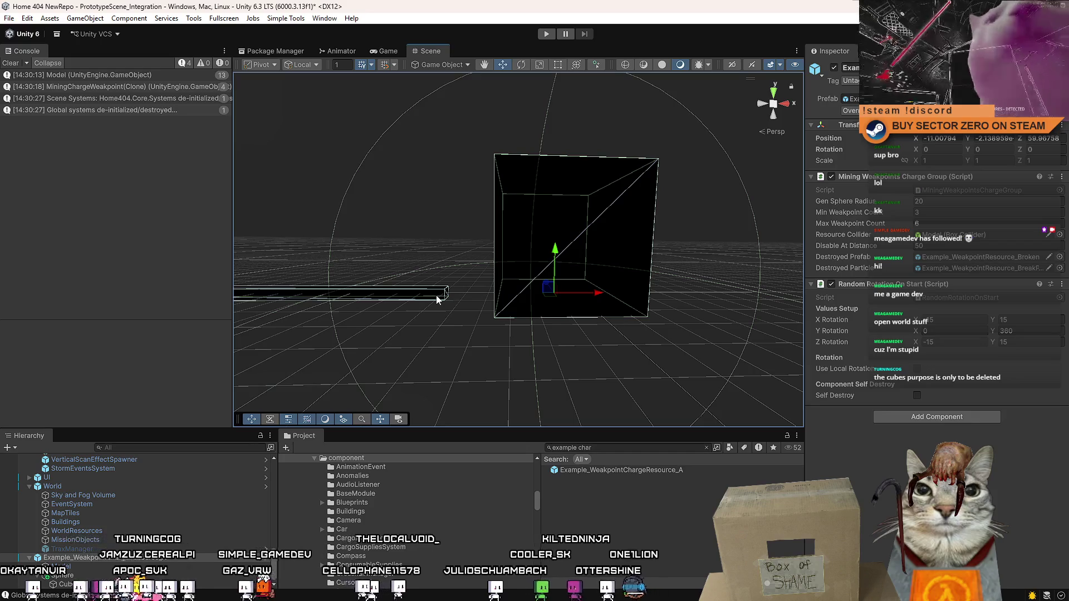
click(437, 296)
mouse_move(436, 296)
mouse_down()
mouse_move(463, 301)
mouse_move(398, 298)
mouse_up()
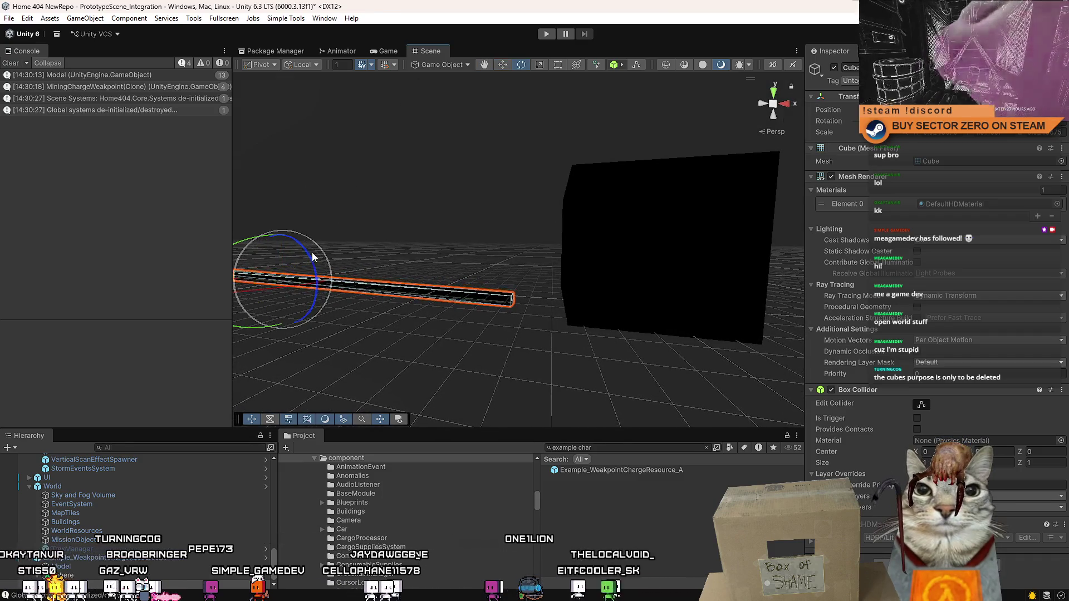
- Rotate the bar upright and slide it to the right along X
double_click(148, 575)
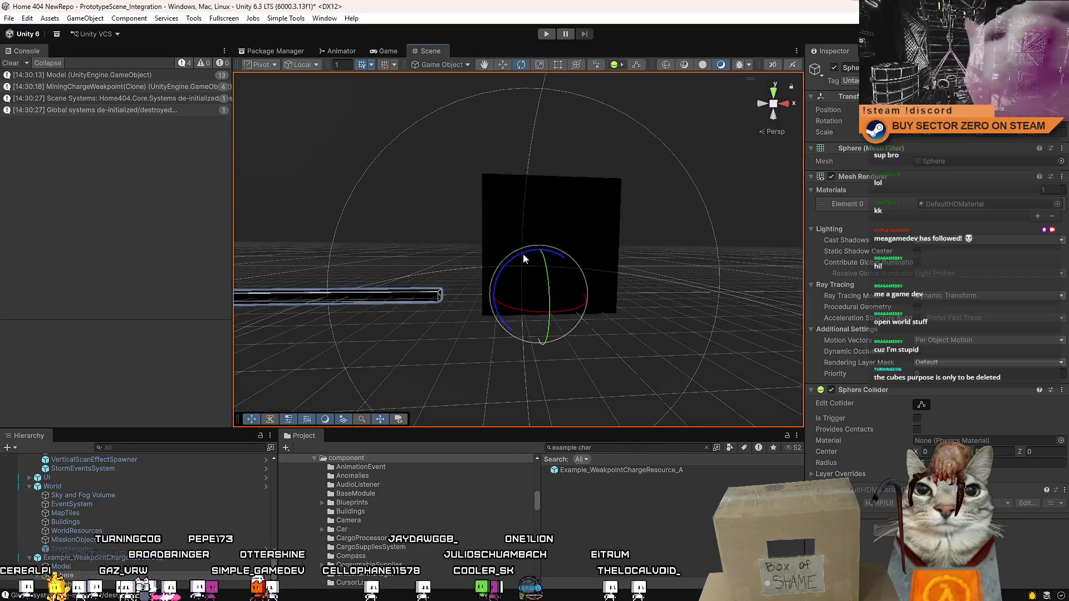
drag(523, 254, 536, 252)
key(ctrl+z)
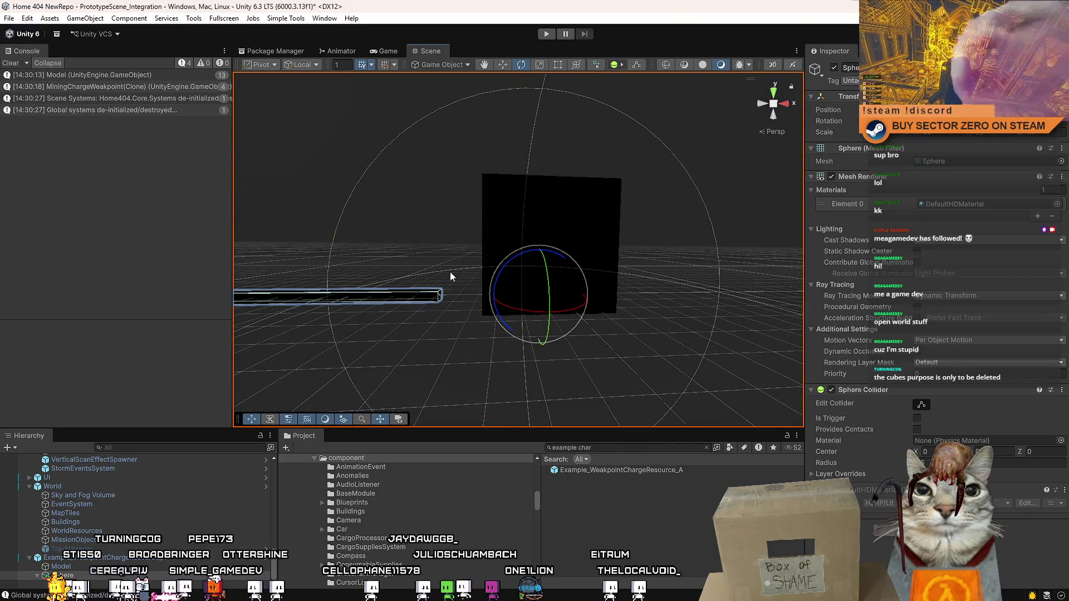
click(433, 298)
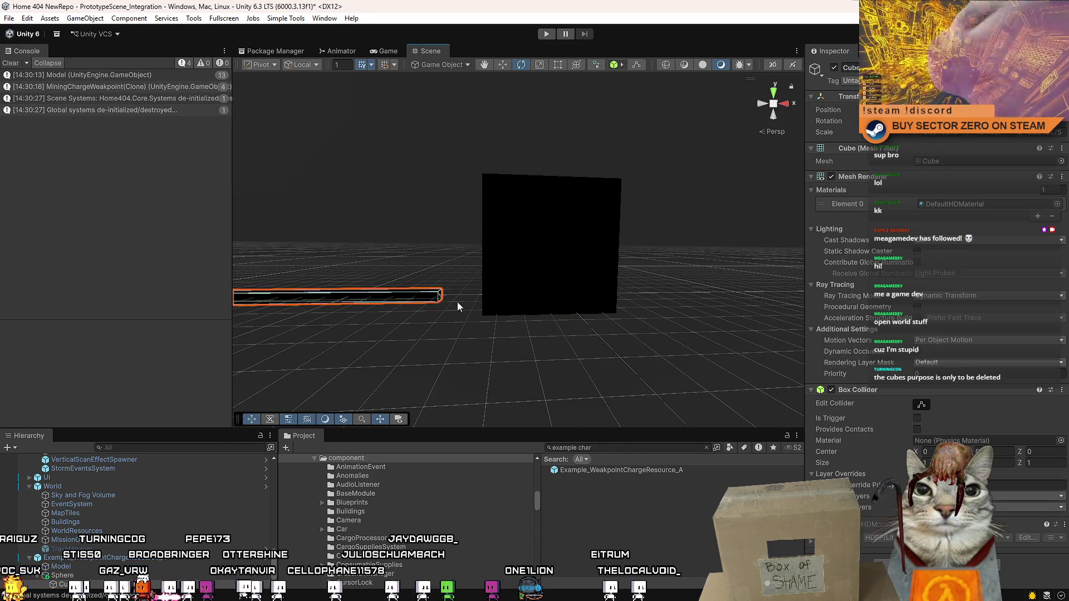
scroll(457, 306, up, 3)
drag(373, 232, 512, 268)
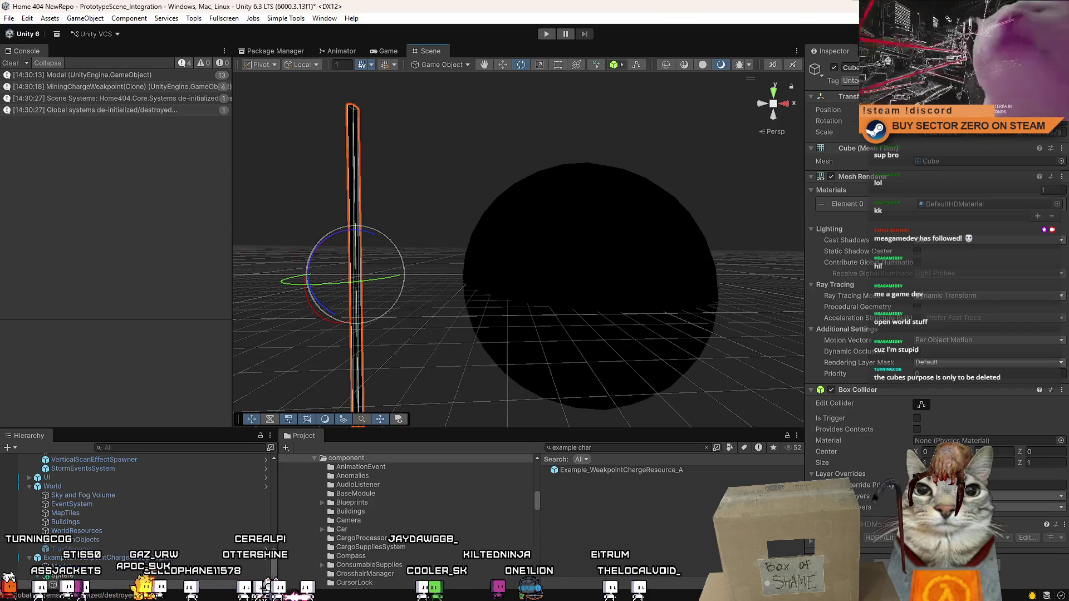
scroll(590, 254, down, 2)
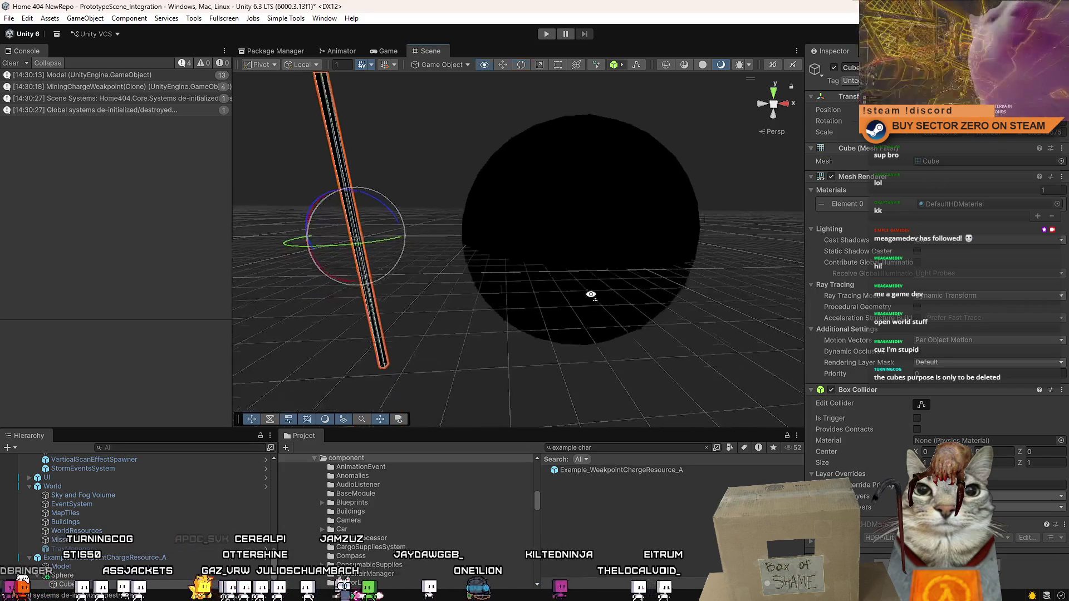
key(w)
drag(448, 242, 561, 252)
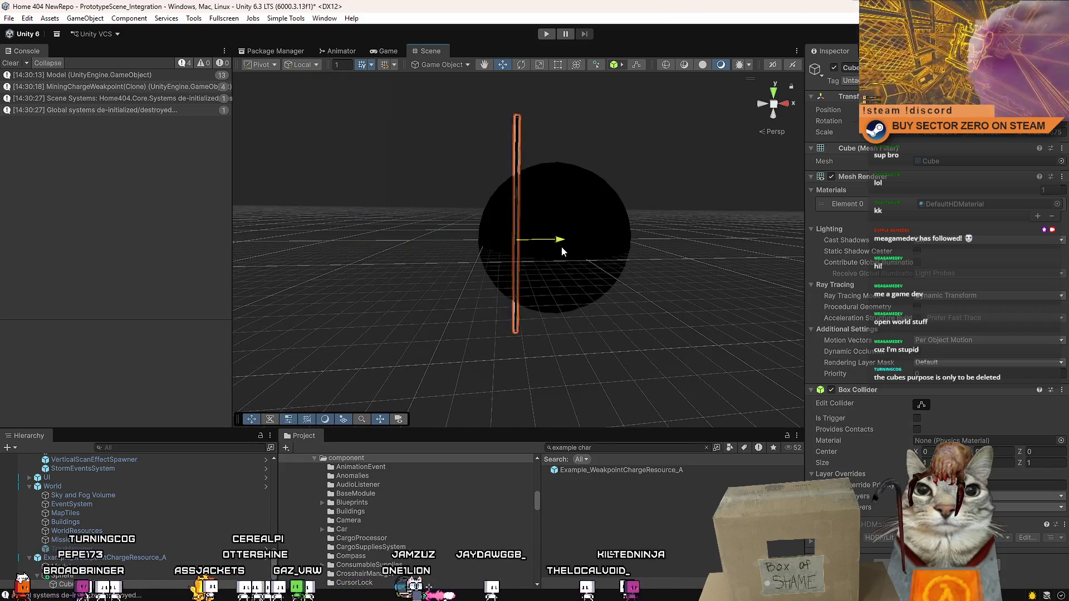
drag(645, 245, 590, 185)
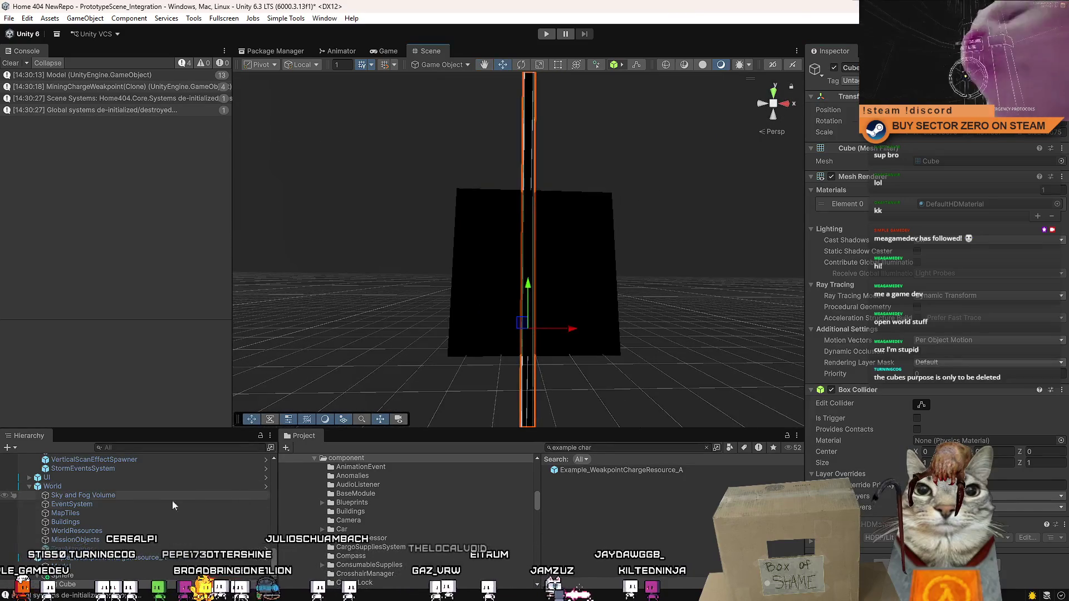
- Rotate the sphere so the upright bar passes diagonally through it
click(573, 265)
key(e)
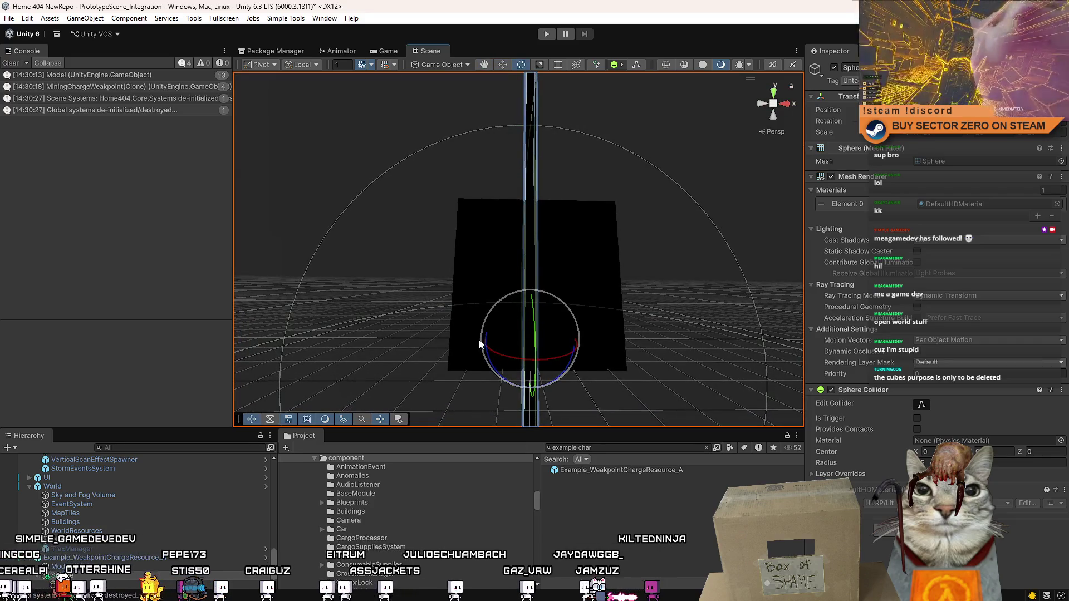
mouse_move(488, 342)
mouse_down()
mouse_move(563, 335)
mouse_move(575, 363)
mouse_move(560, 412)
mouse_move(615, 329)
mouse_move(625, 339)
mouse_move(446, 349)
mouse_move(411, 279)
mouse_move(382, 278)
mouse_move(416, 301)
mouse_move(501, 319)
mouse_move(389, 286)
mouse_move(456, 292)
mouse_up()
key(f)
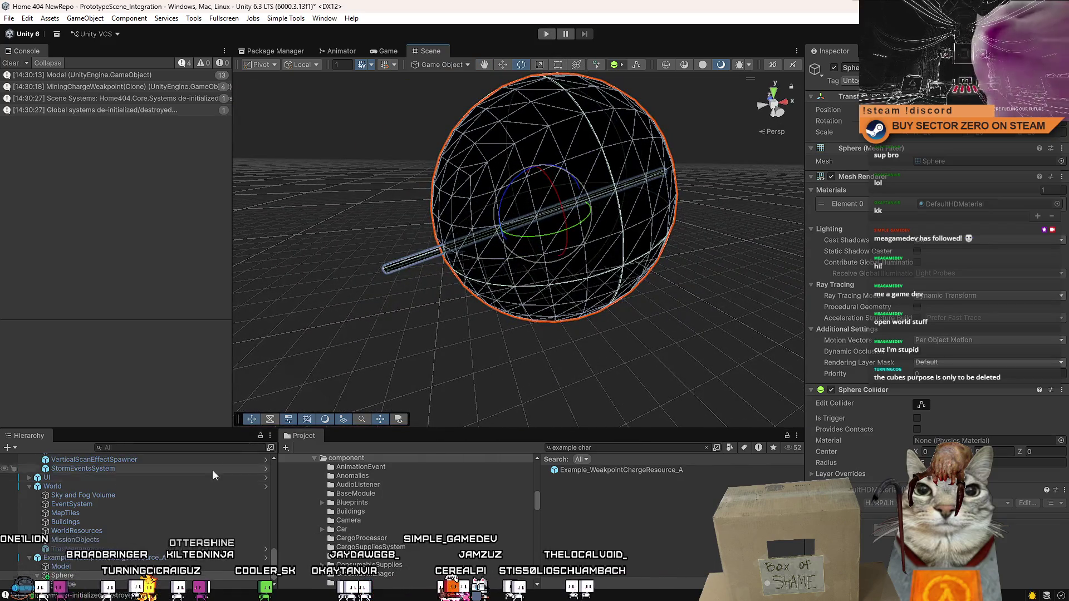
click(101, 556)
- Delete the example charge resource and review MiningWeakpointsChargeSystem's Gen Vertical Angle Range
key(Delete)
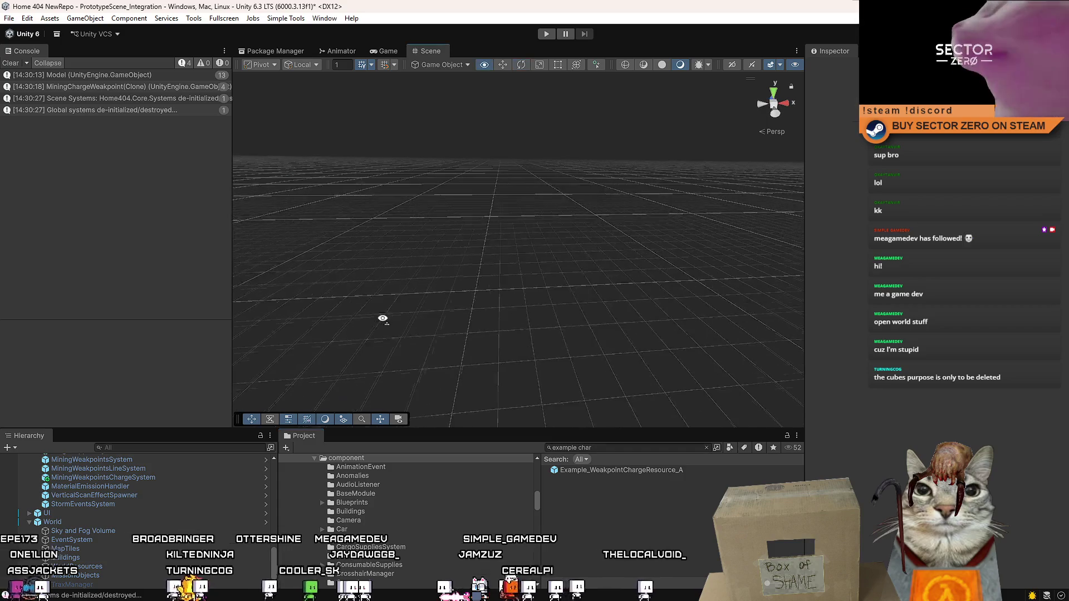
click(152, 476)
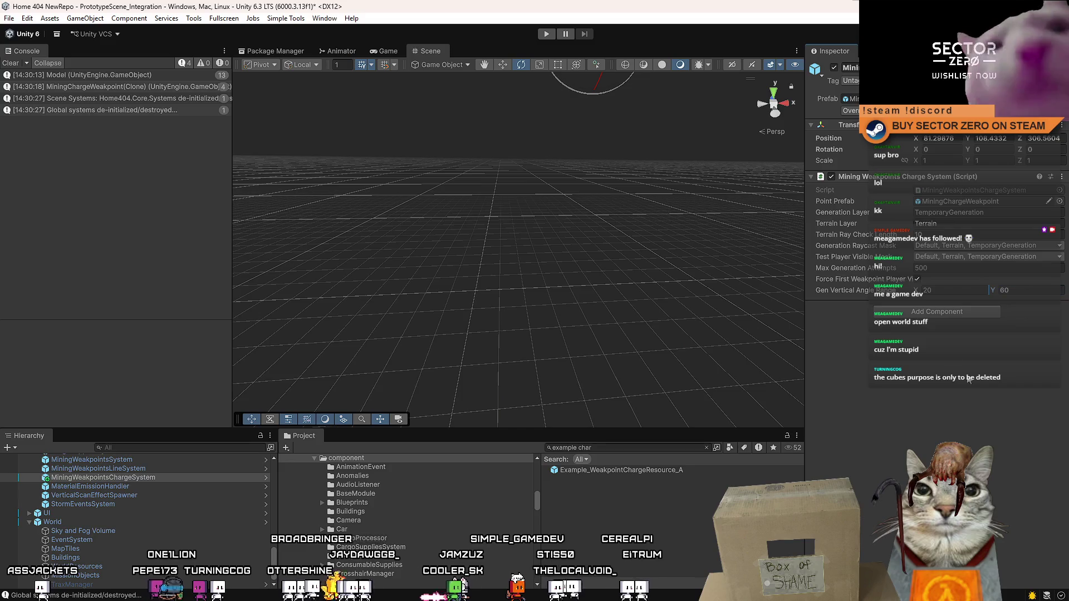
right_click(866, 292)
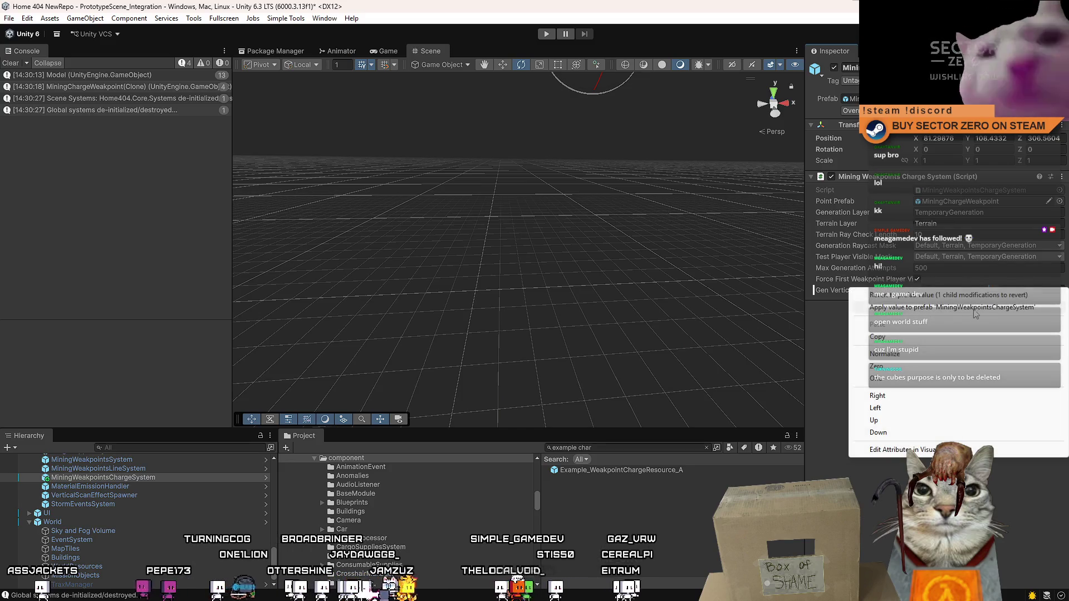
click(974, 307)
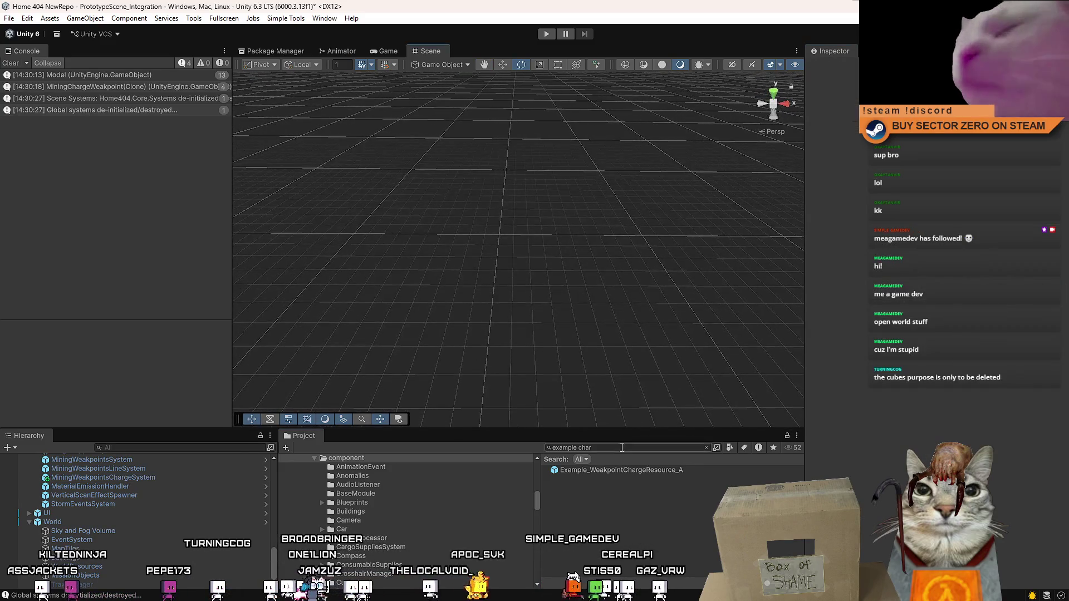
- Clear the project search and console, then enter Play mode in the Game view
key(Escape)
click(12, 64)
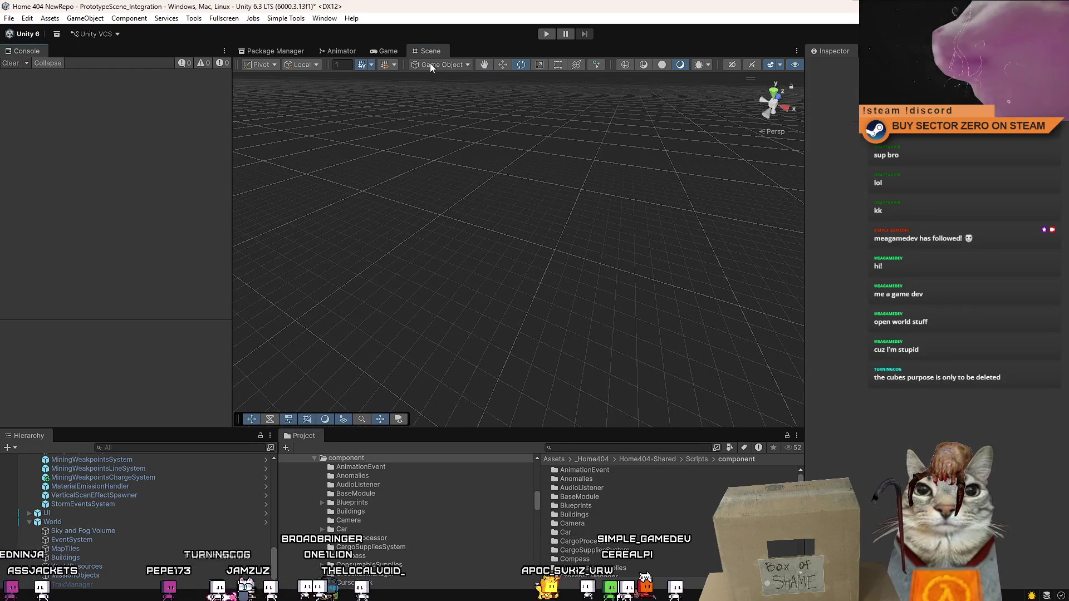
click(384, 50)
click(545, 38)
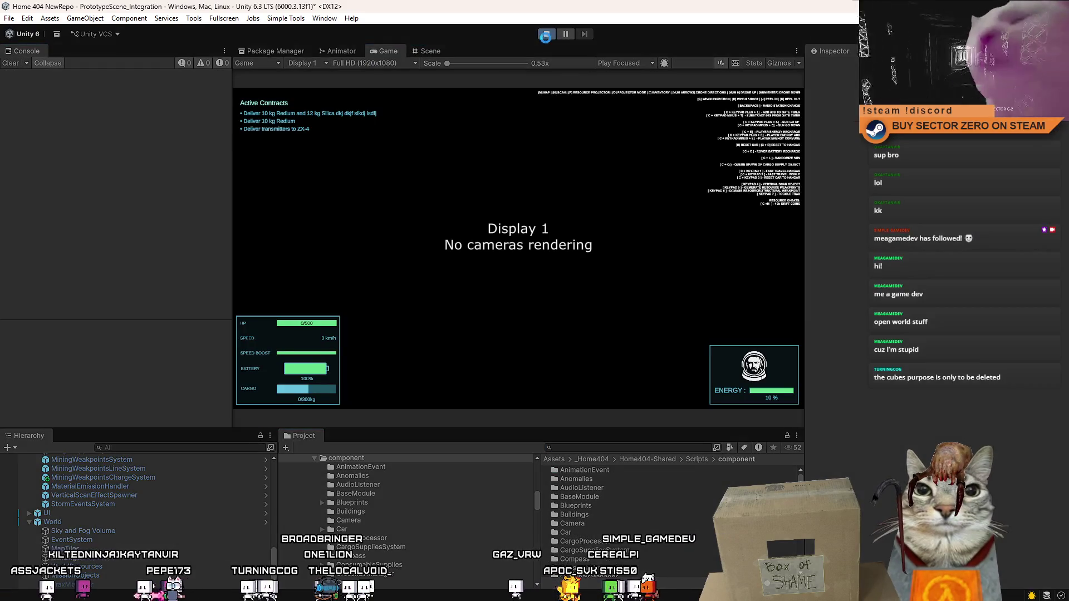
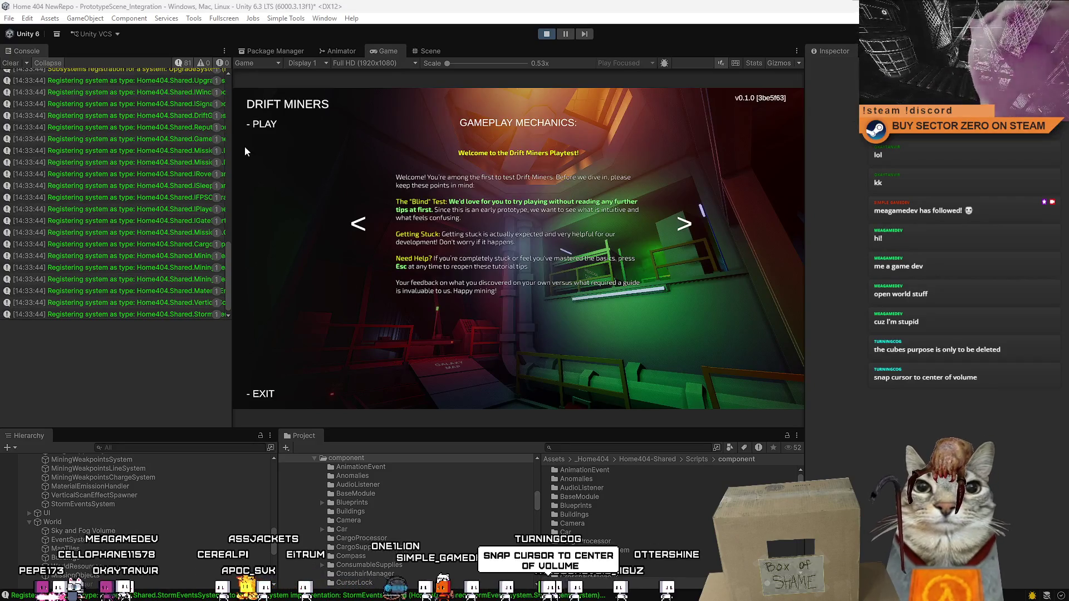
- Clear the Console log and press PLAY on the Drift Miners main menu
click(12, 63)
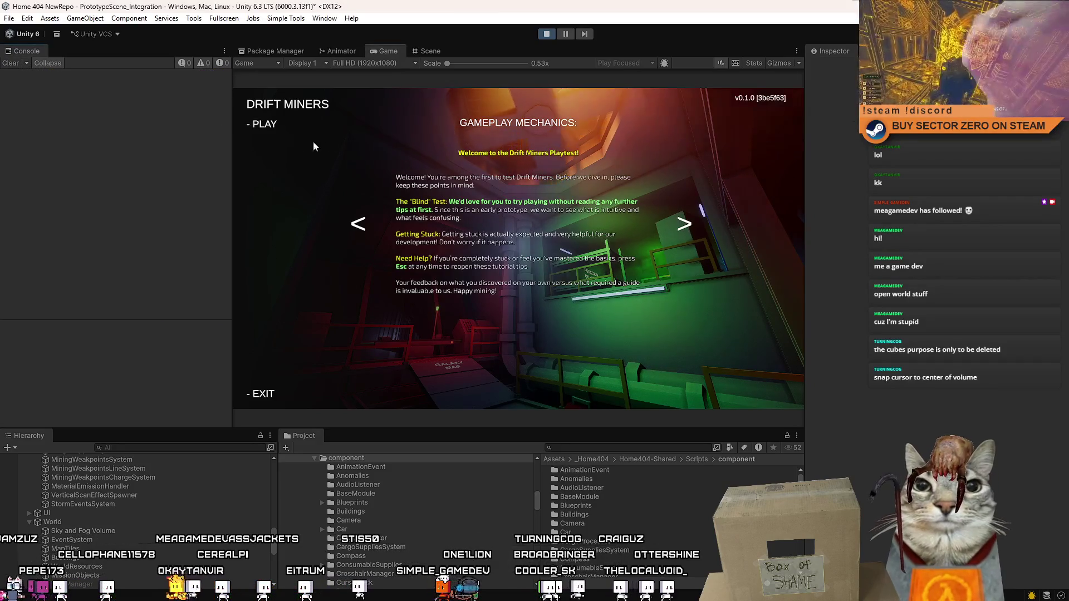
click(269, 127)
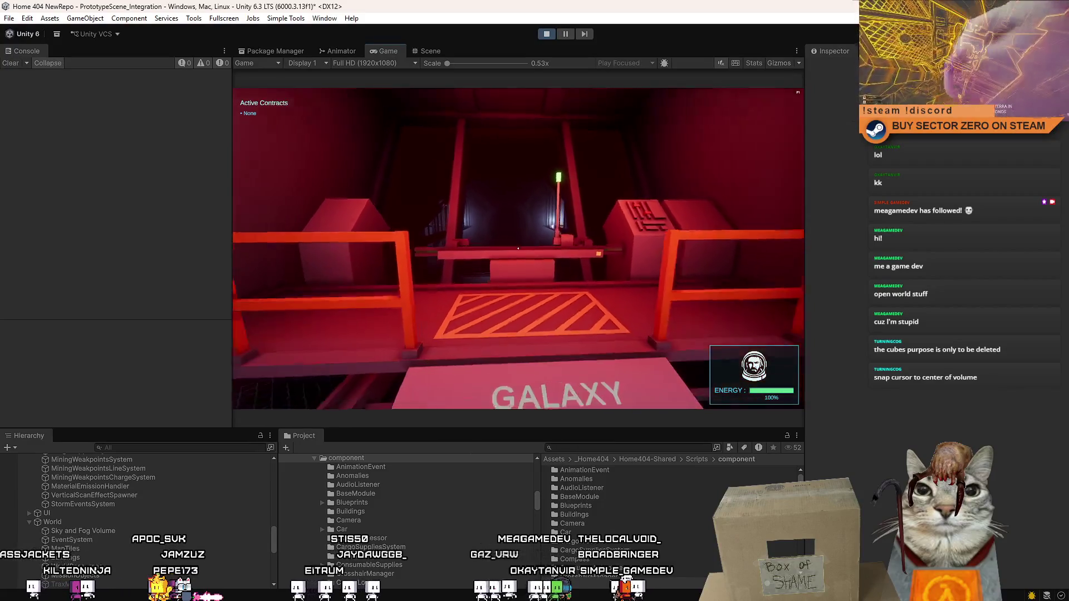
- Walk up the green-lit corridor to the Galaxy Map terminal and confirm the destination
key(s)
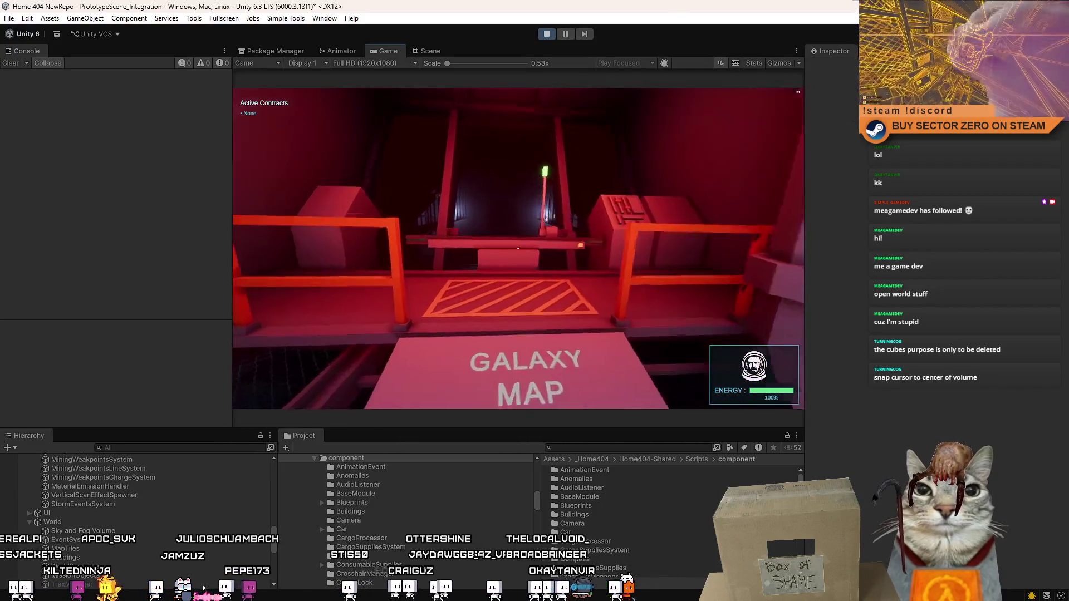
key(w)
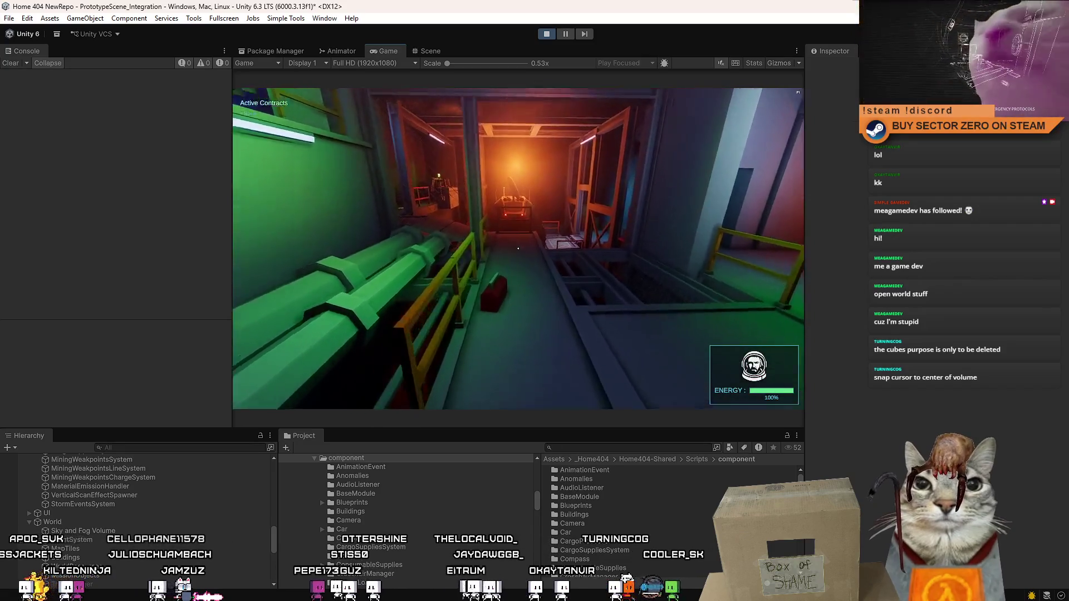
mouse_move(517, 248)
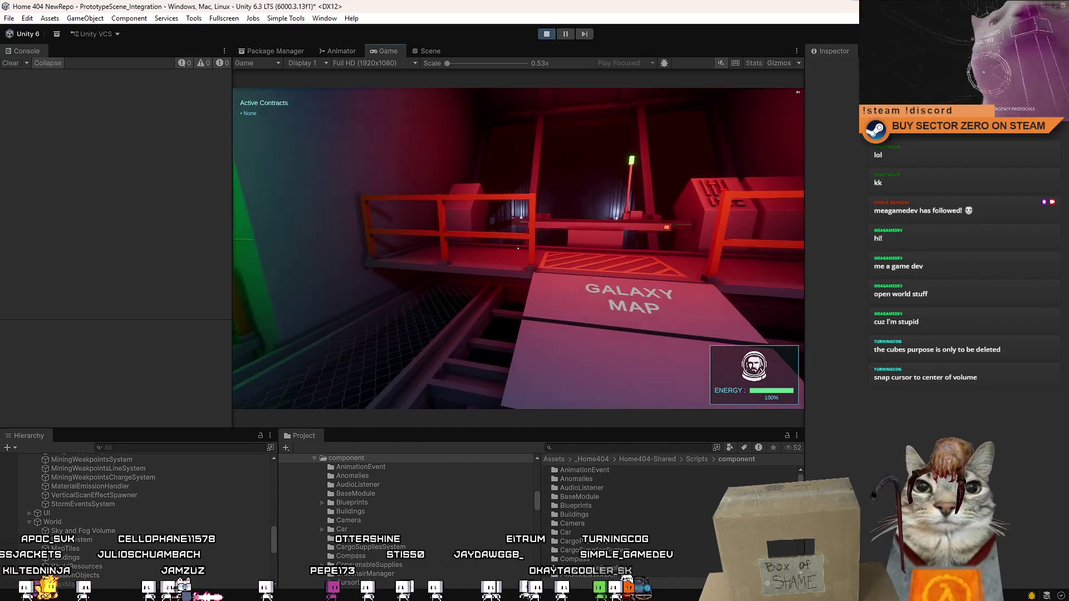
key(w)
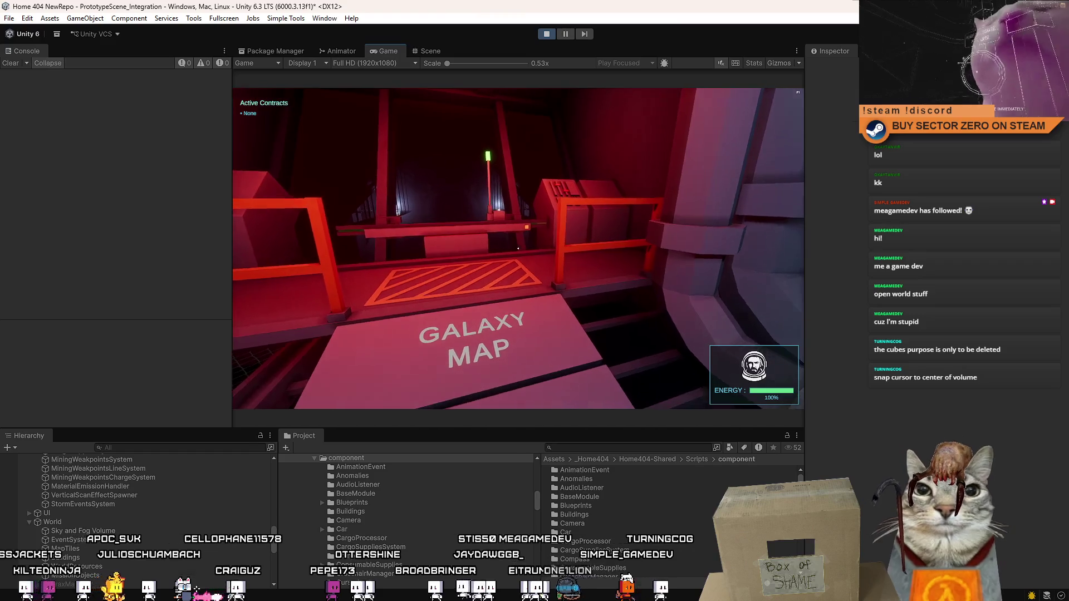
key(w)
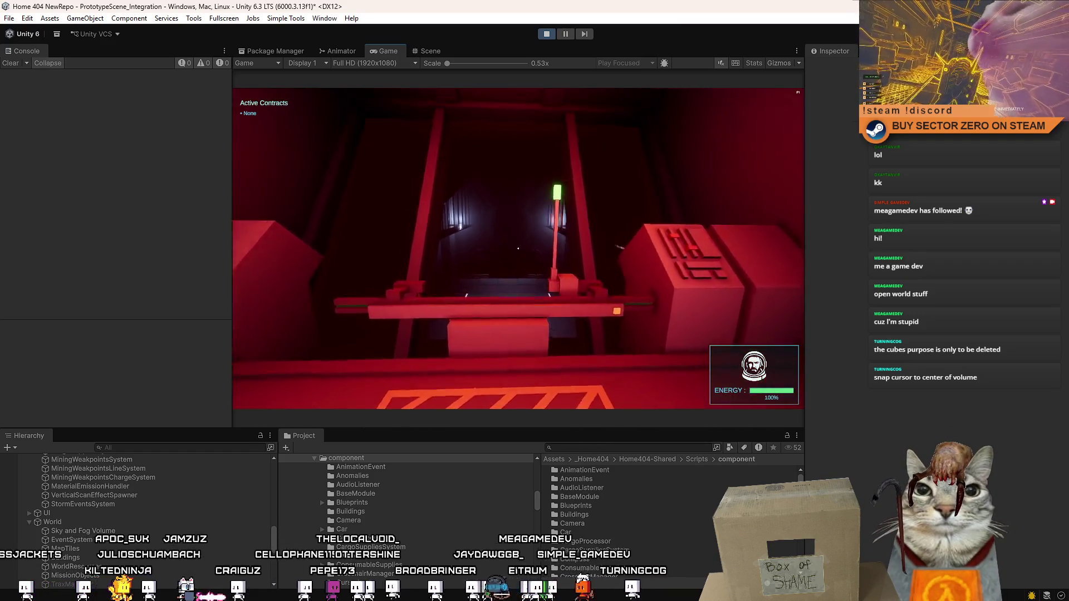
key(s)
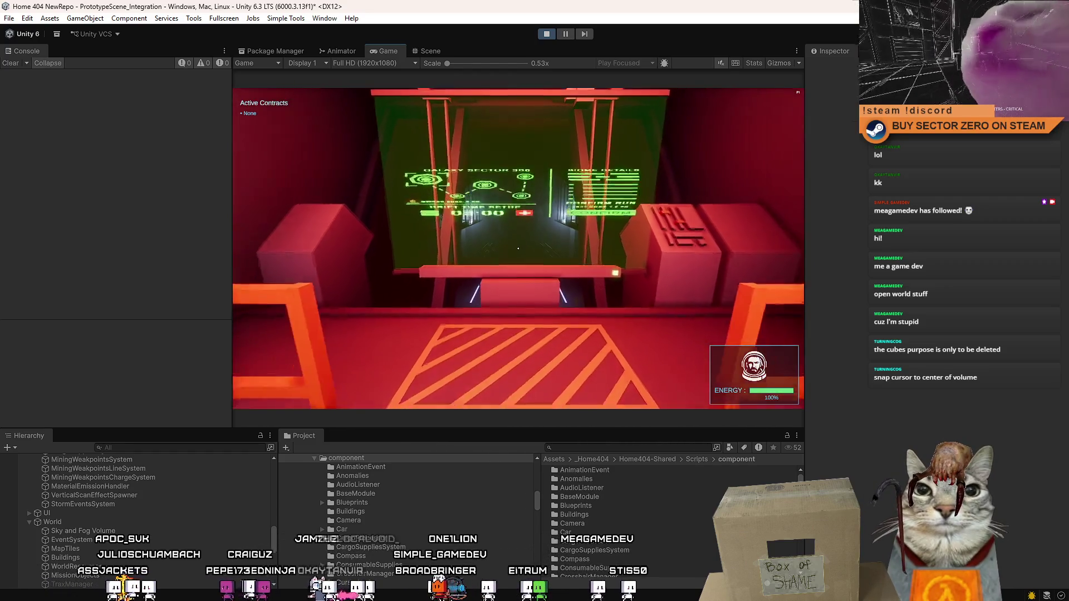
key(w)
click(518, 249)
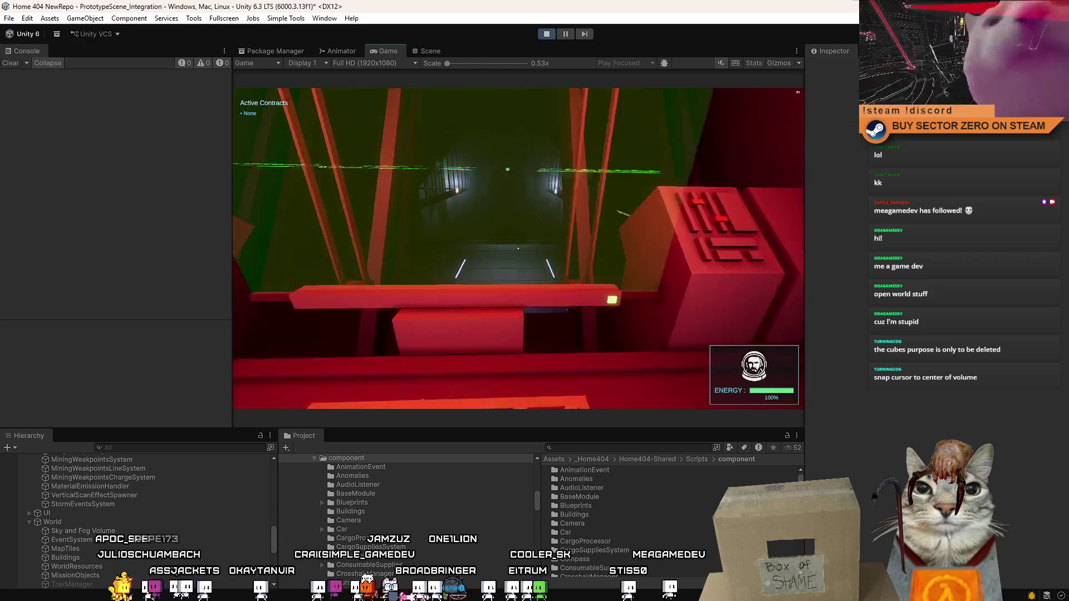
- Take control of the rover and boost it into the Drift Gate
key(s)
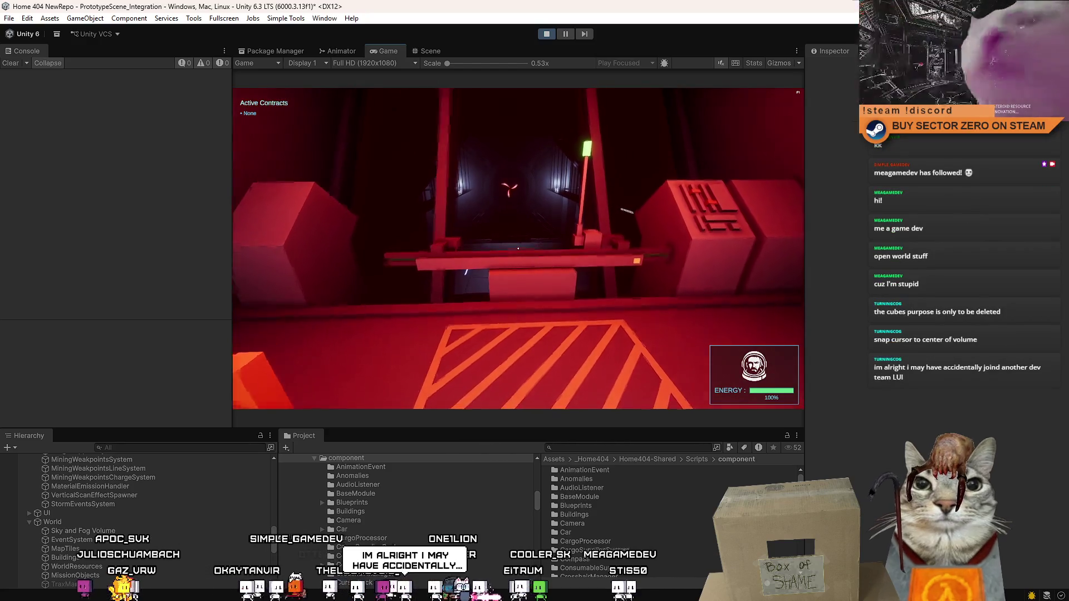
key(e)
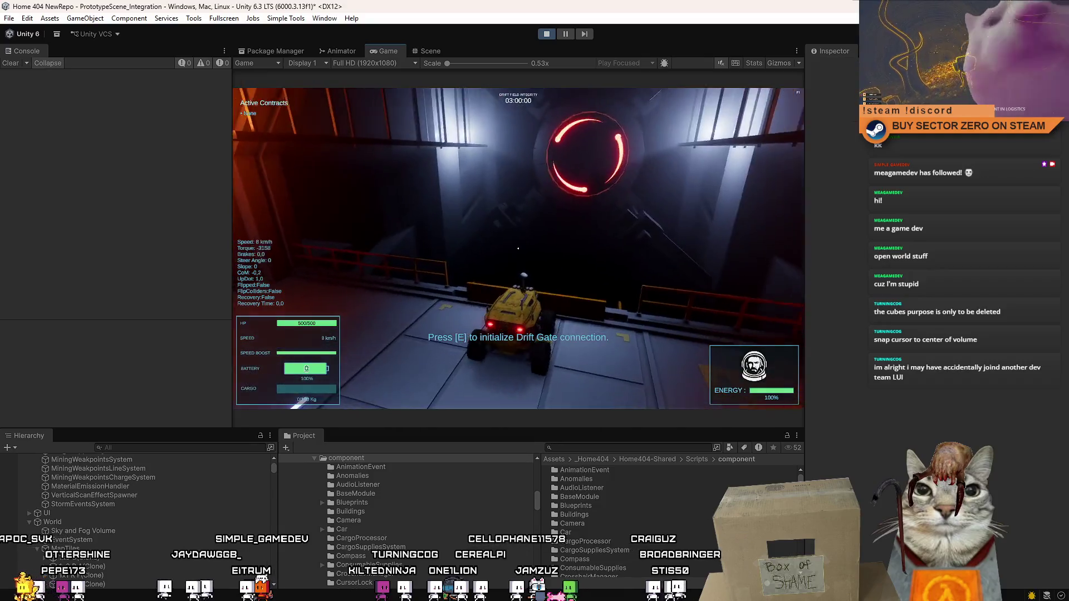
key(w)
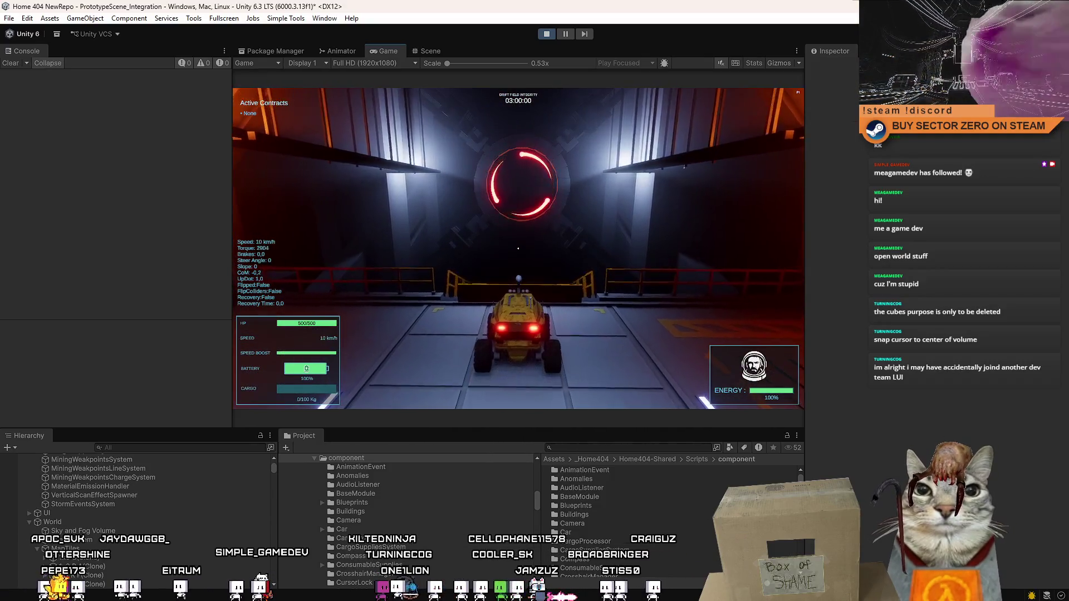
key(shift)
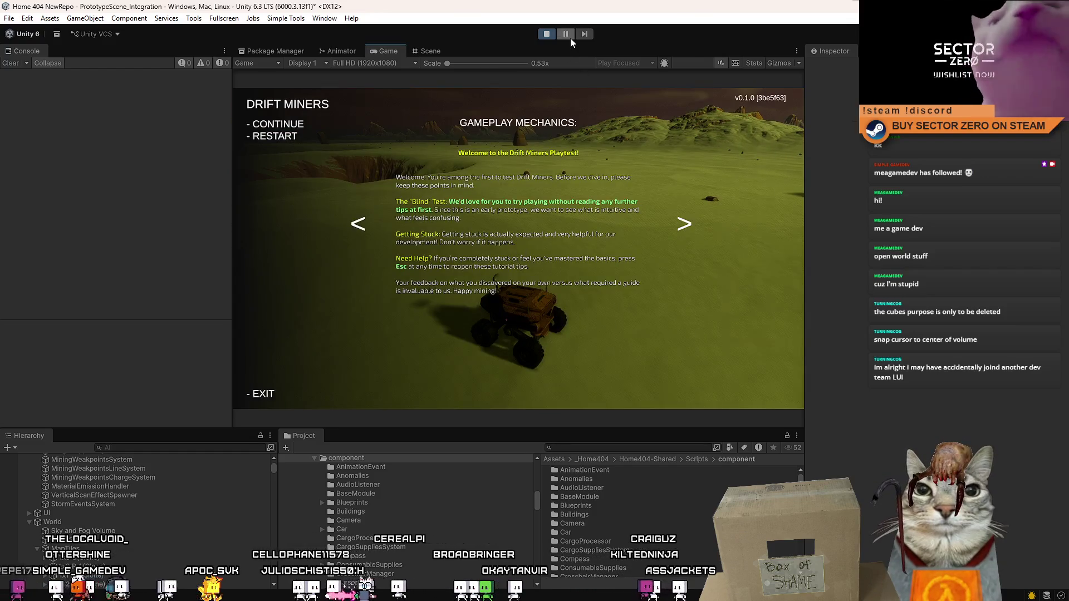
- Pause the game and orbit the Scene view camera down behind the rover
click(570, 38)
click(432, 51)
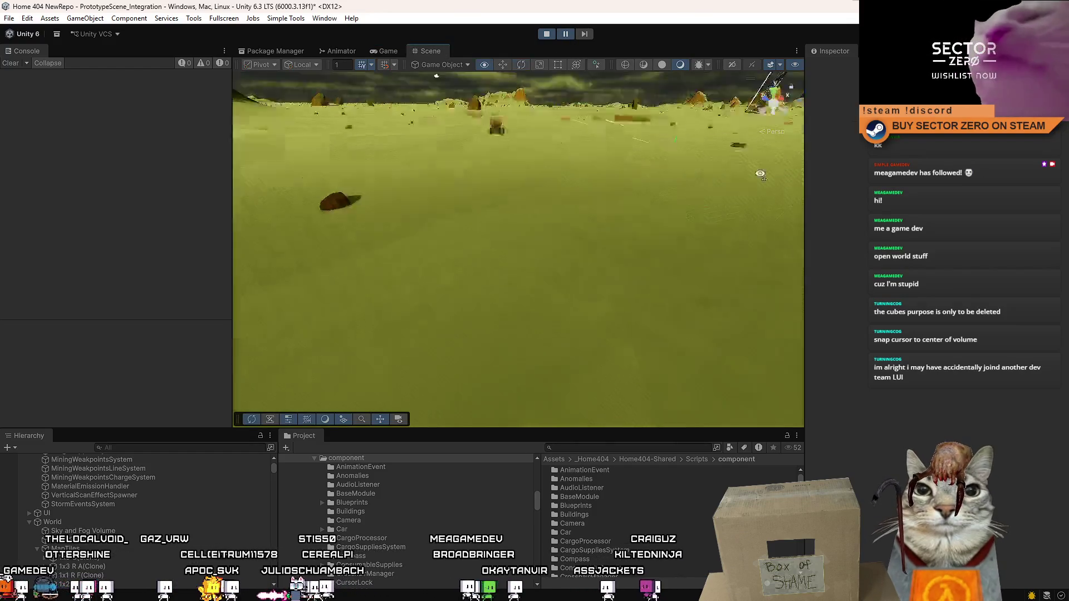
drag(408, 242, 653, 472)
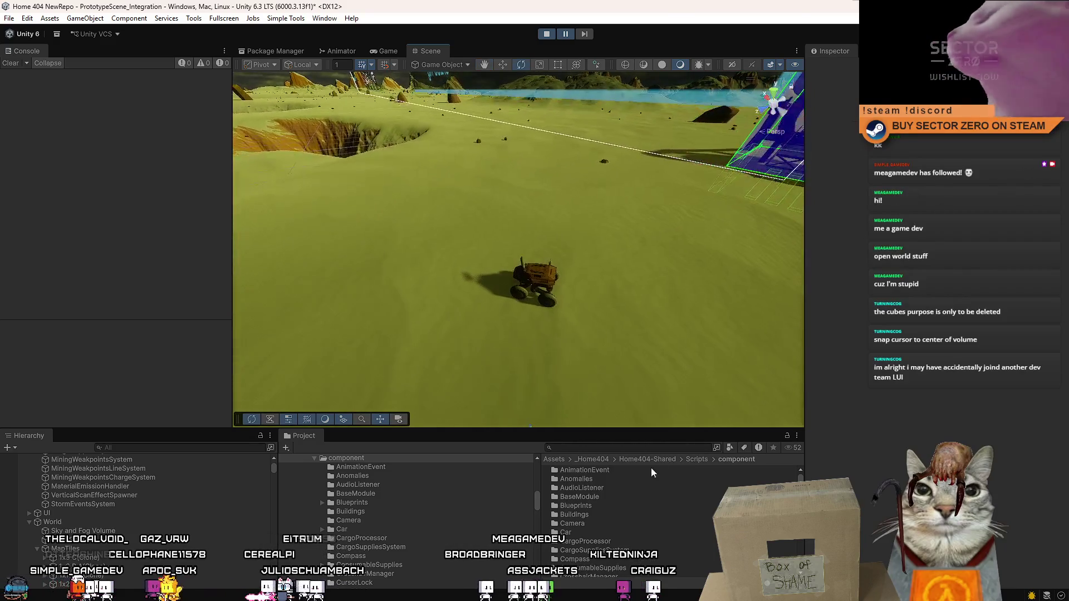
- Search the Project for 'example' and drag two Example_WeakpointChargeResource_A cubes beside the rover
text(example char)
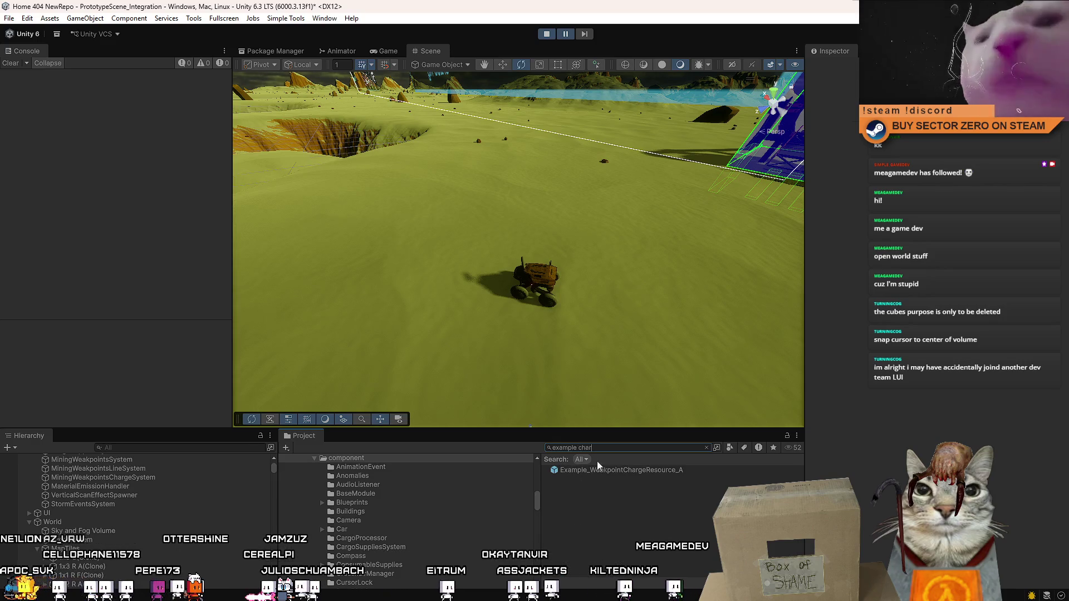
click(450, 185)
mouse_move(606, 470)
mouse_down()
mouse_move(373, 259)
mouse_move(329, 203)
mouse_up()
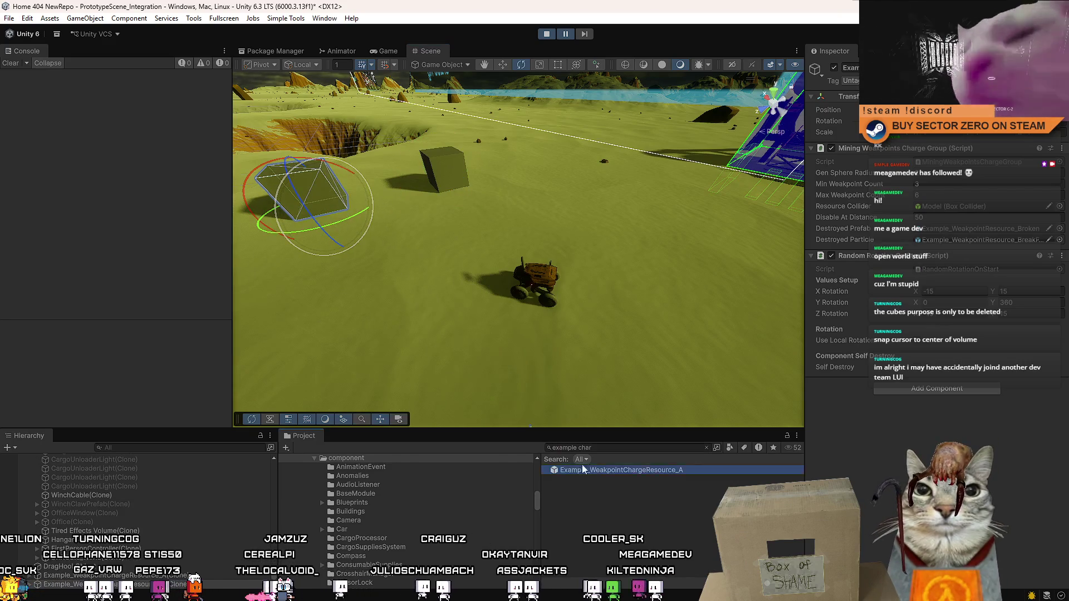
drag(582, 470, 309, 315)
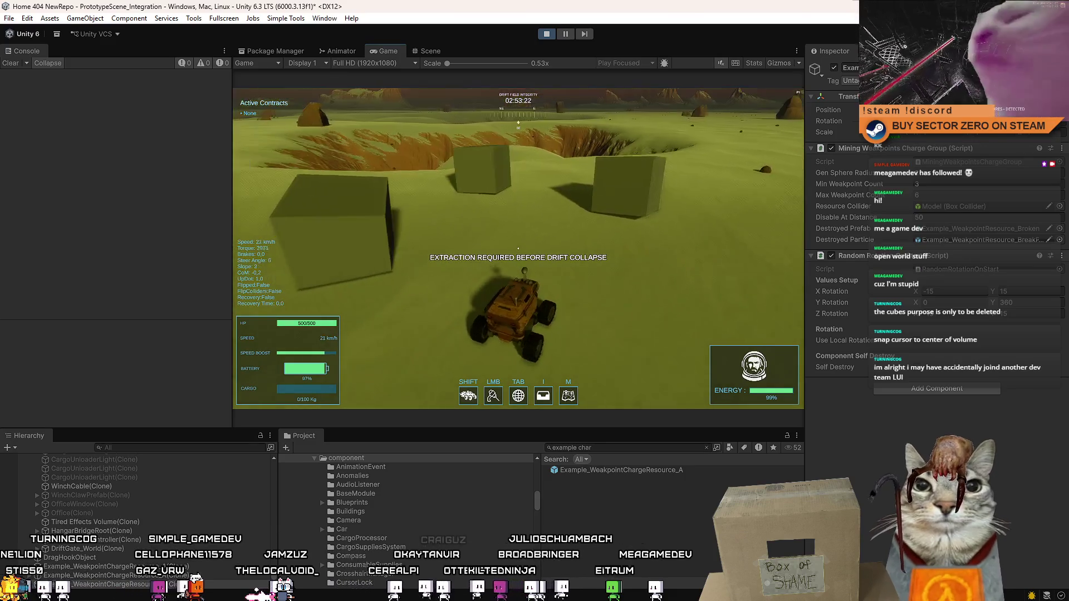
- Resume play, fire a mining charge at the cube and brake nearby
key(Escape)
key(Escape)
key(Escape)
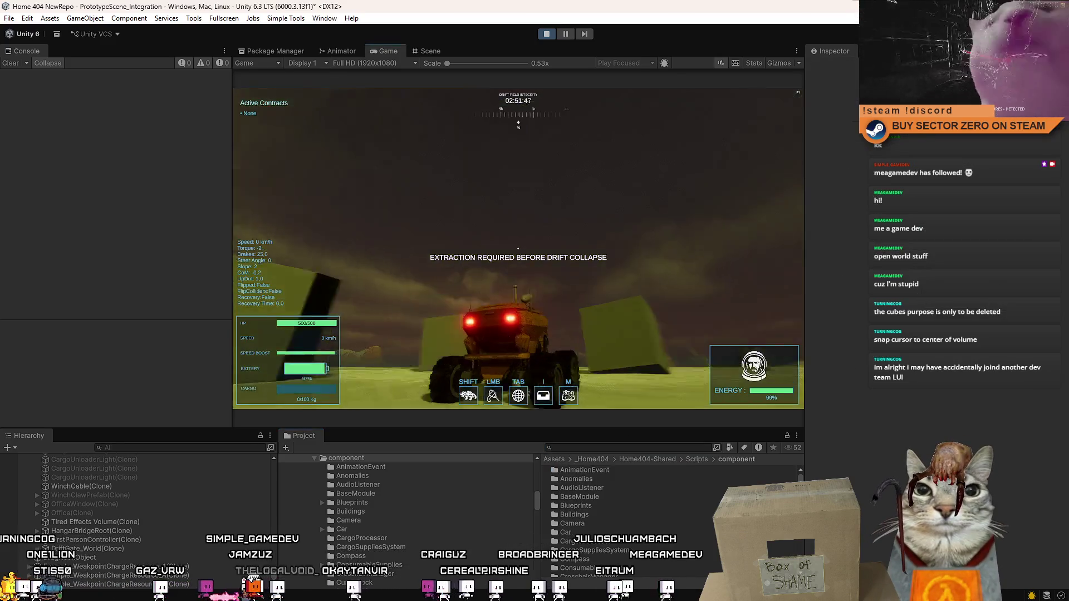
click(518, 248)
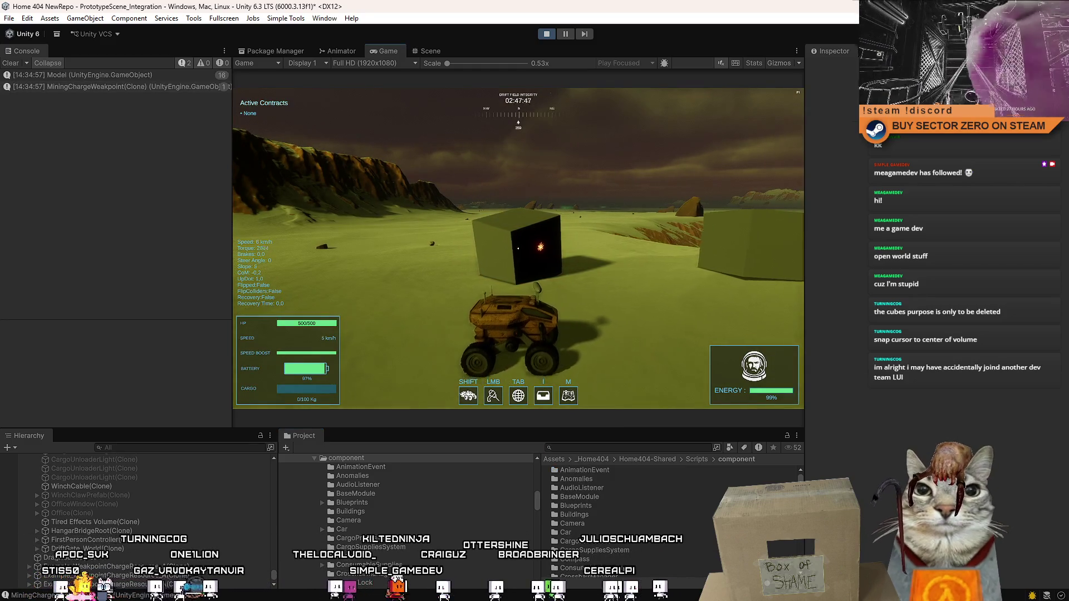
key(s)
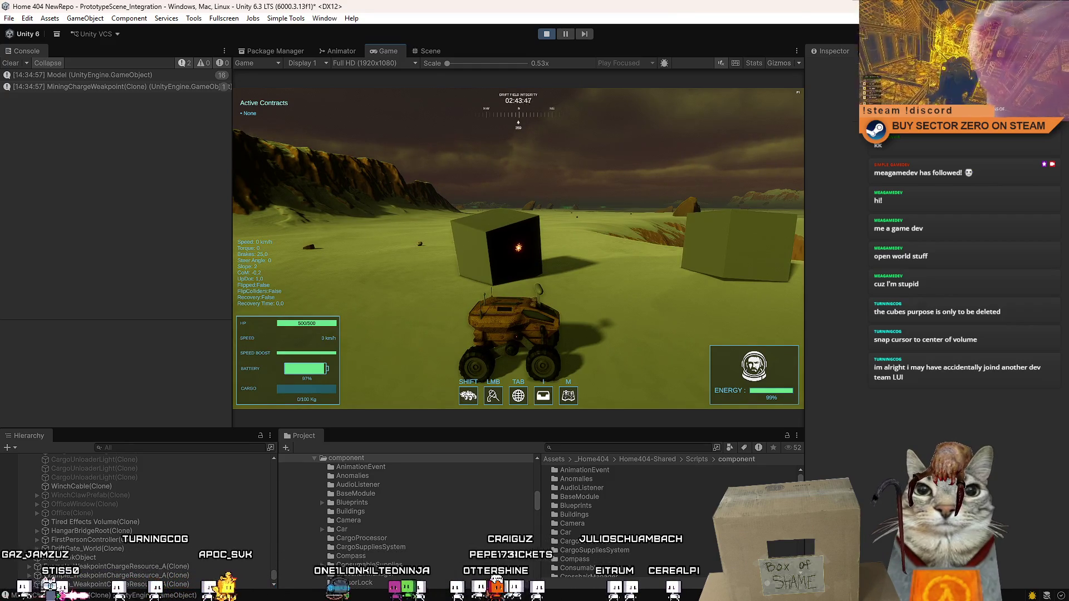
- Free the mouse and read the MiningChargeWeakpoint log's stack trace in the Console
key(Escape)
click(186, 87)
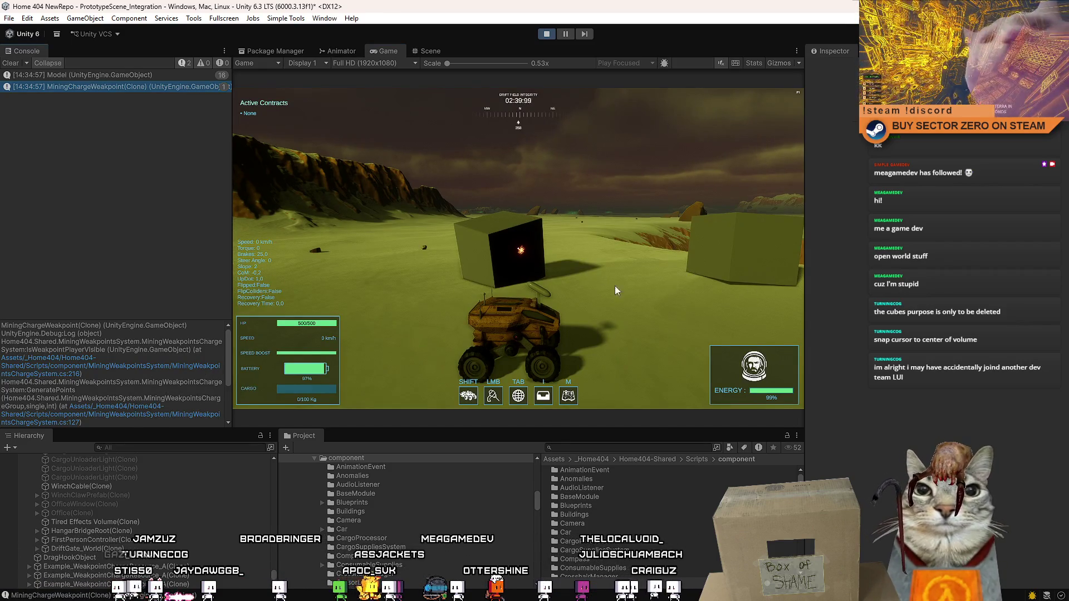
click(663, 276)
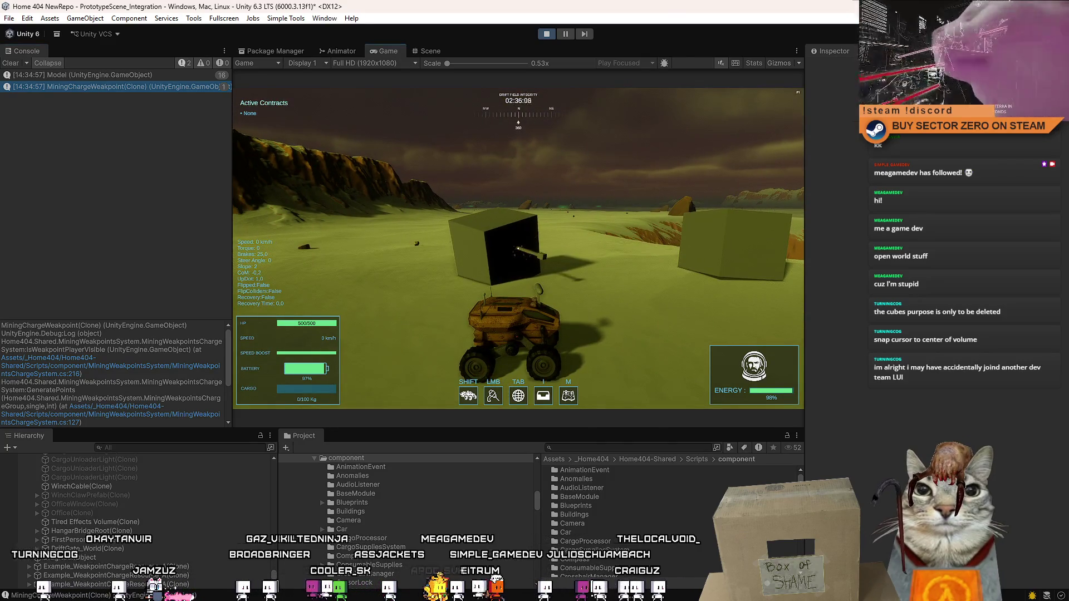
- Drive the rover toward the cubes and maximize the Game view
key(w)
key(a)
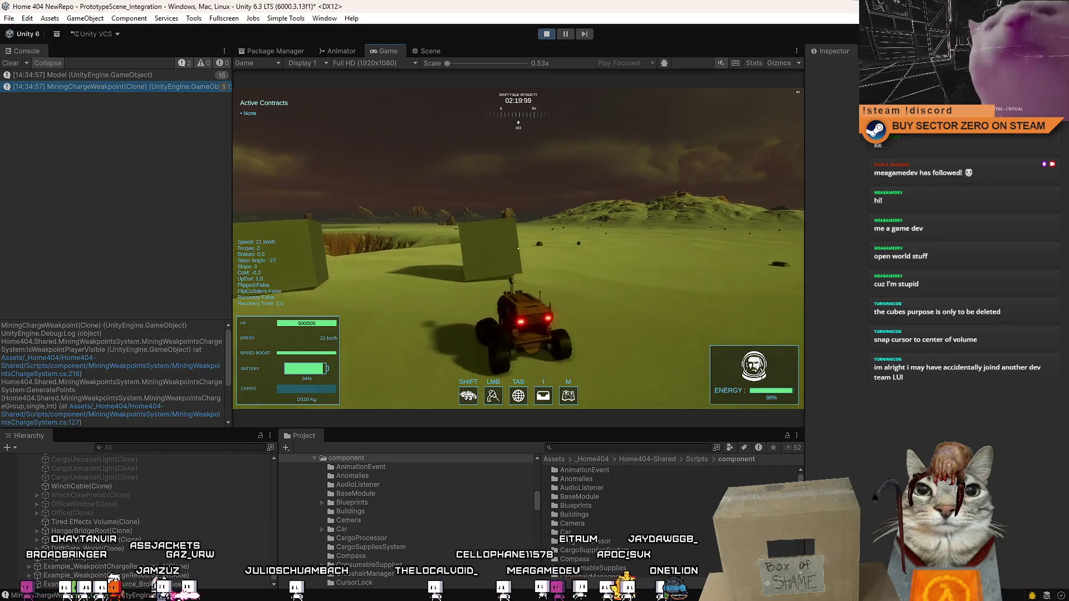
key(Escape)
key(Escape)
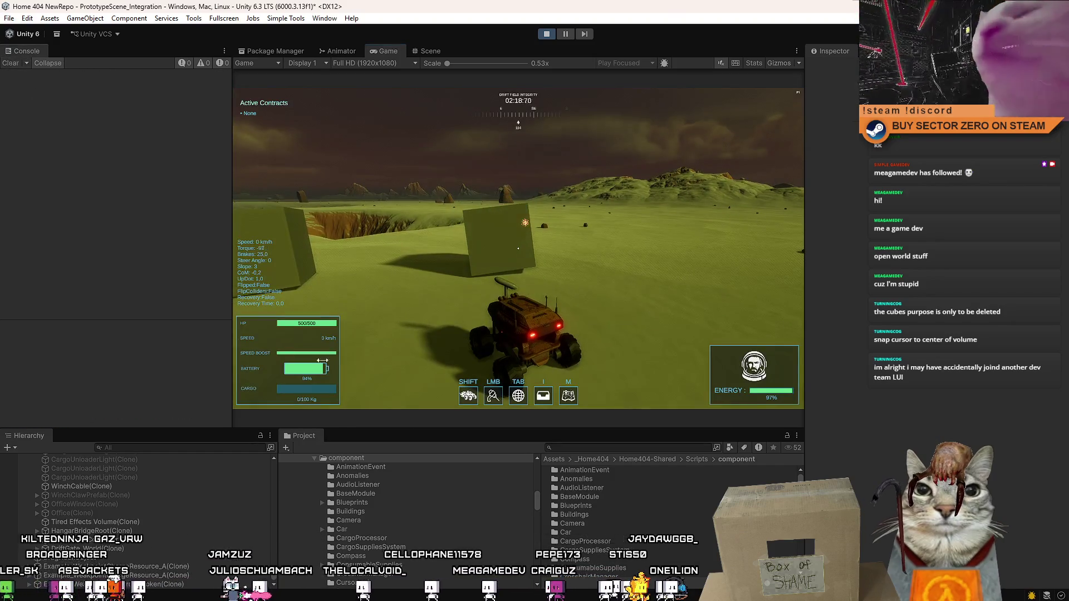
double_click(389, 51)
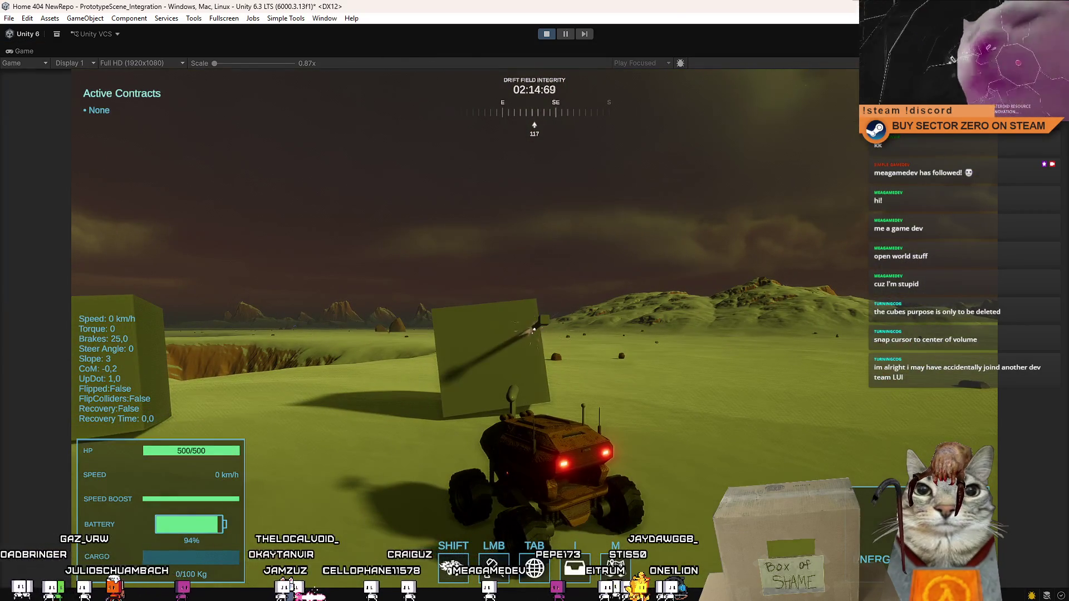
- Boost toward a cube, fire a mining charge at it, then circle and halt
key(w)
key(shift)
click(533, 329)
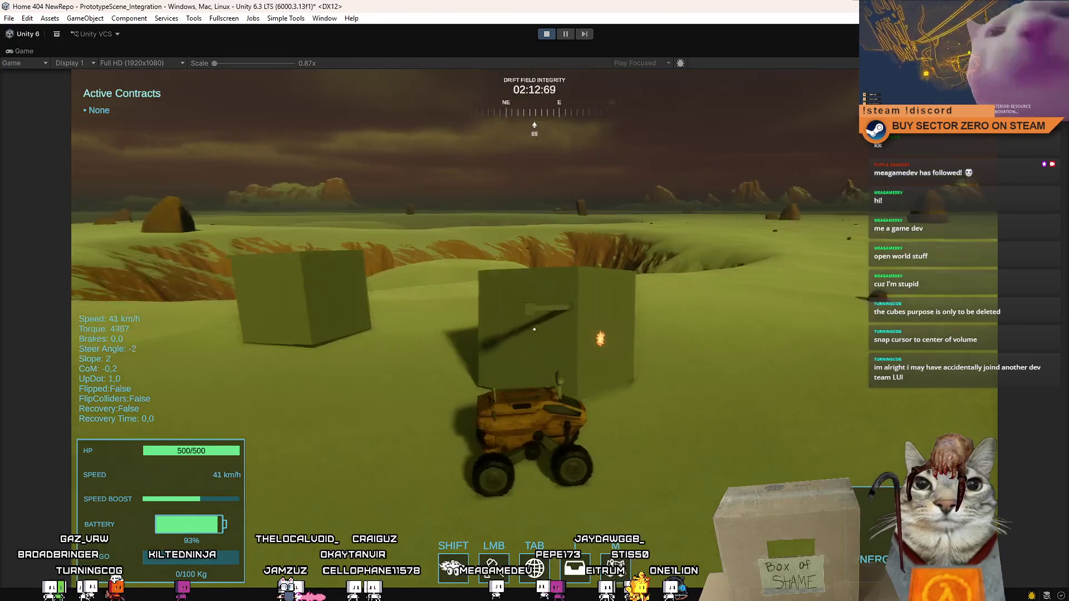
key(s)
key(w)
key(a)
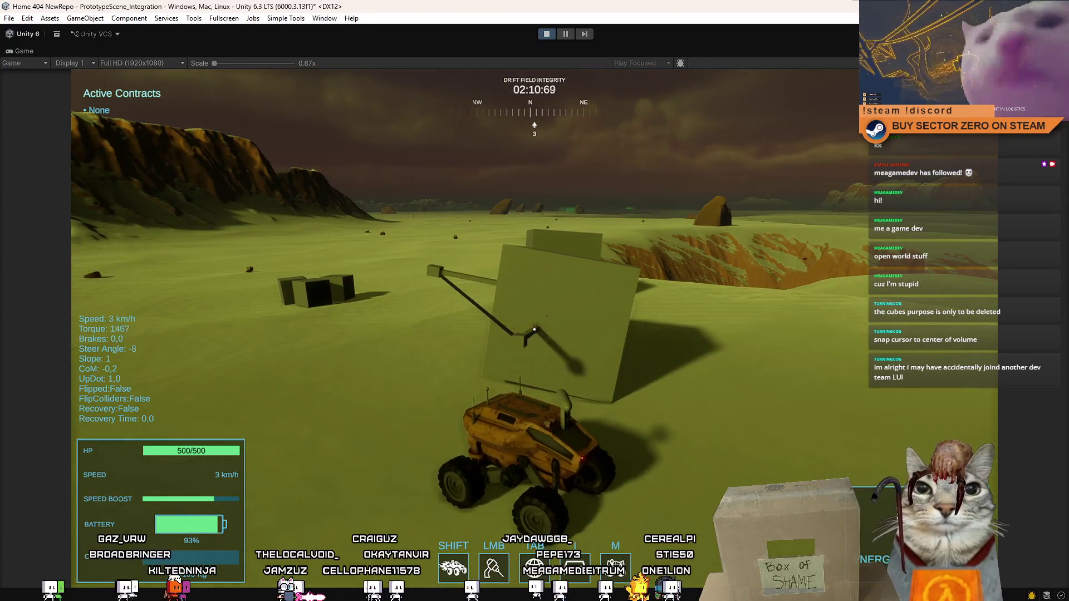
key(a)
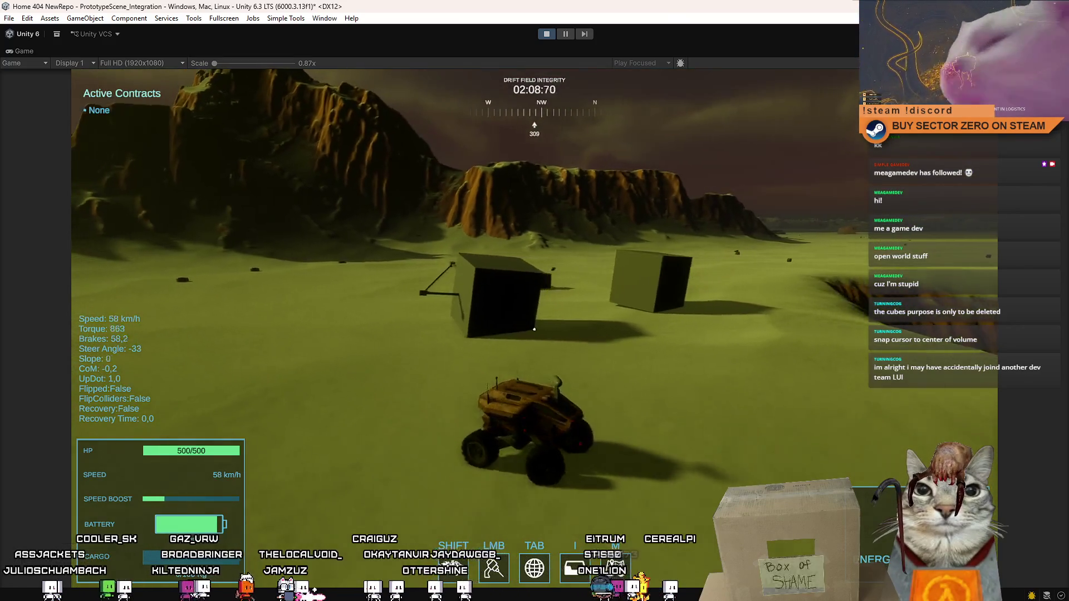
key(w)
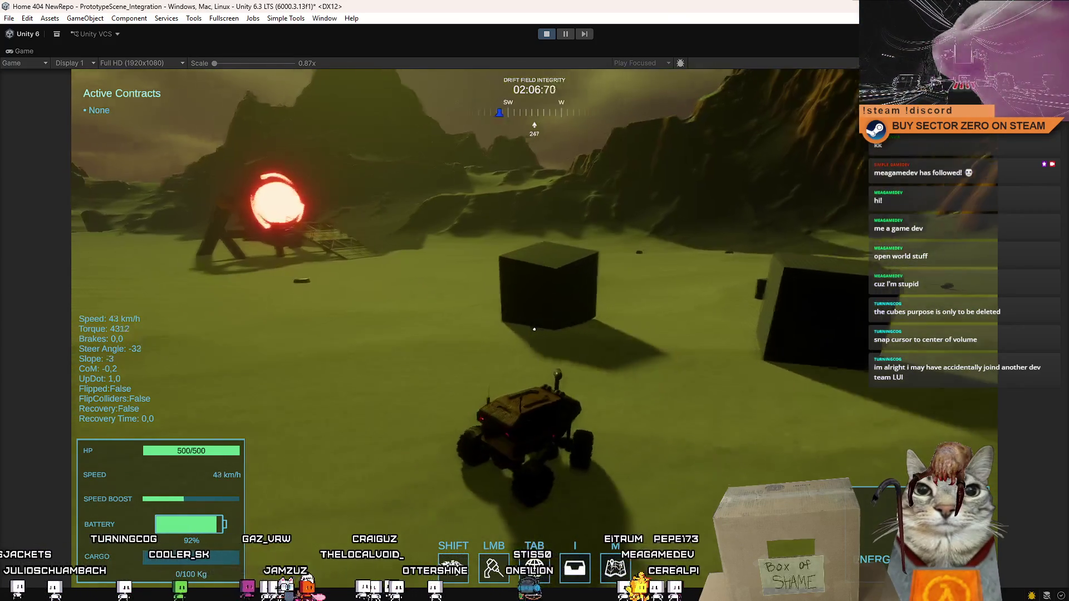
key(s)
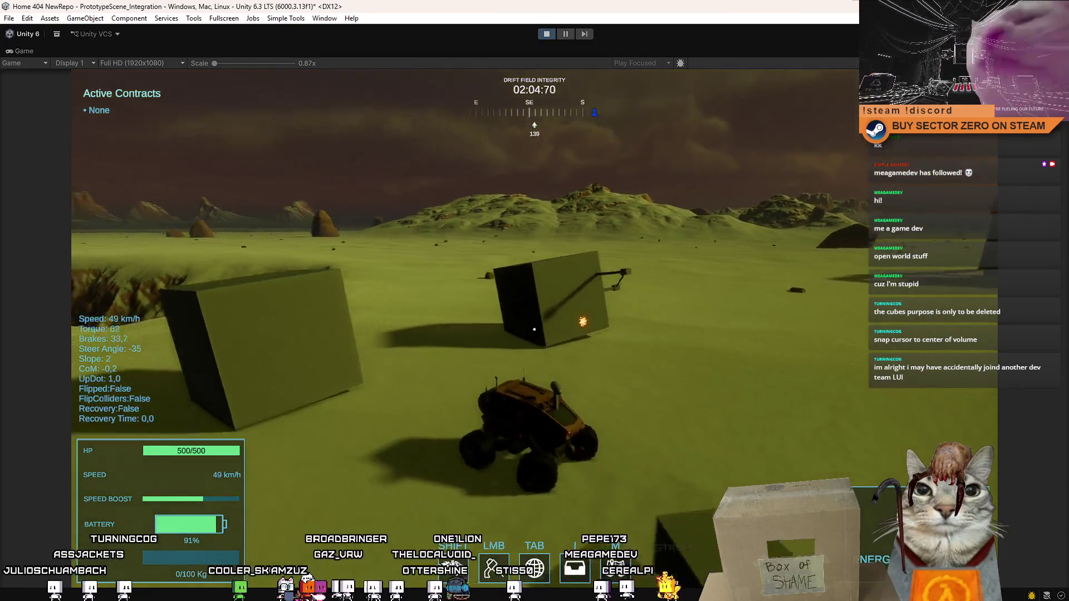
key(w)
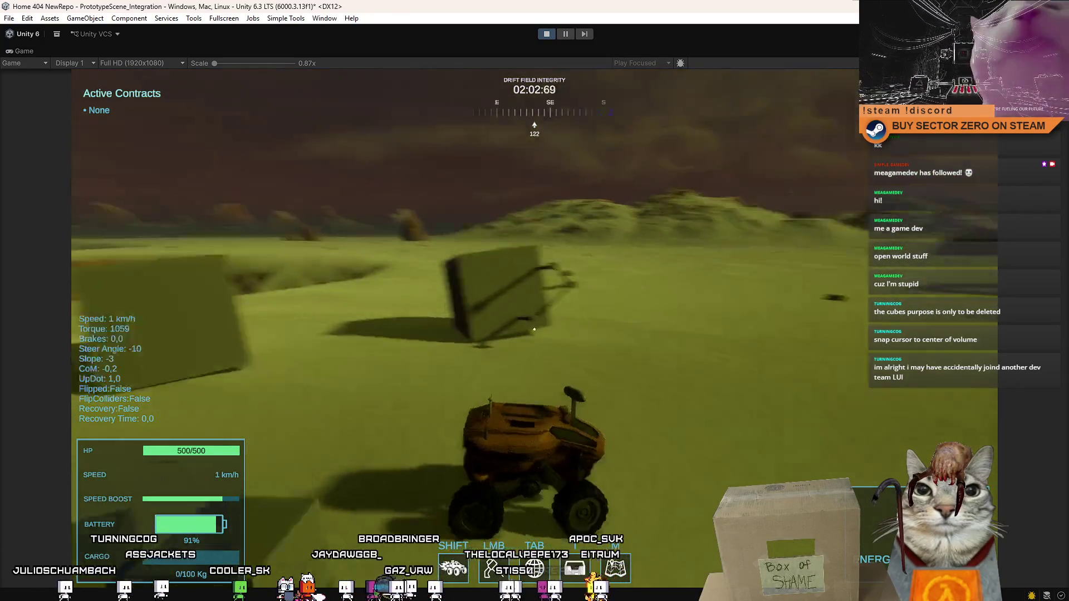
key(s)
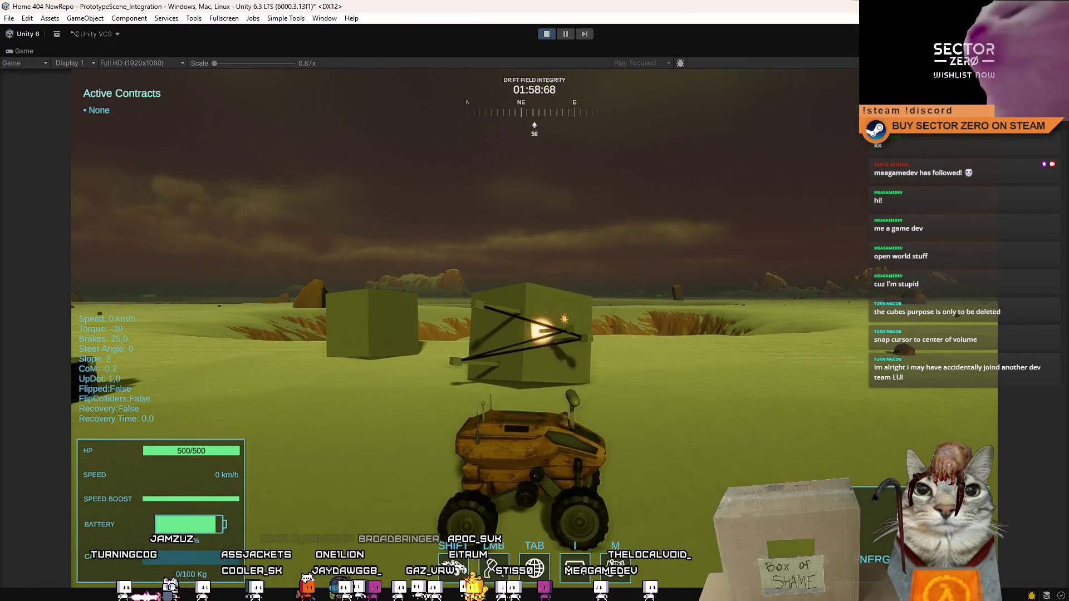
- Ram the rover into the cubes, reverse away, and circle the big cube
key(w)
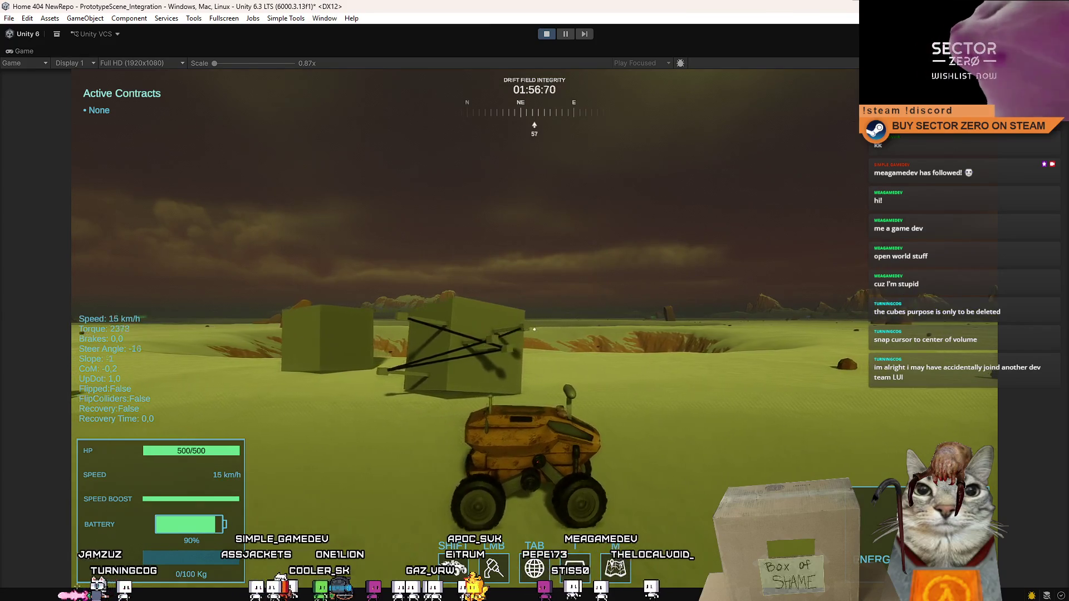
key(a)
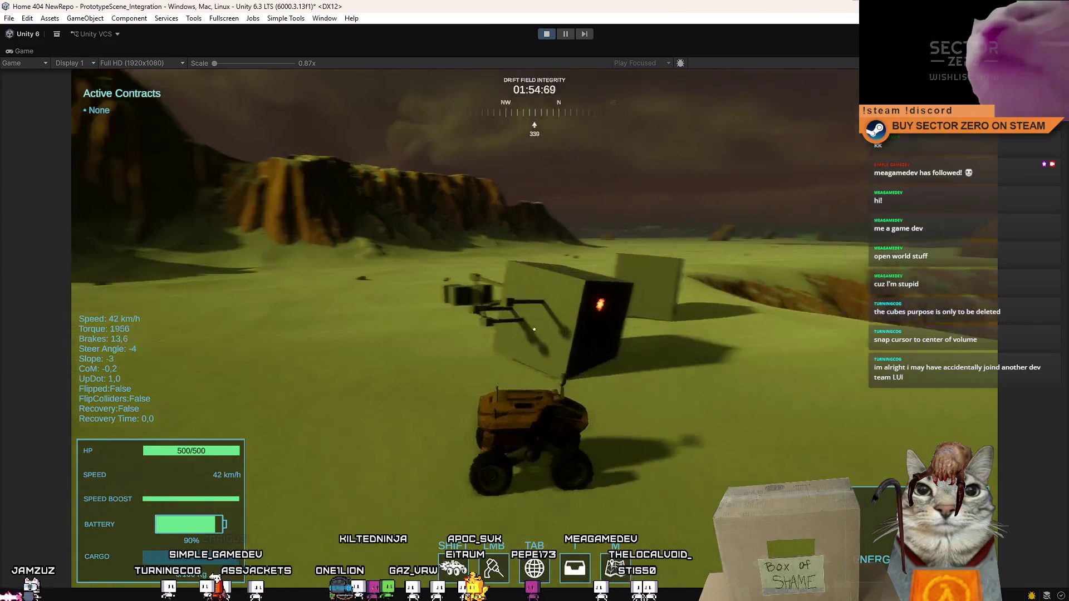
key(s)
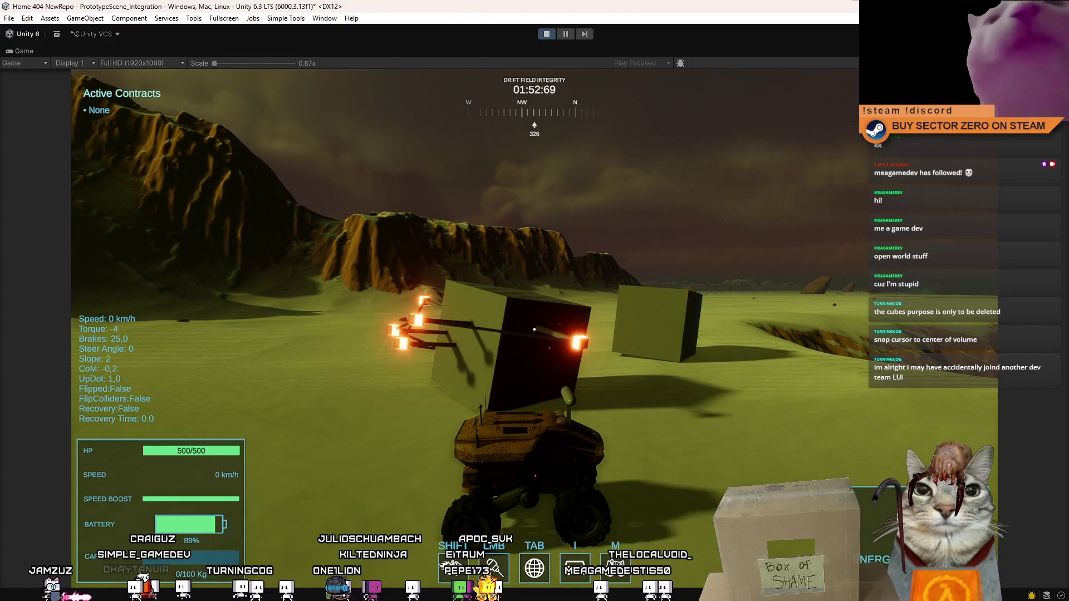
key(s)
key(s)
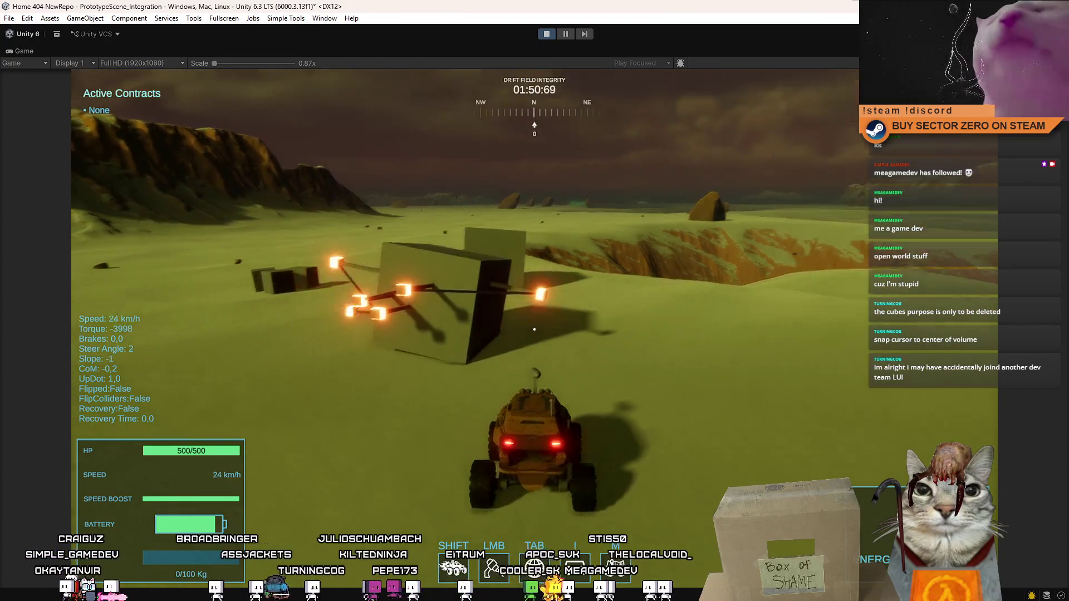
key(w)
key(a)
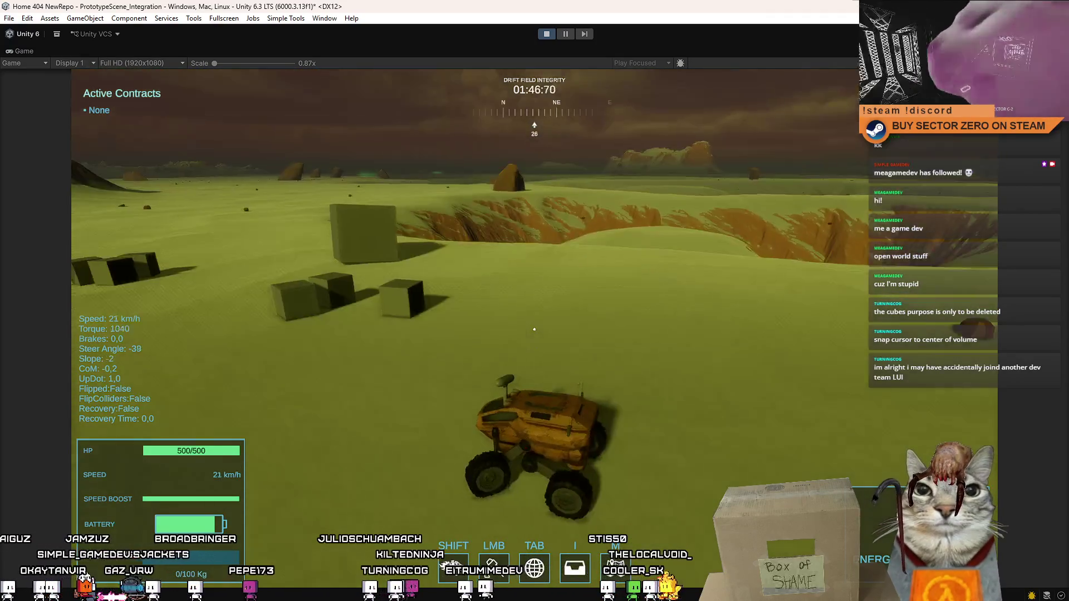
key(d)
key(a)
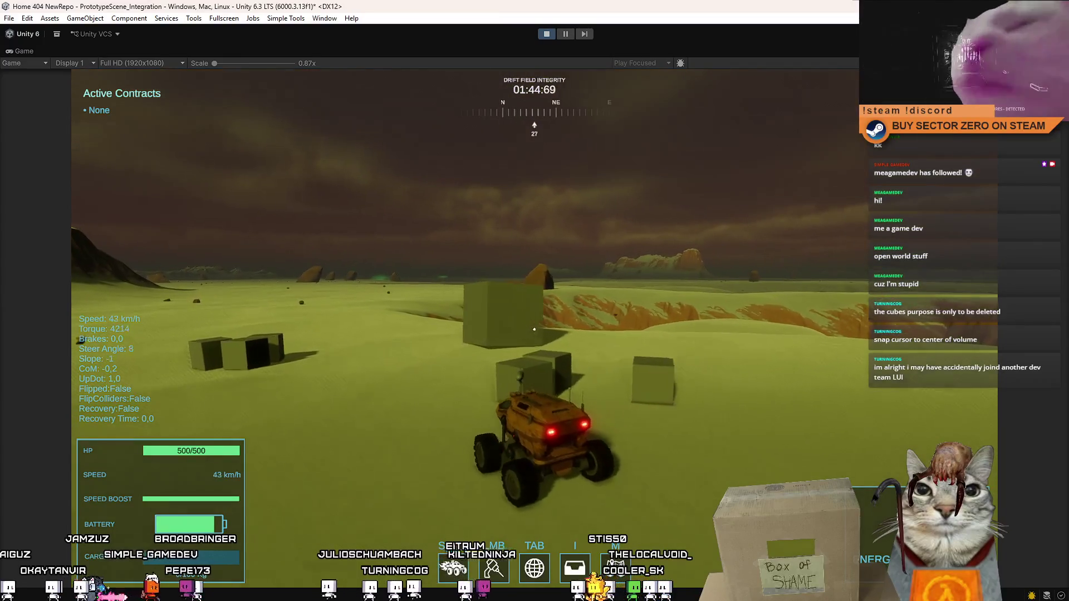
key(d)
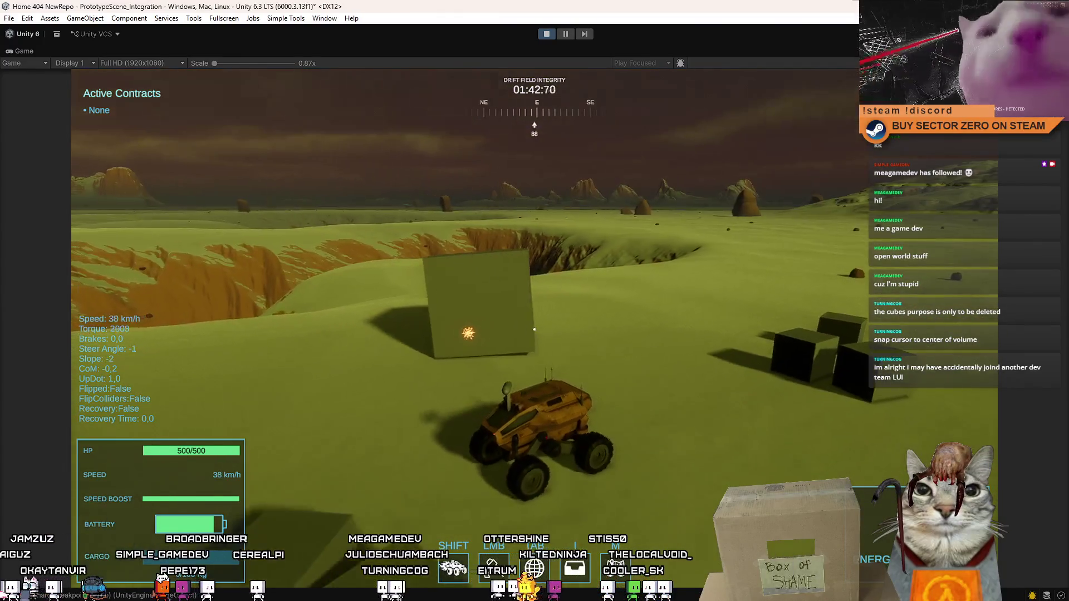
key(space)
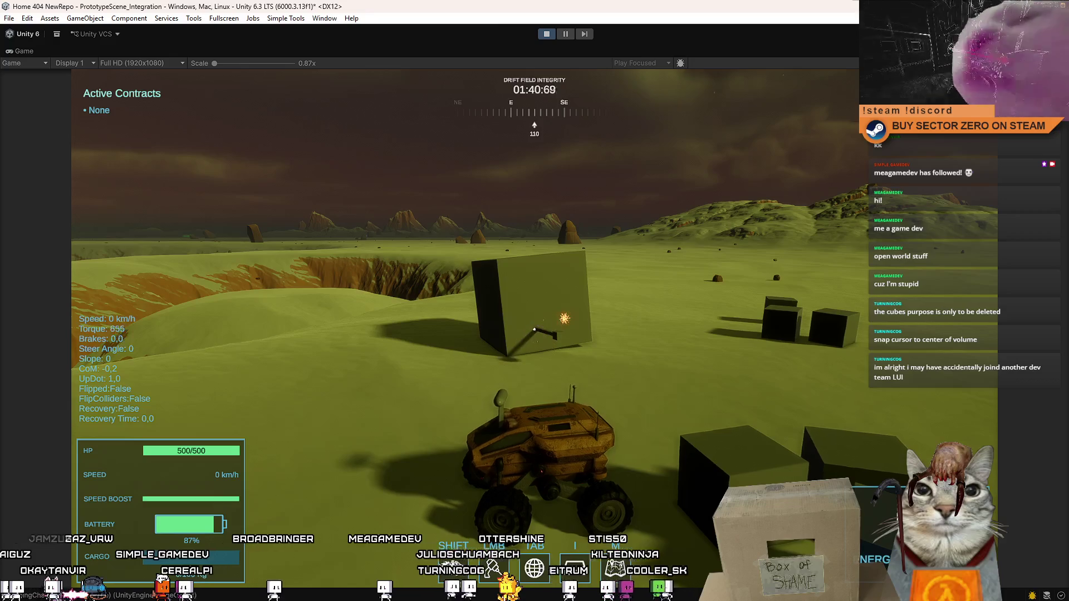
key(d)
key(a)
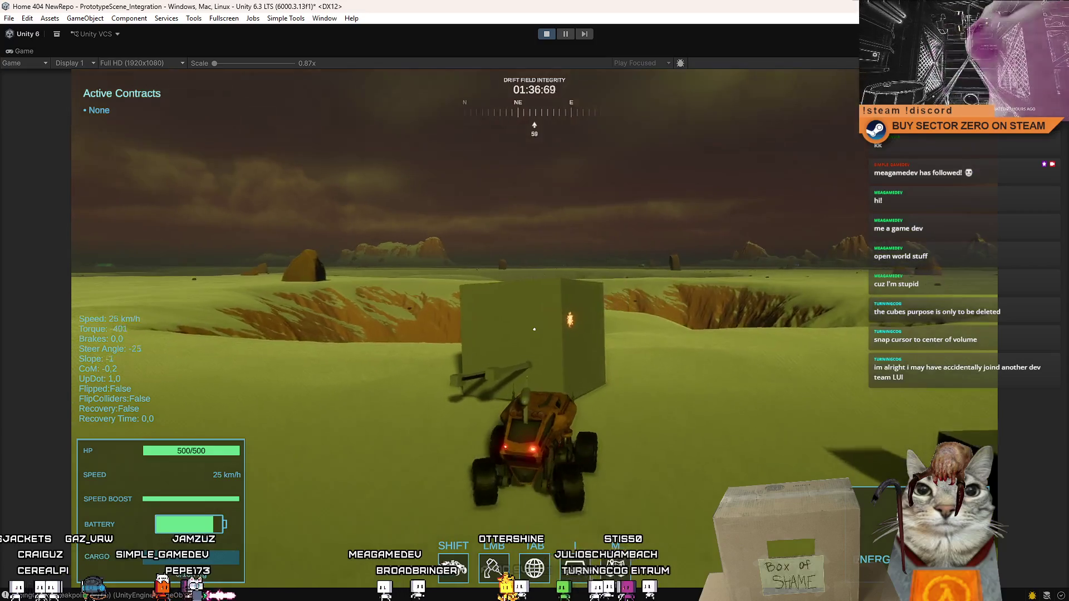
key(s)
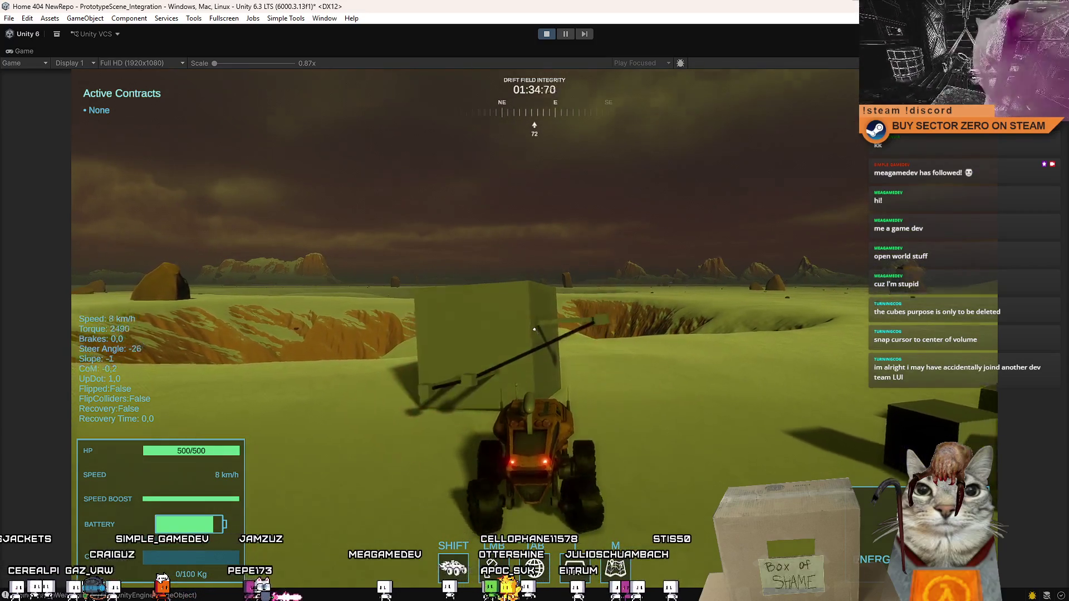
key(s)
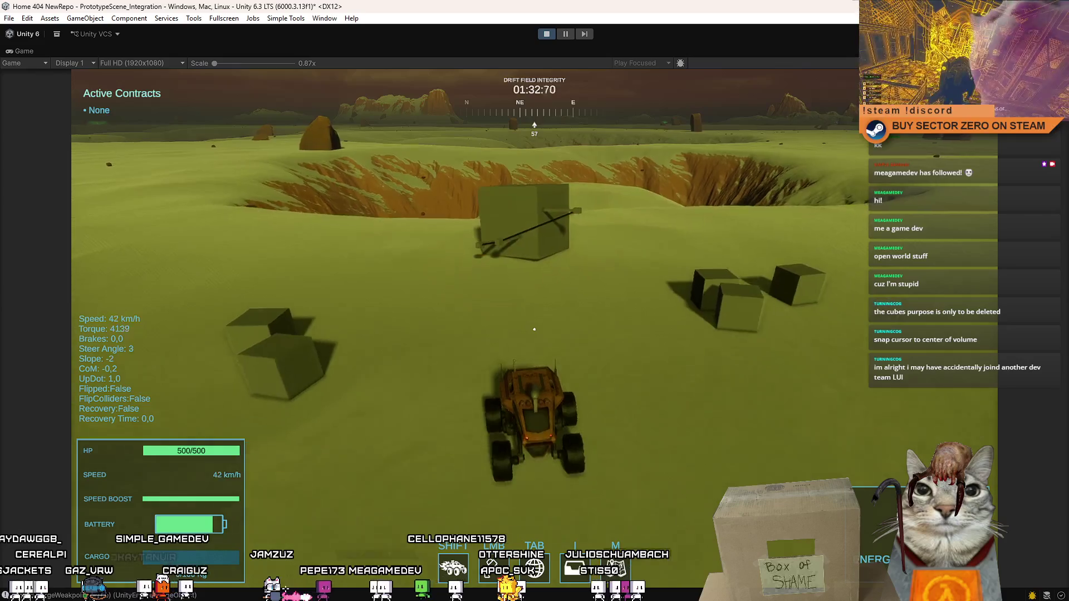
key(d)
key(d)
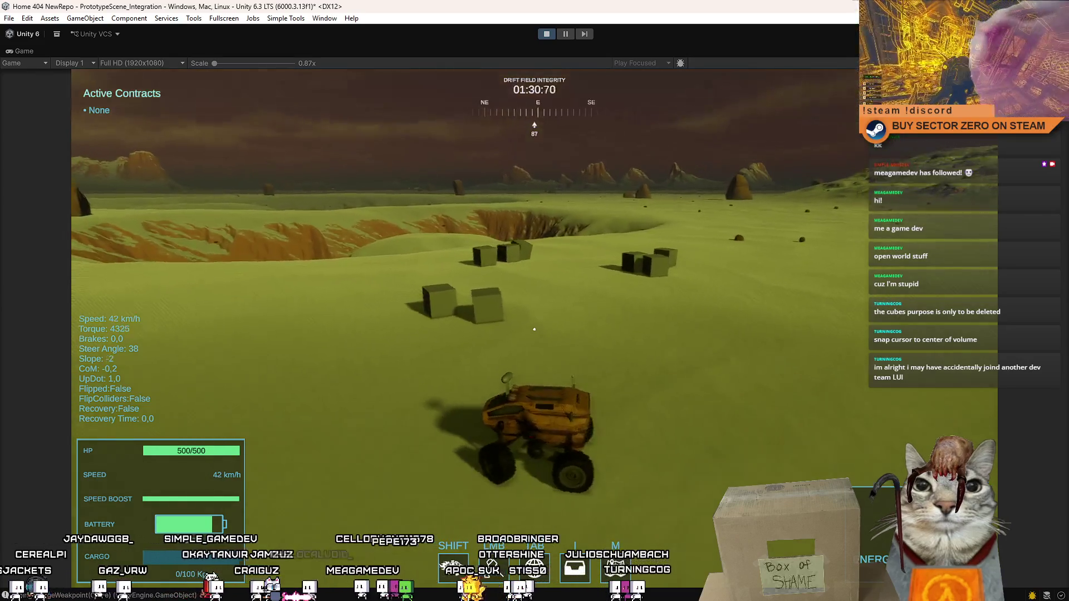
- Weave the rover left and right across the terrain until DRIFT COLLAPSE IMMINENT appears
key(a)
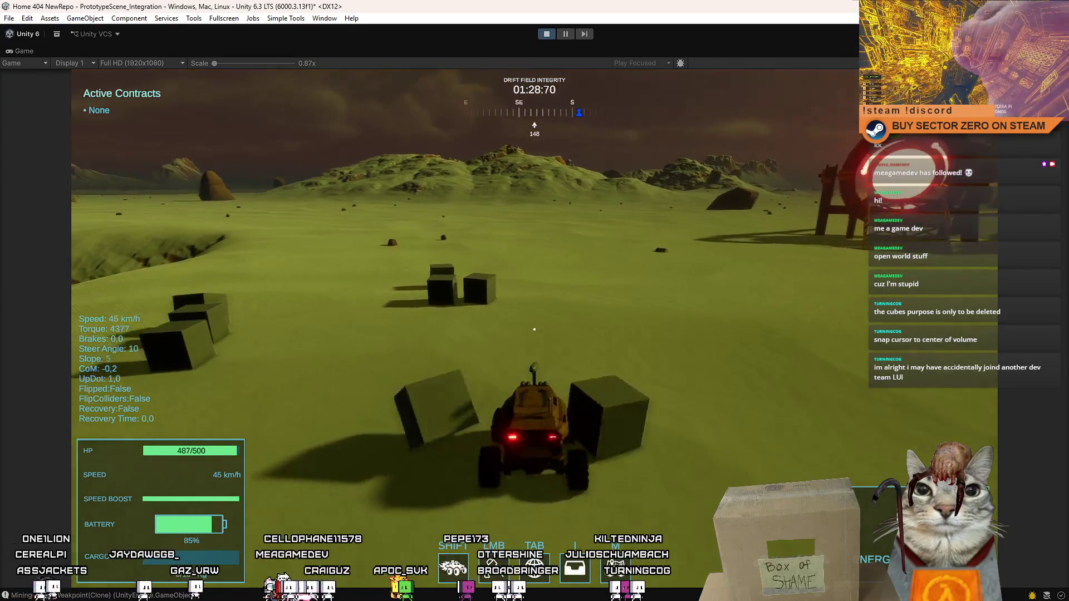
key(d)
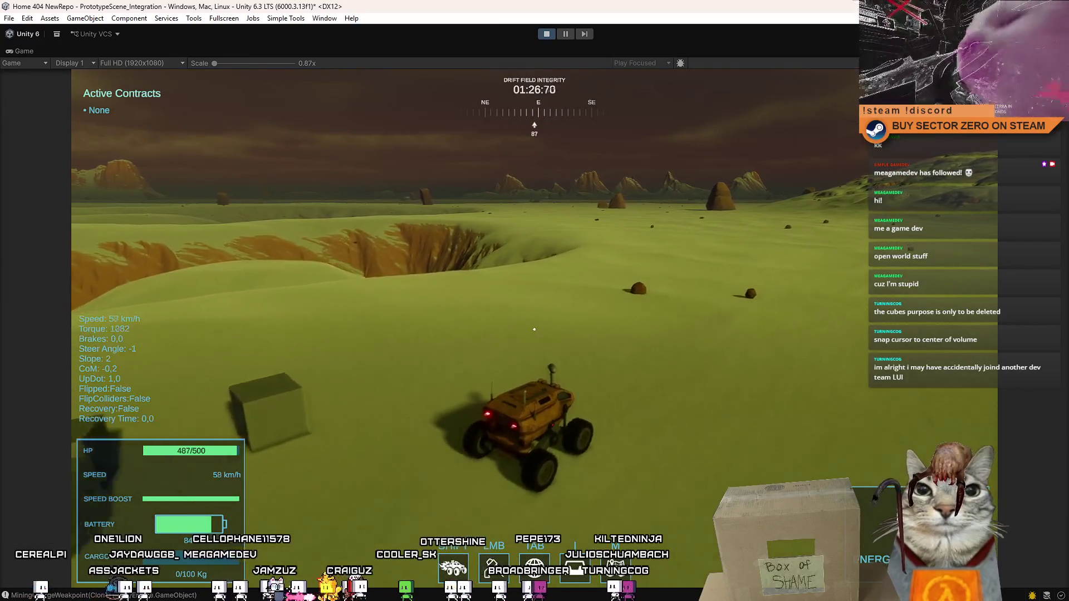
key(d)
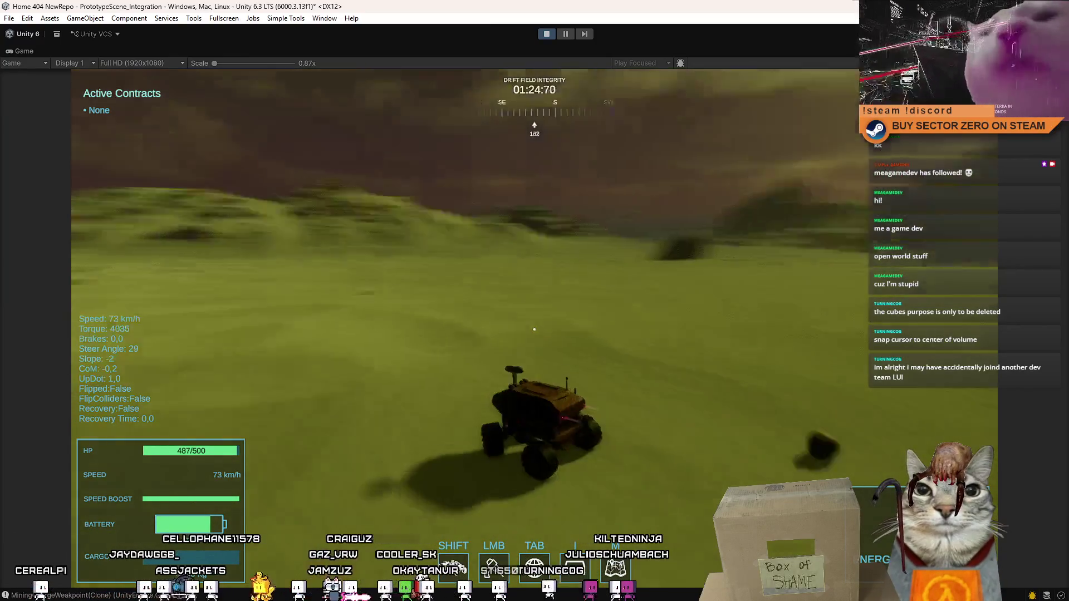
key(d)
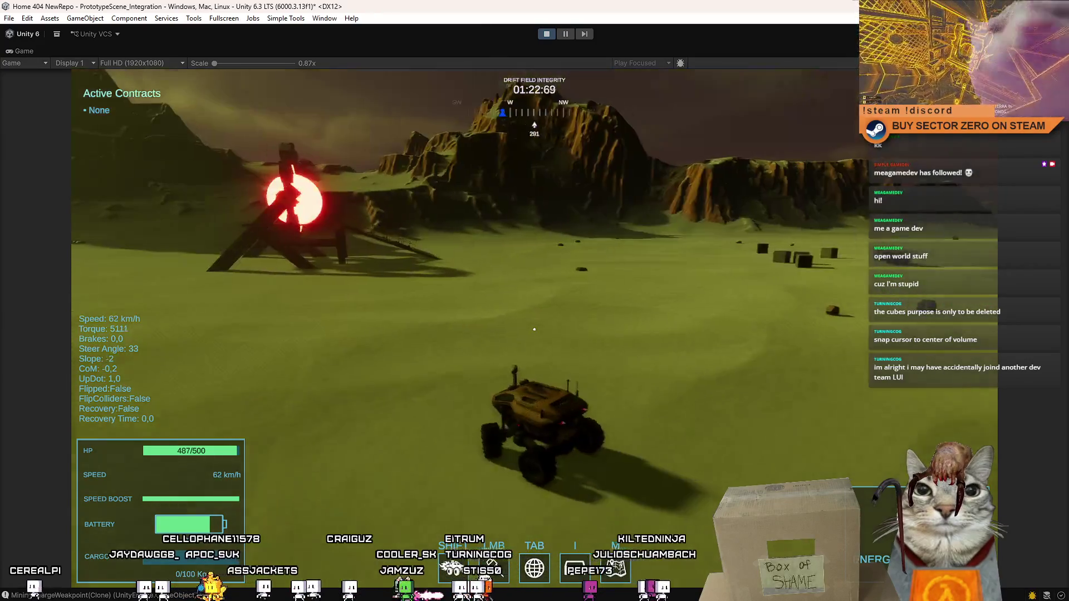
key(a)
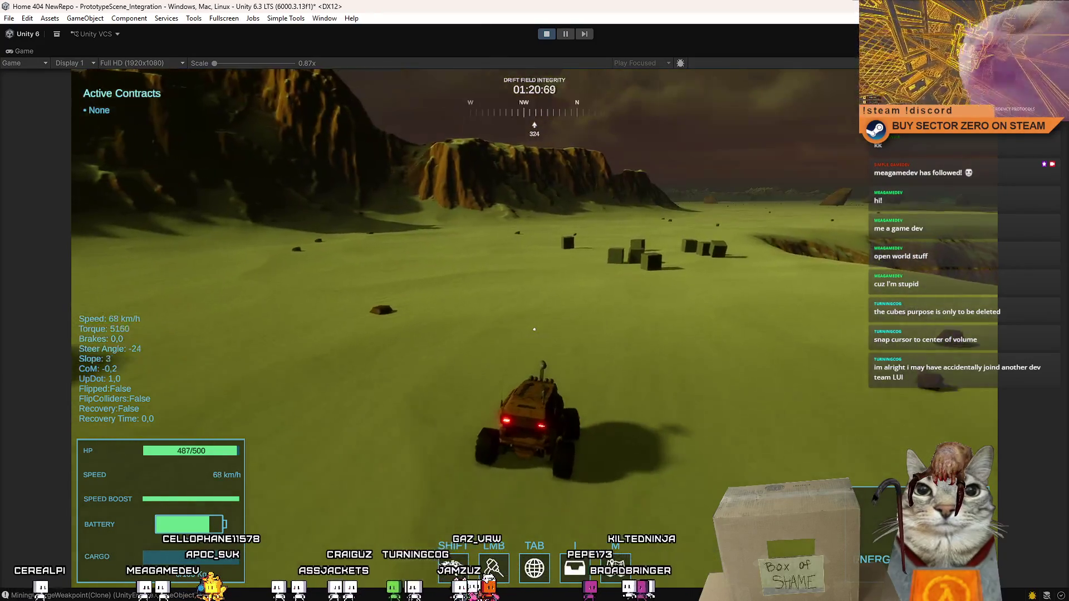
key(d)
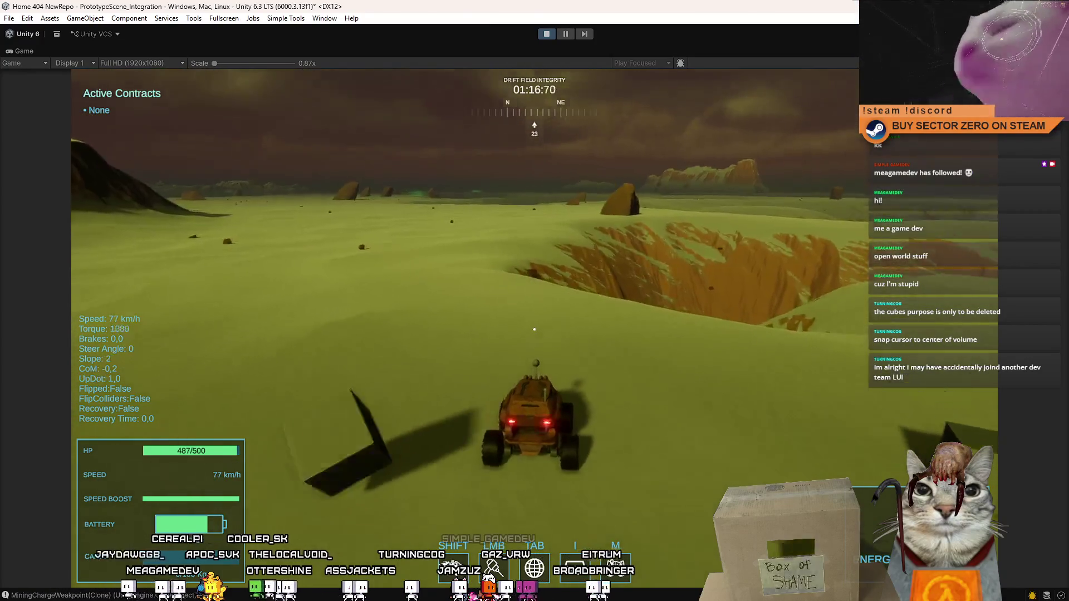
key(a)
key(a)
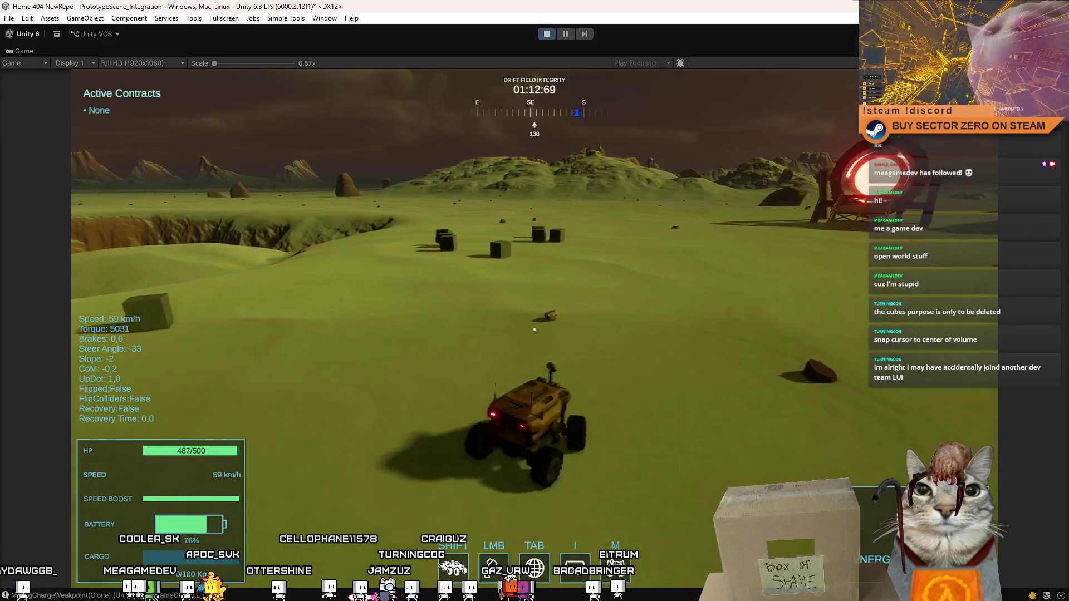
key(a)
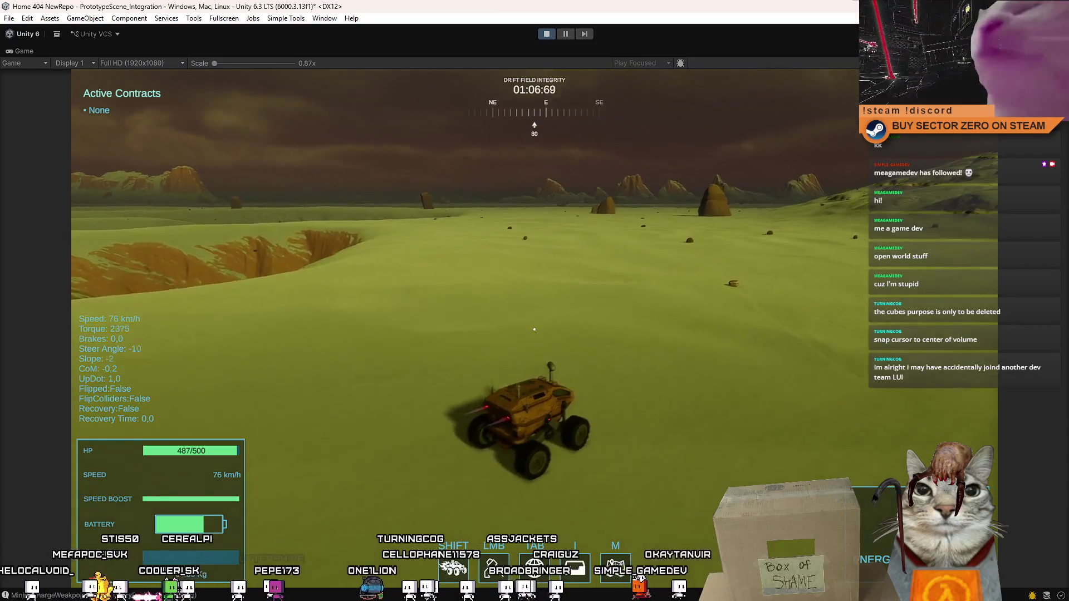
key(a)
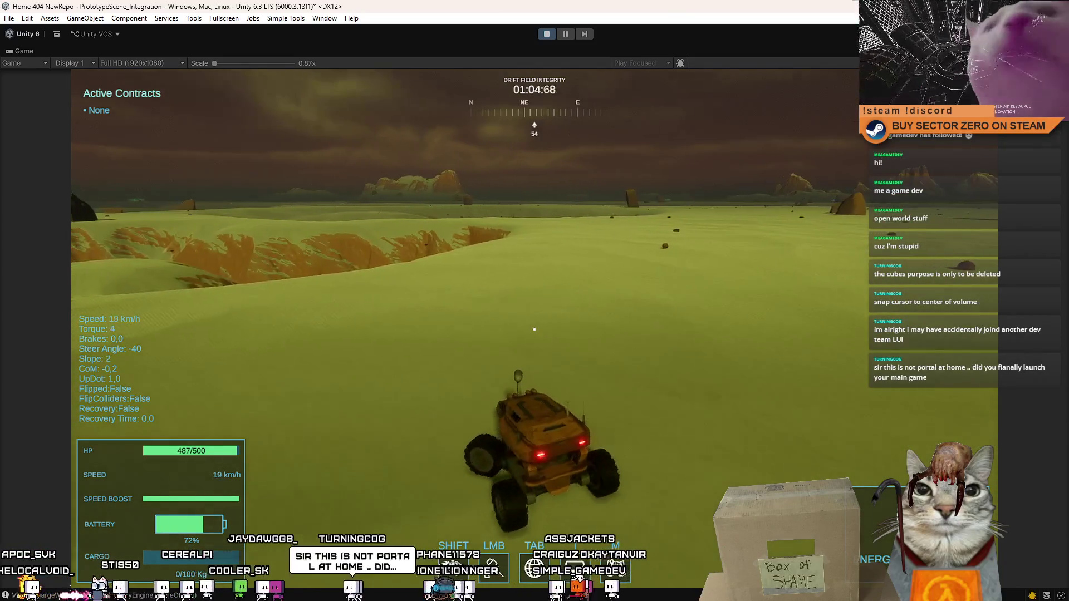
key(a)
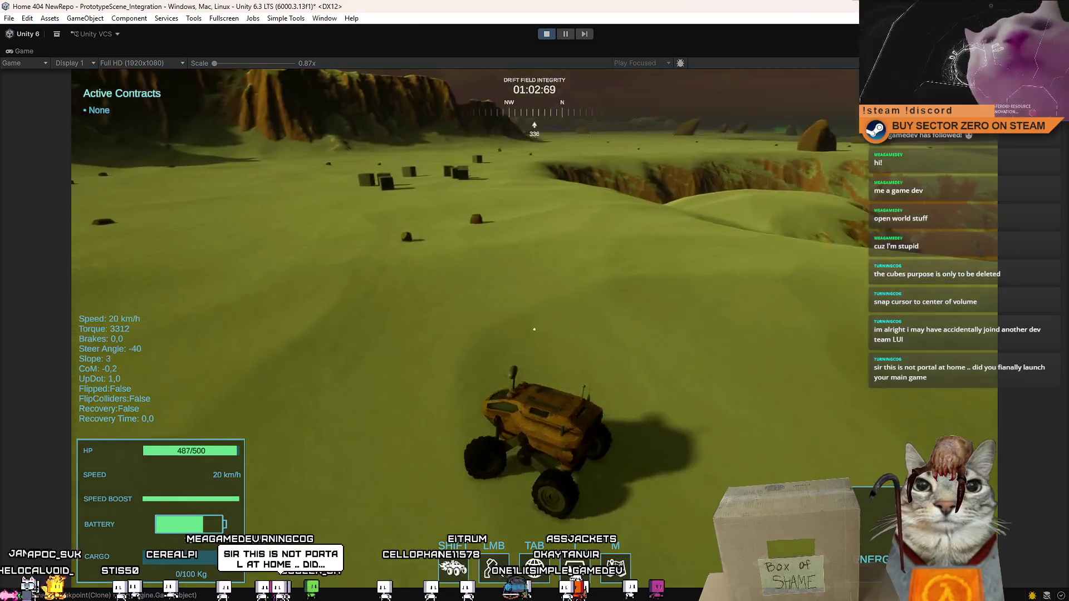
key(a)
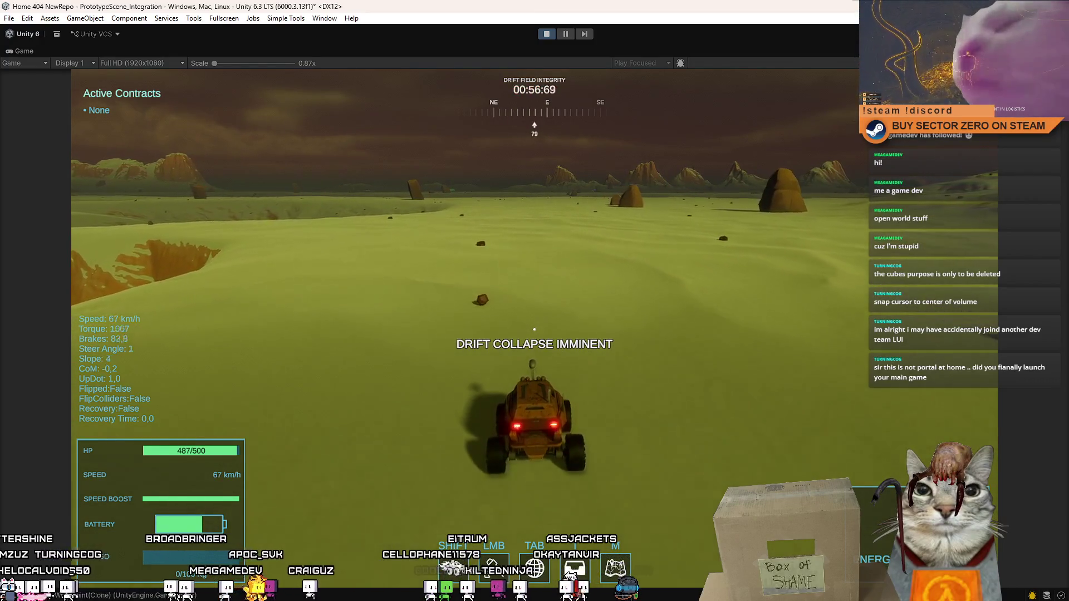
- Boost the rover toward the red beacon, swing around and climb the slope
key(d)
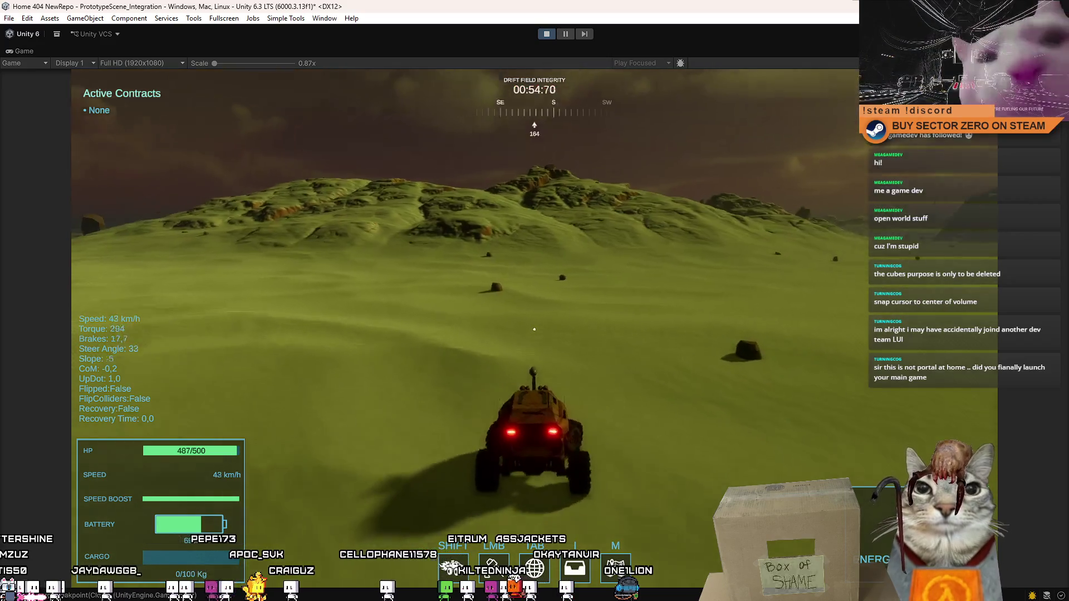
key(w)
key(d)
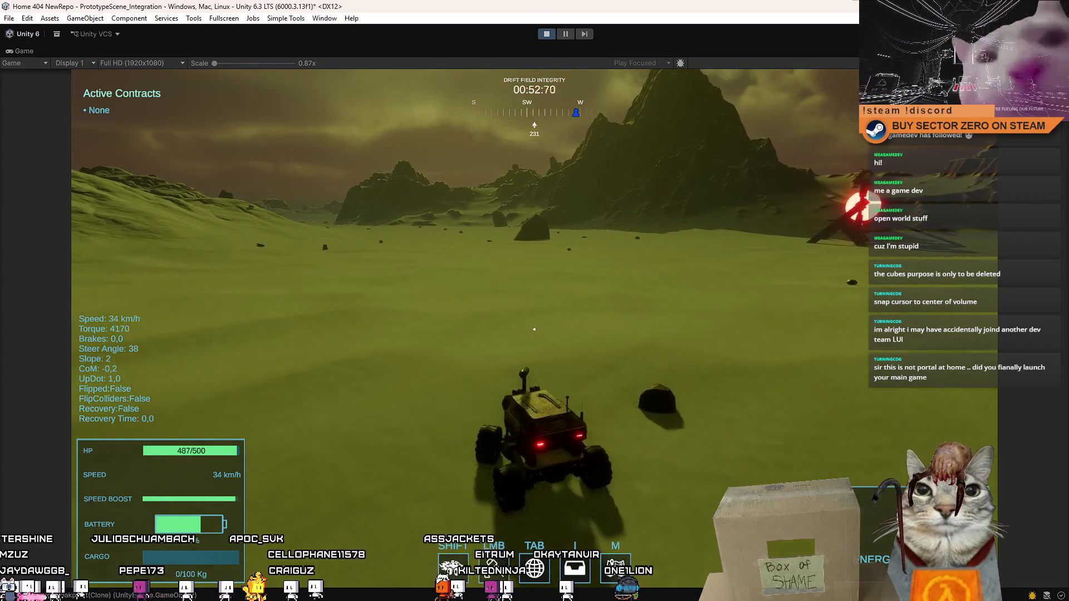
key(shift)
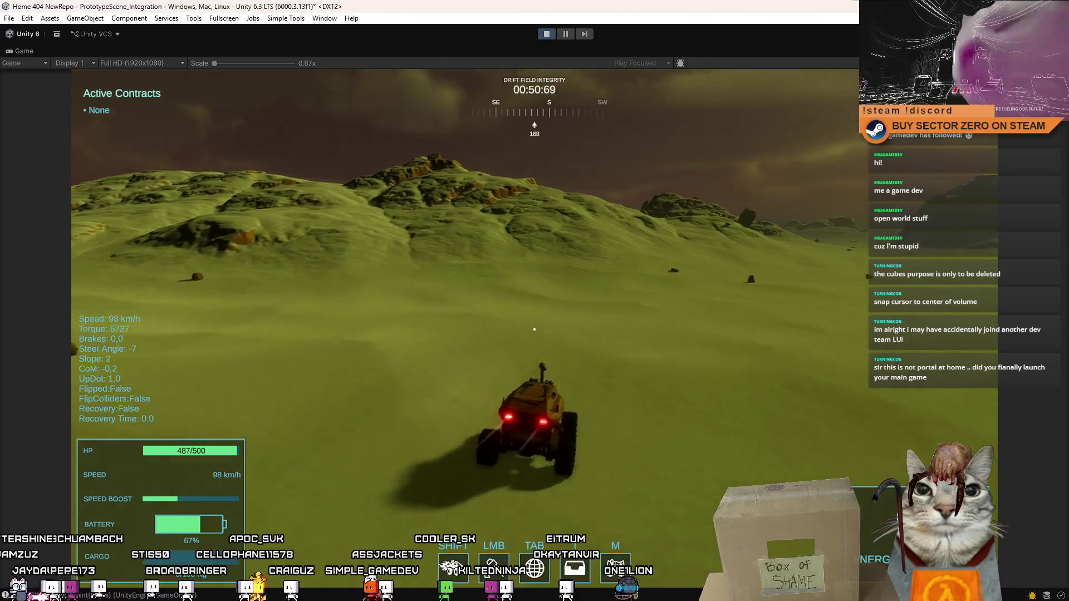
key(d)
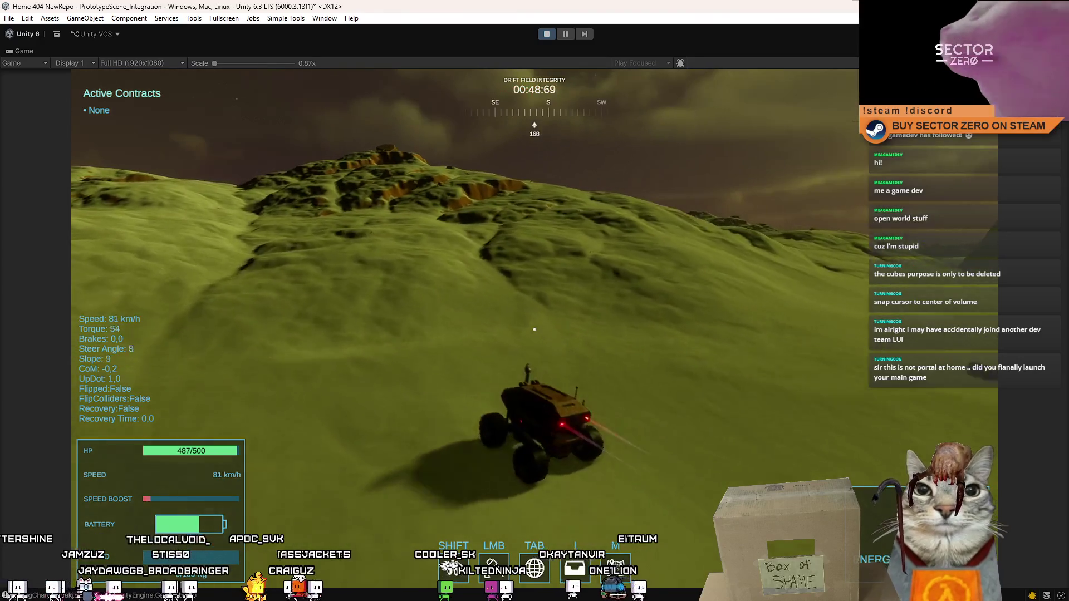
key(d)
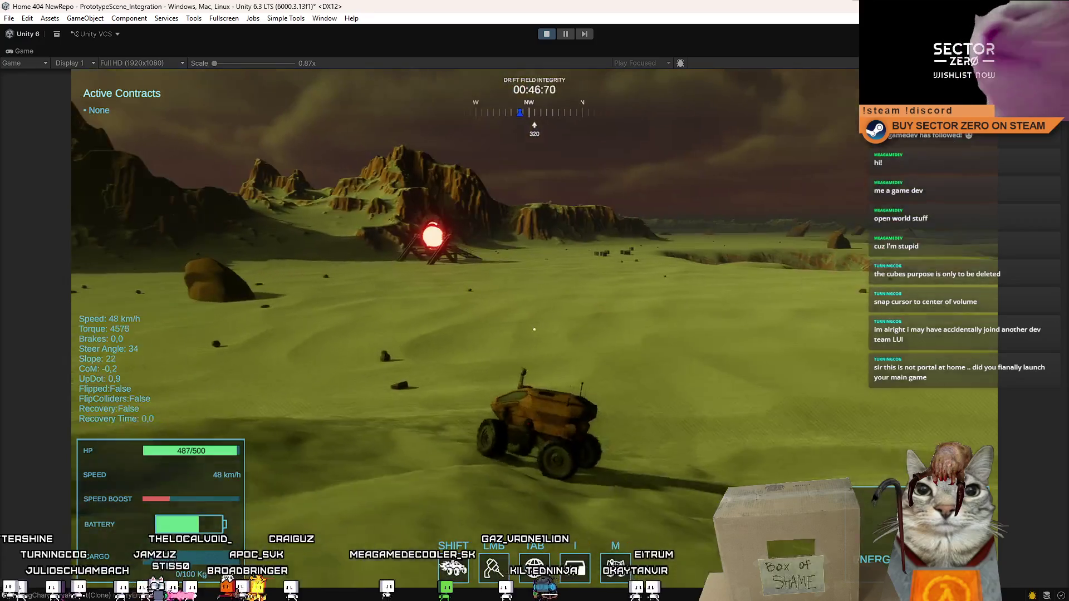
key(w)
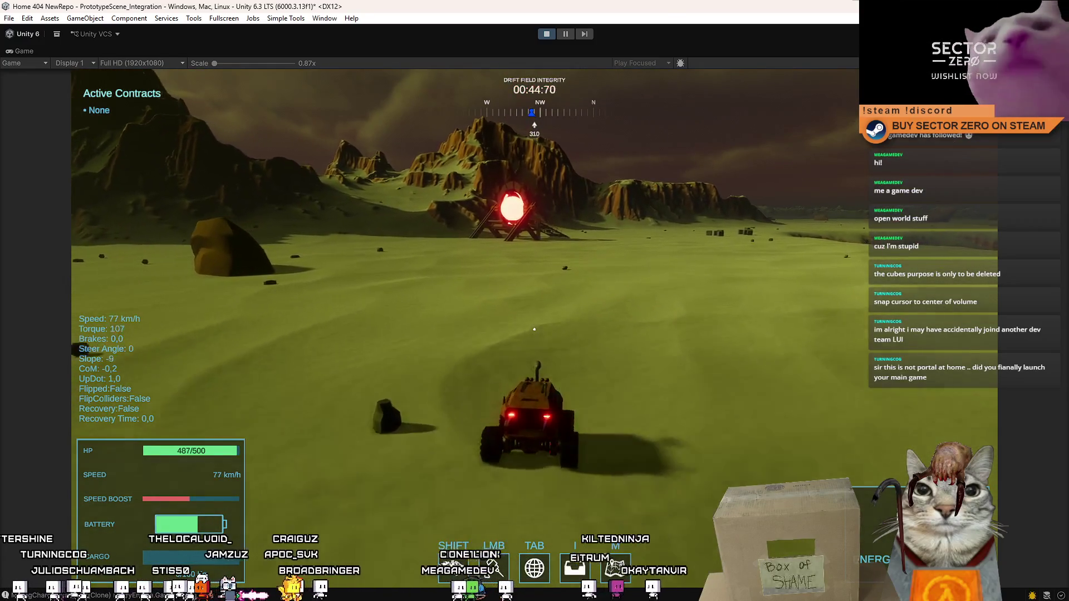
key(d)
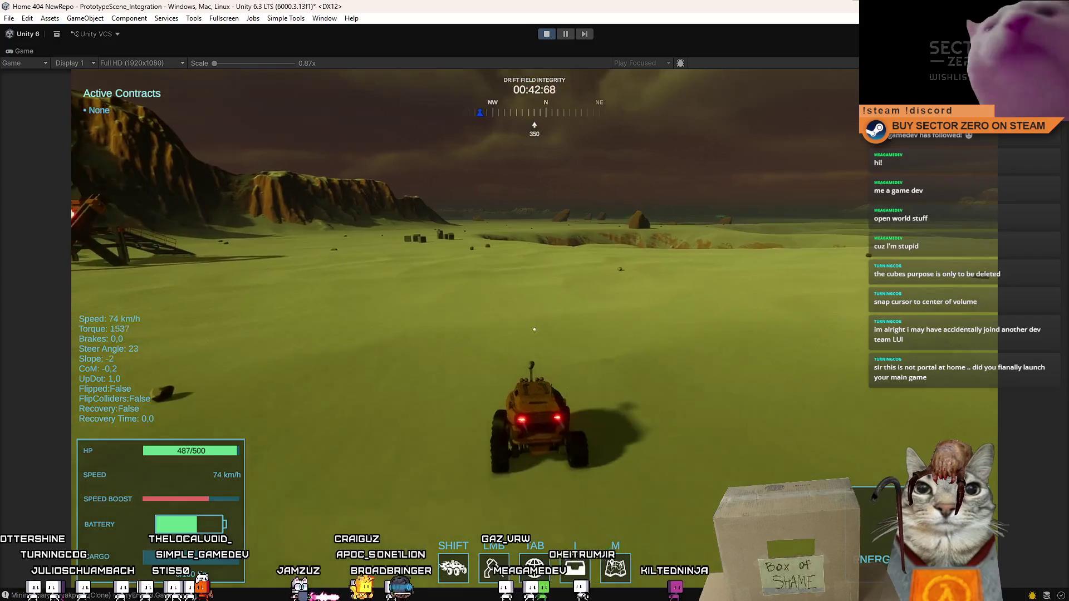
key(a)
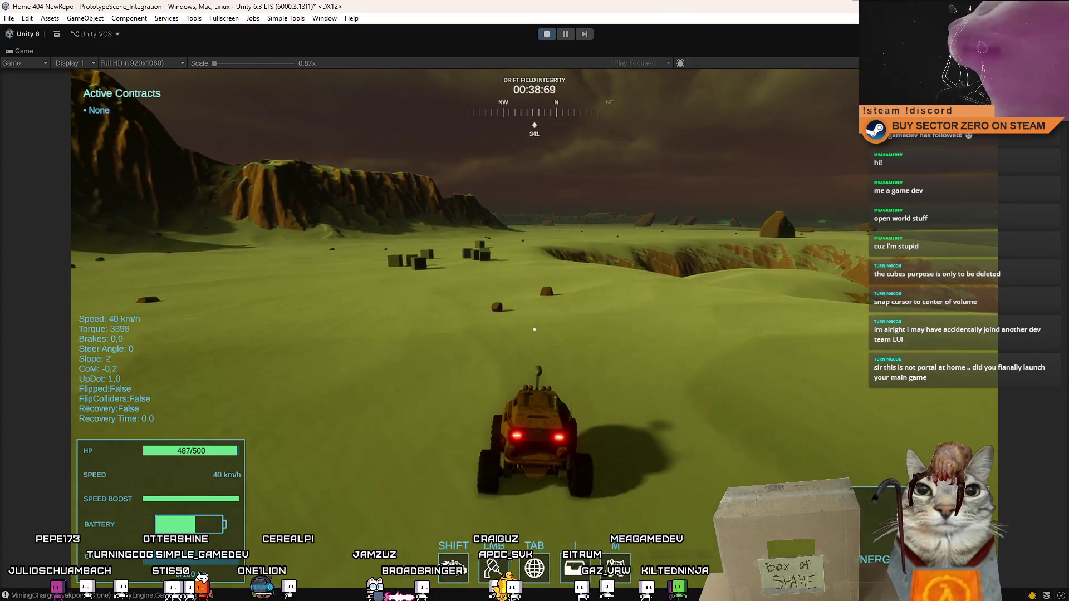
key(d)
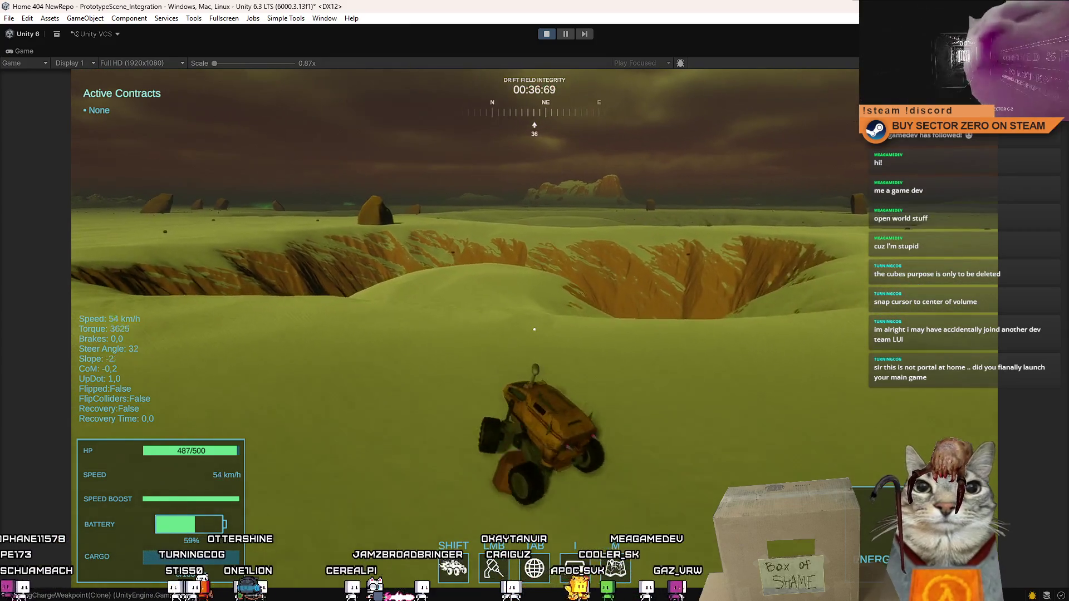
key(s)
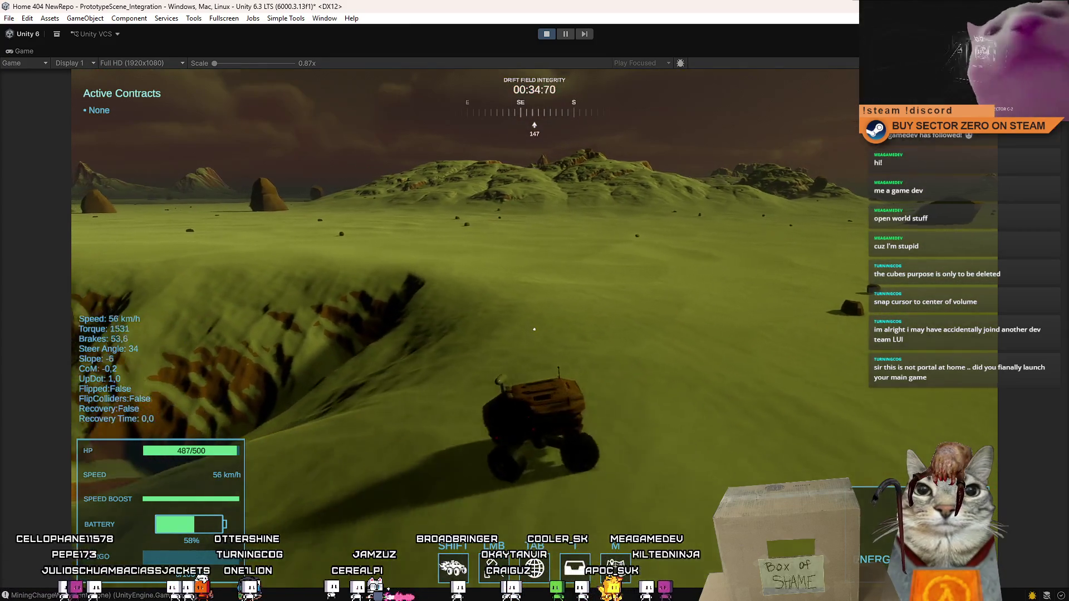
key(w)
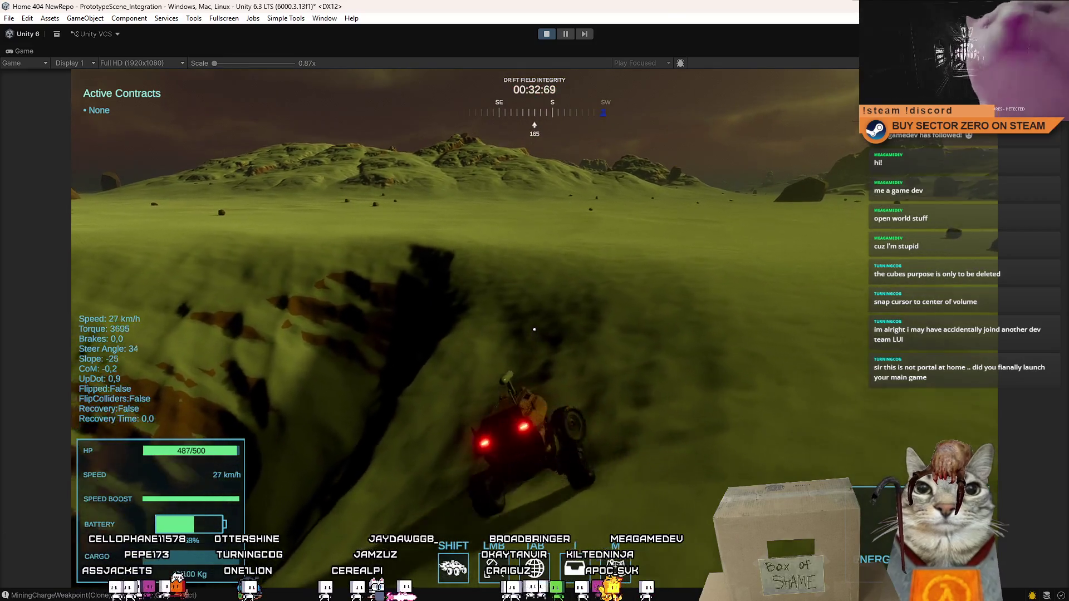
- Drive east over the crest past the boulder, veering back toward the beacon with boost
key(a)
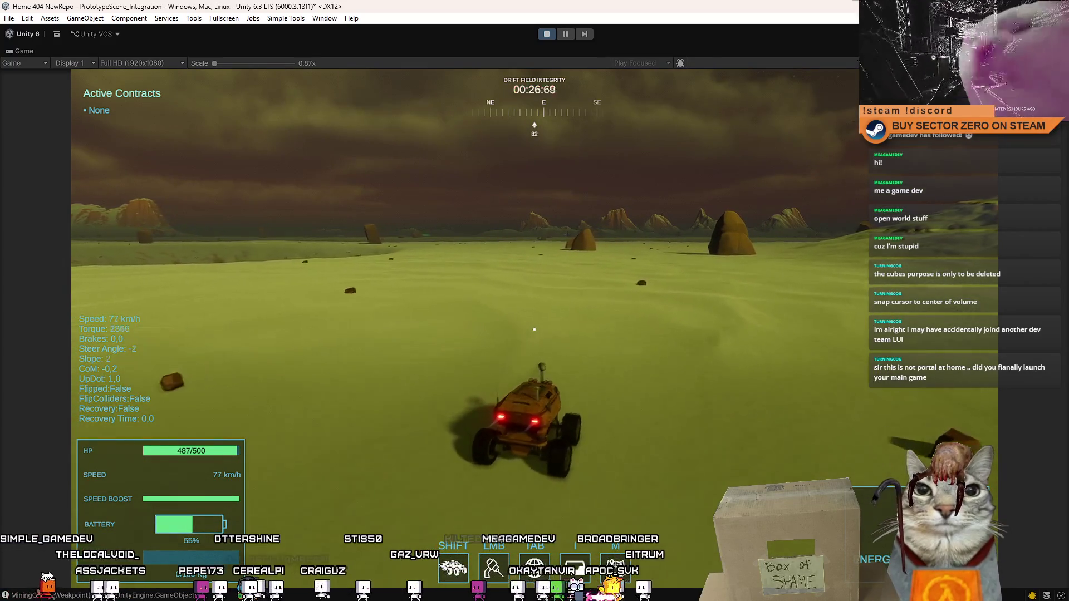
key(a)
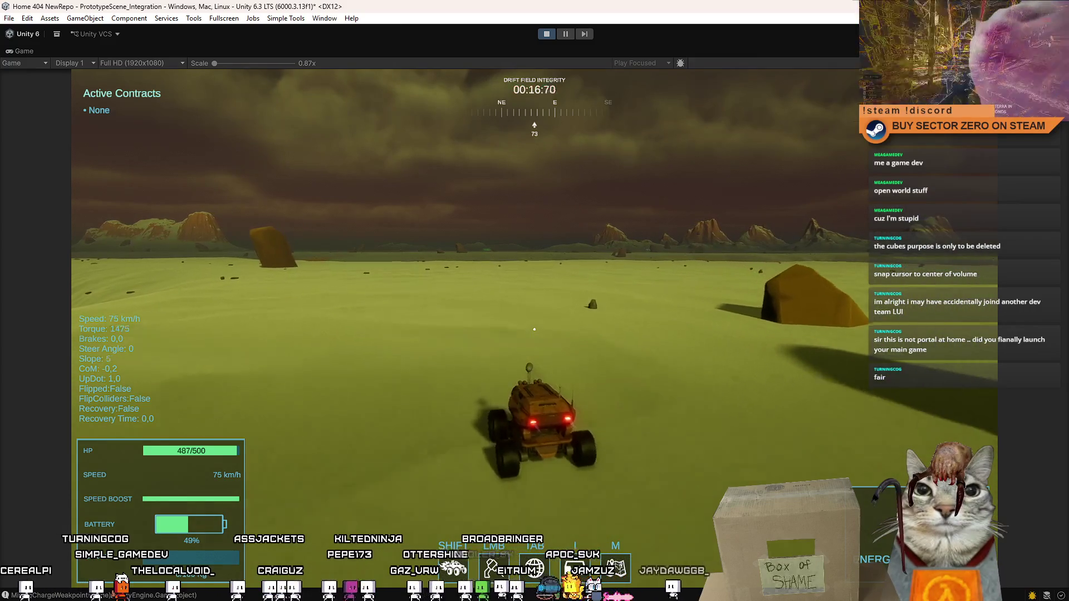
key(d)
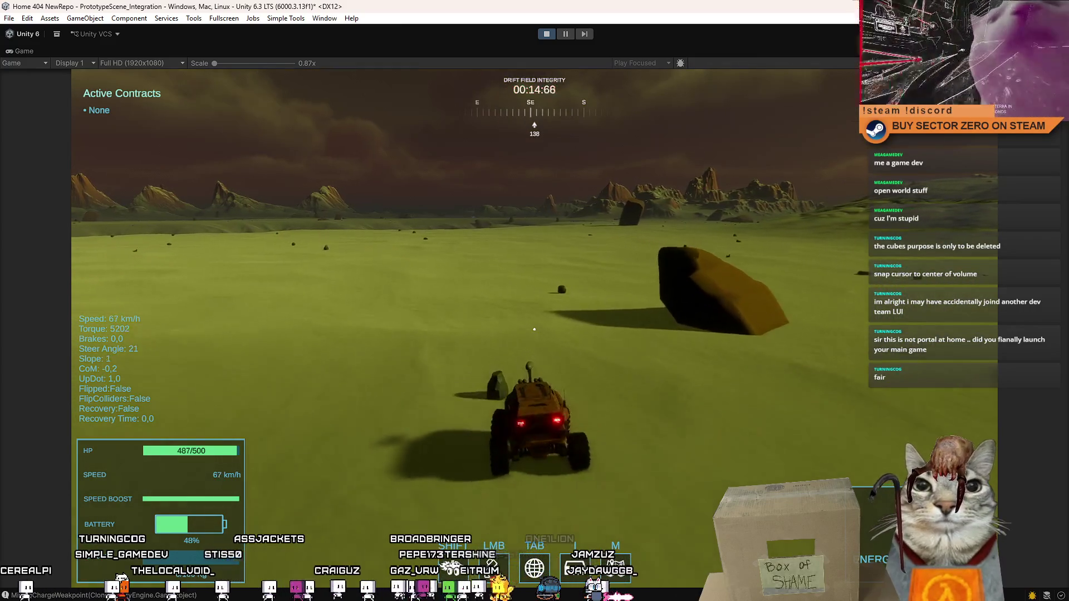
key(d)
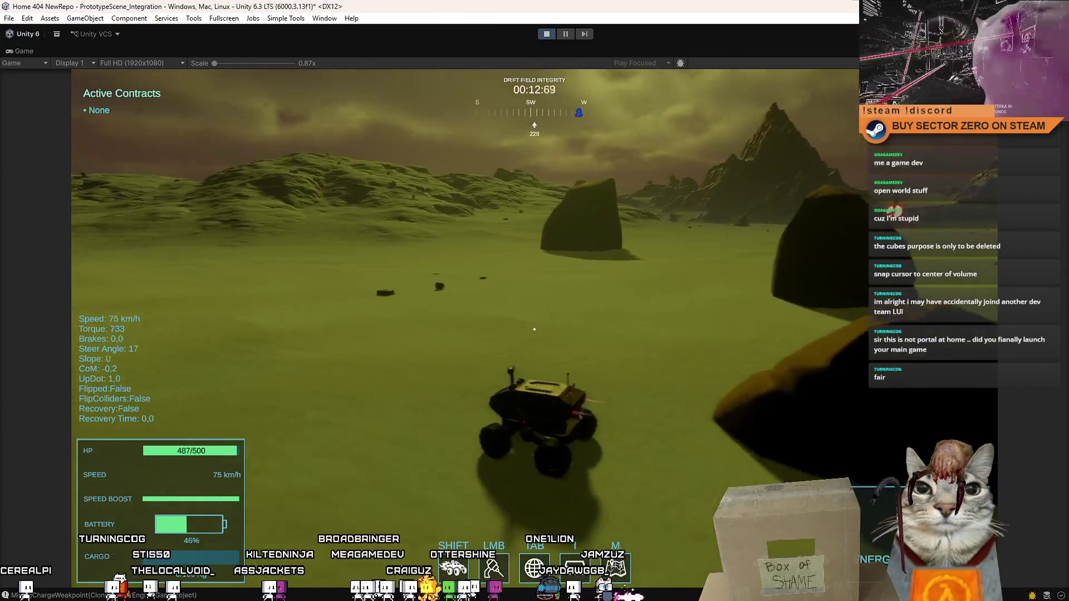
key(d)
key(d)
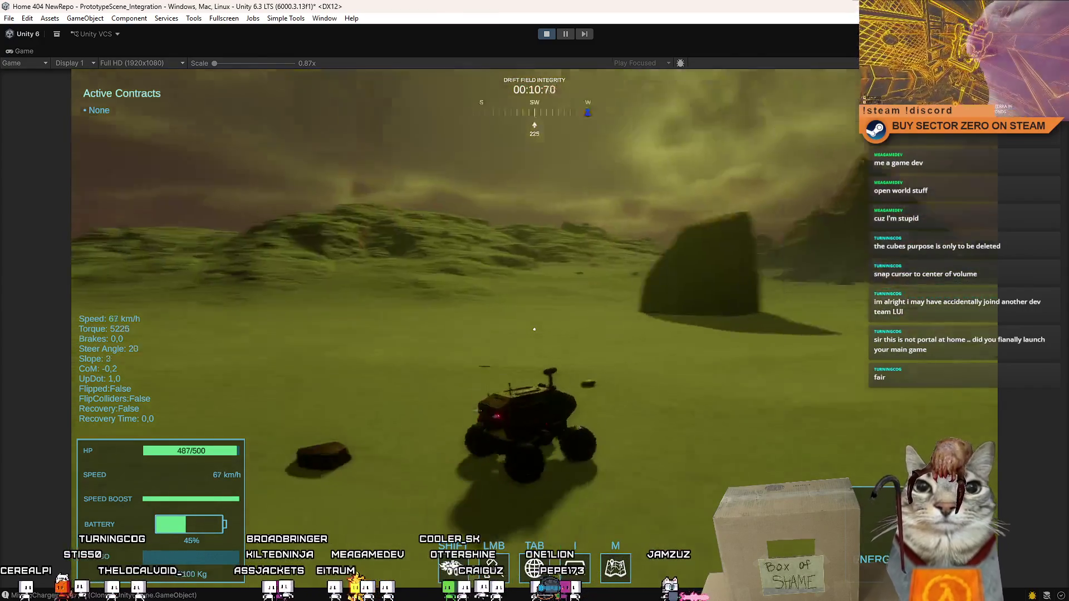
key(a)
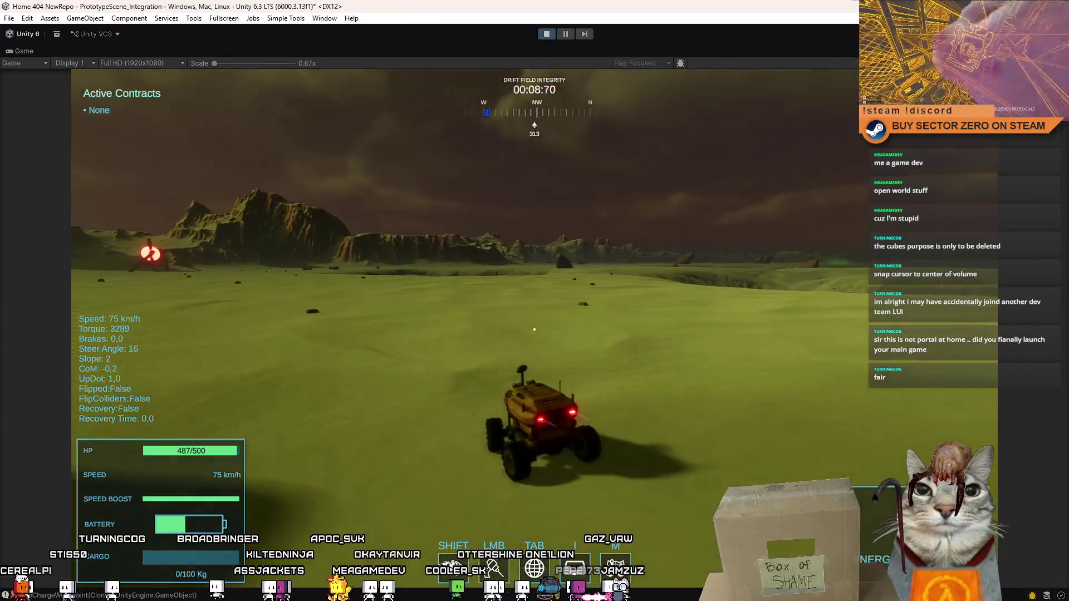
key(d)
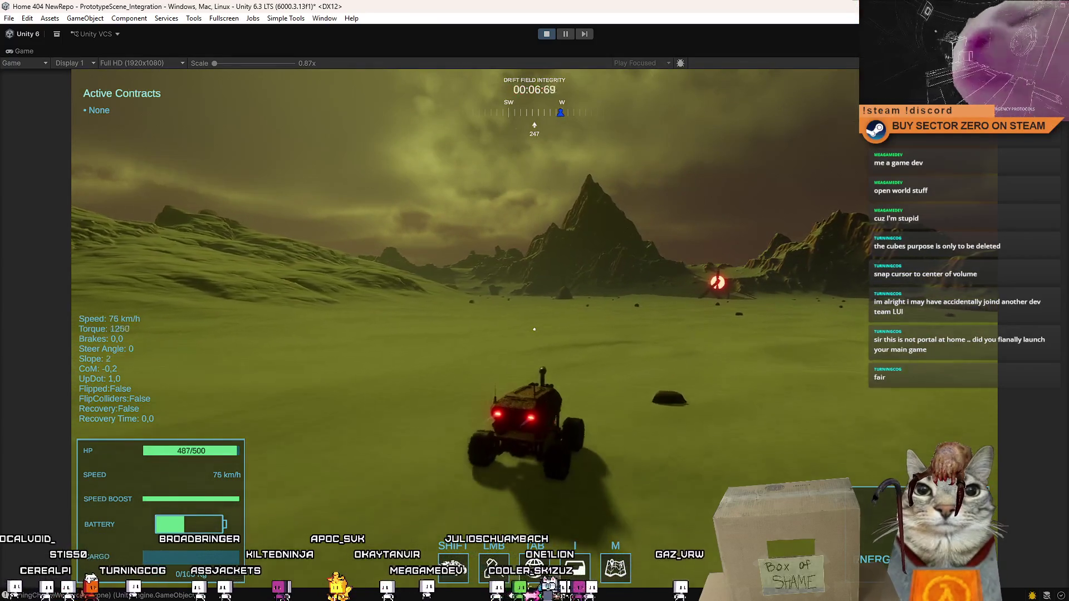
key(a)
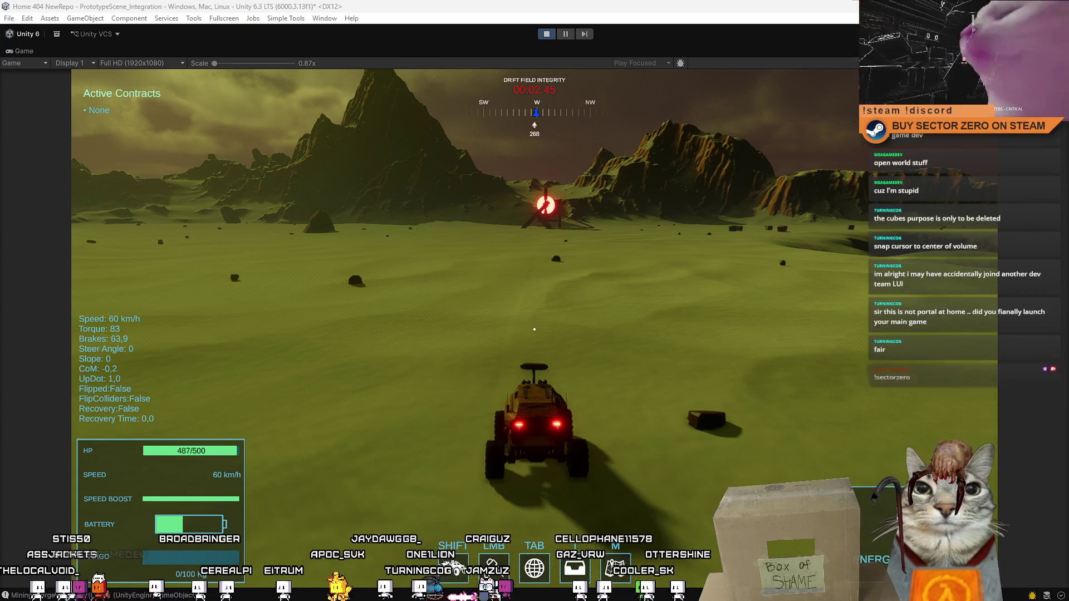
key(d)
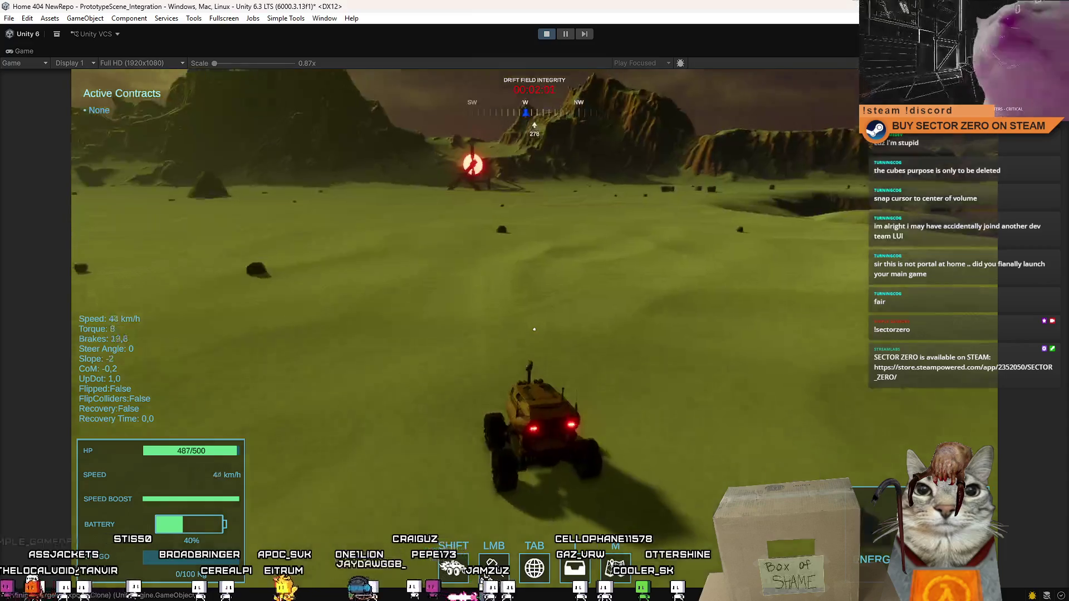
key(shift)
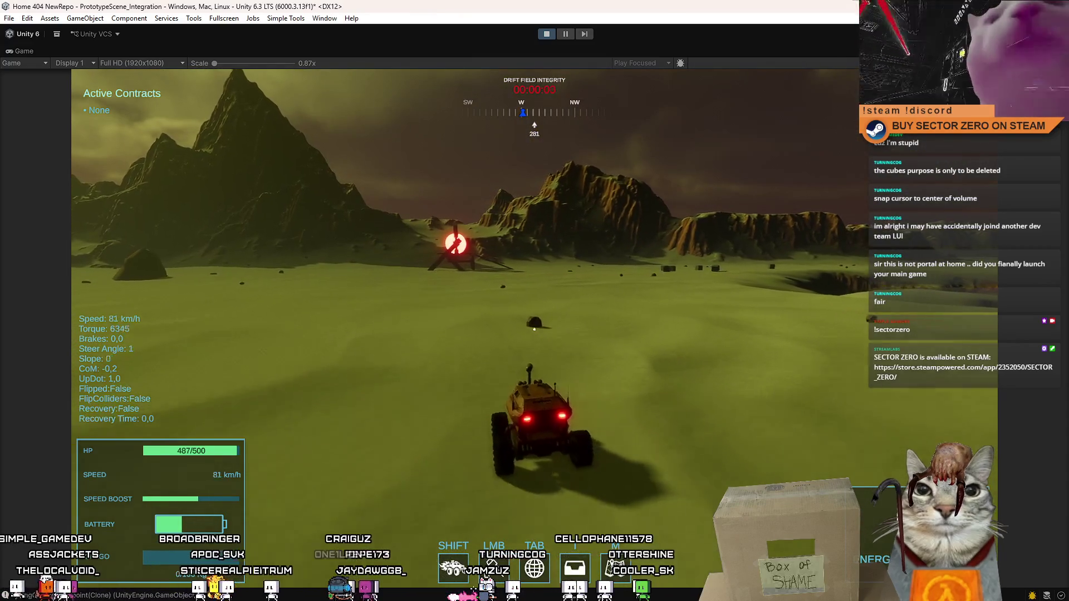
- Keep the rover boosting across the plains as the integrity timer hits 00:00:00
key(a)
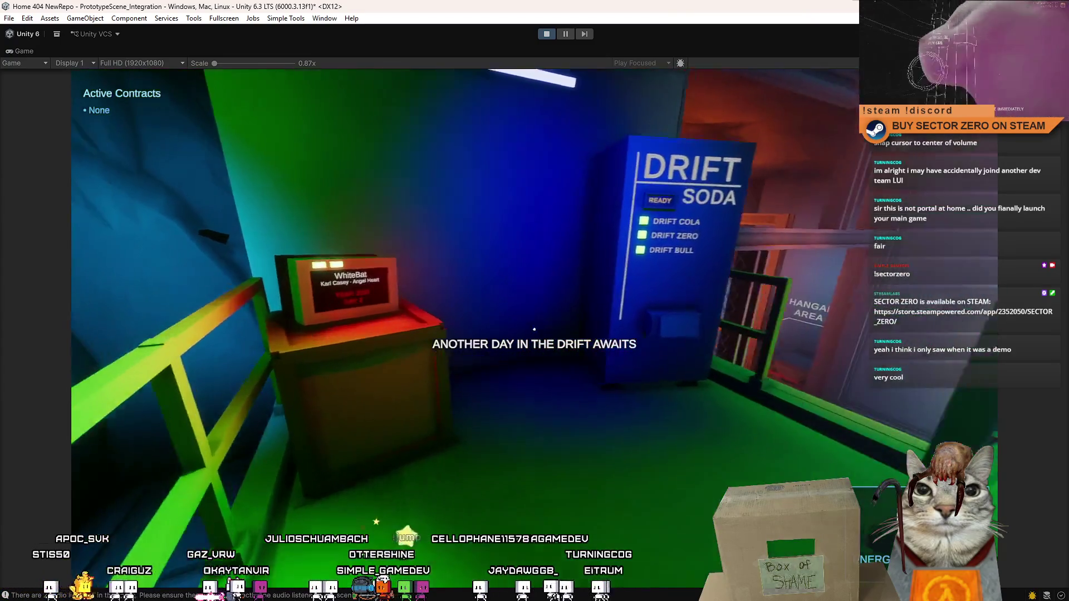
- Walk past the Drift Soda machine to the Galaxy Map, open the pause overlay, then switch to Steam
key(w)
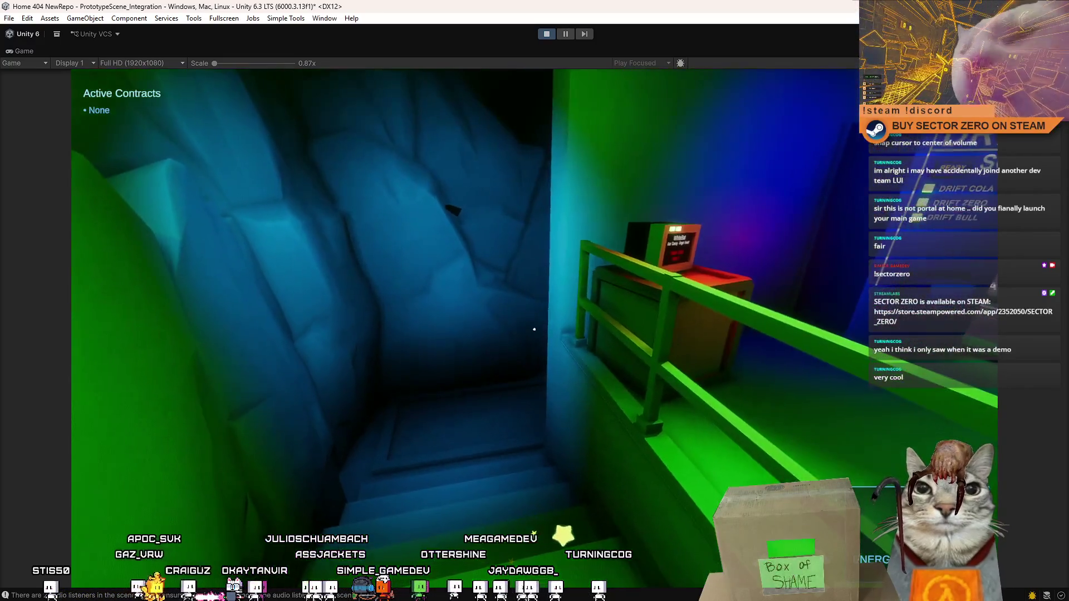
key(w)
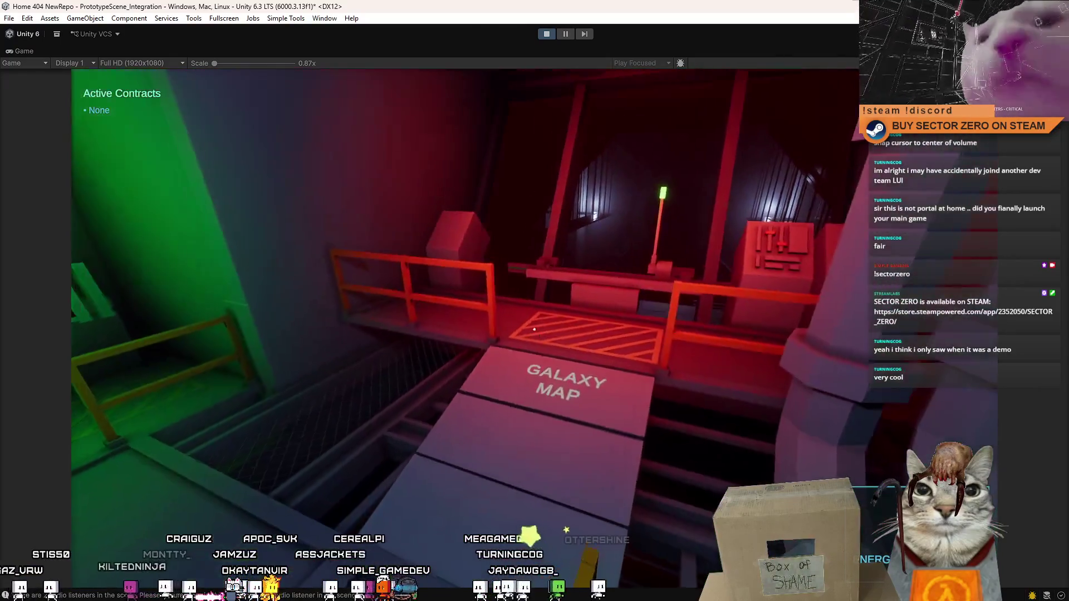
key(Escape)
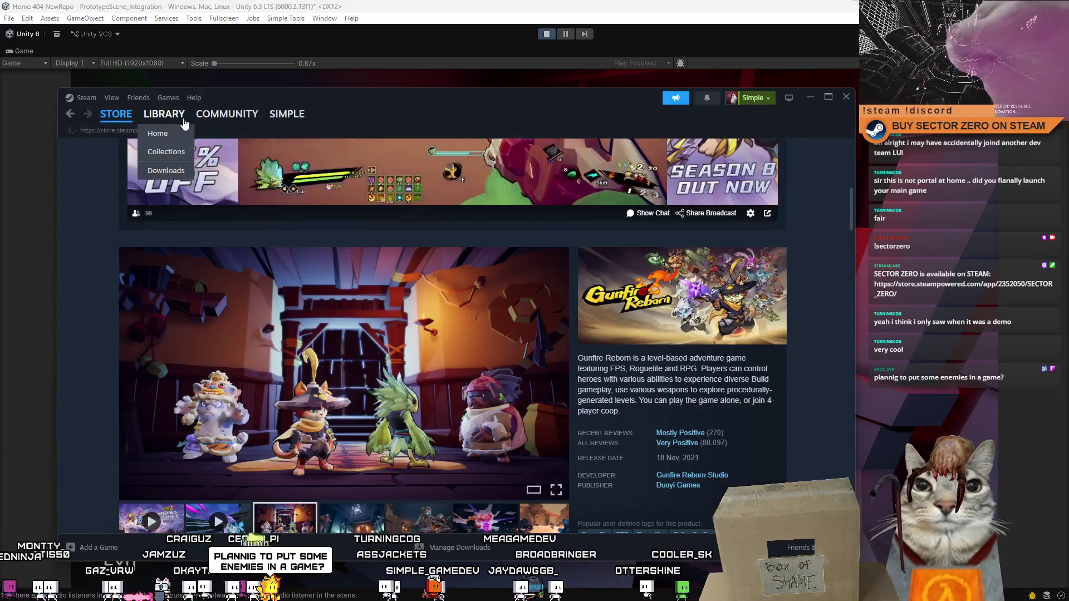
click(238, 133)
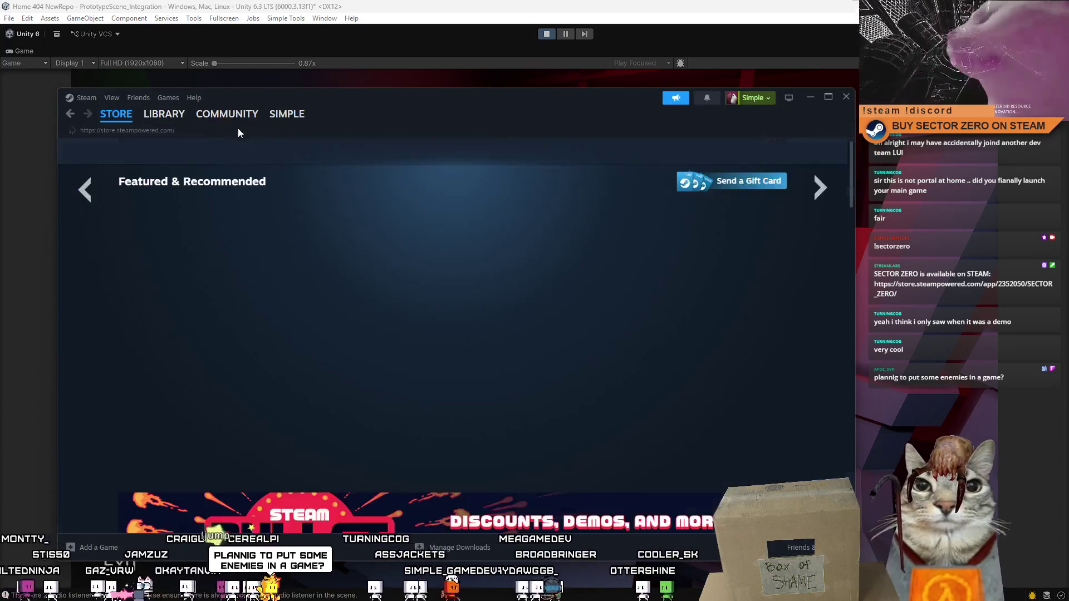
- Search the Steam store for 'ctor' and open the SECTOR ZERO store page
mouse_move(170, 123)
click(586, 151)
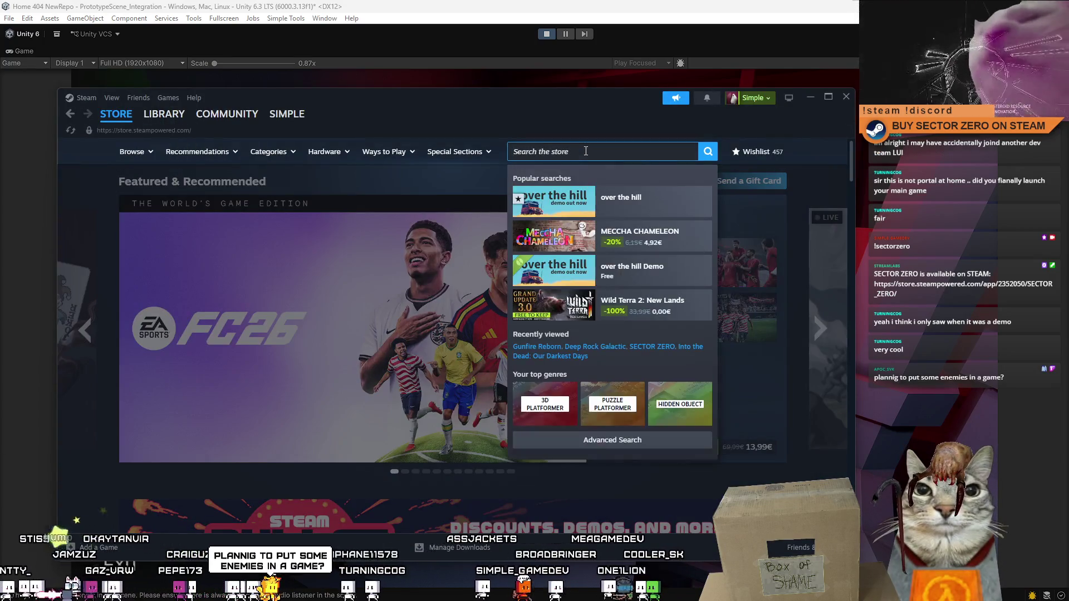
text(sector zeor)
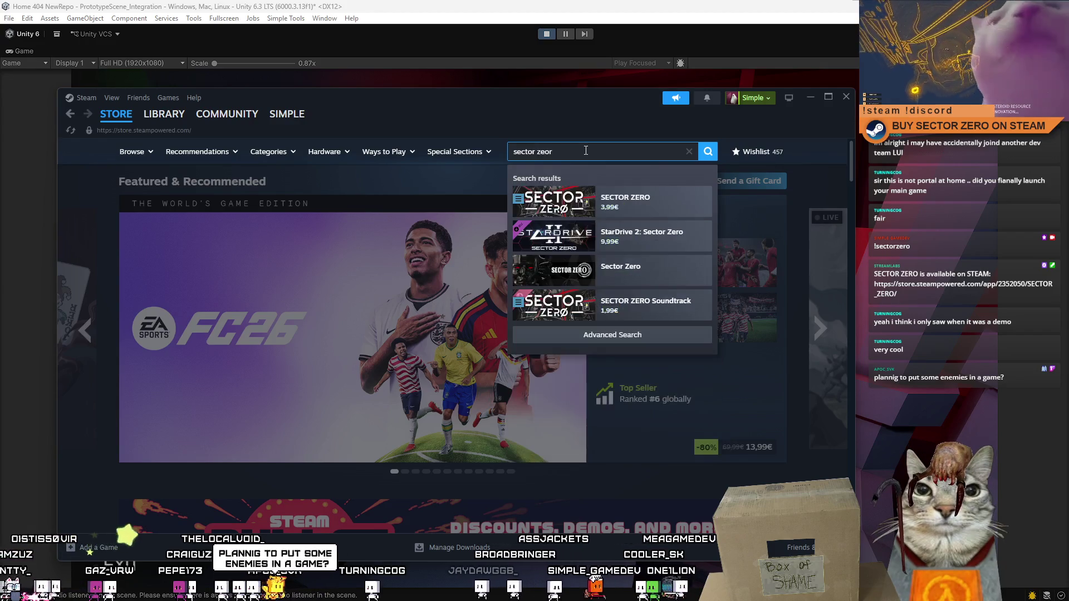
click(650, 202)
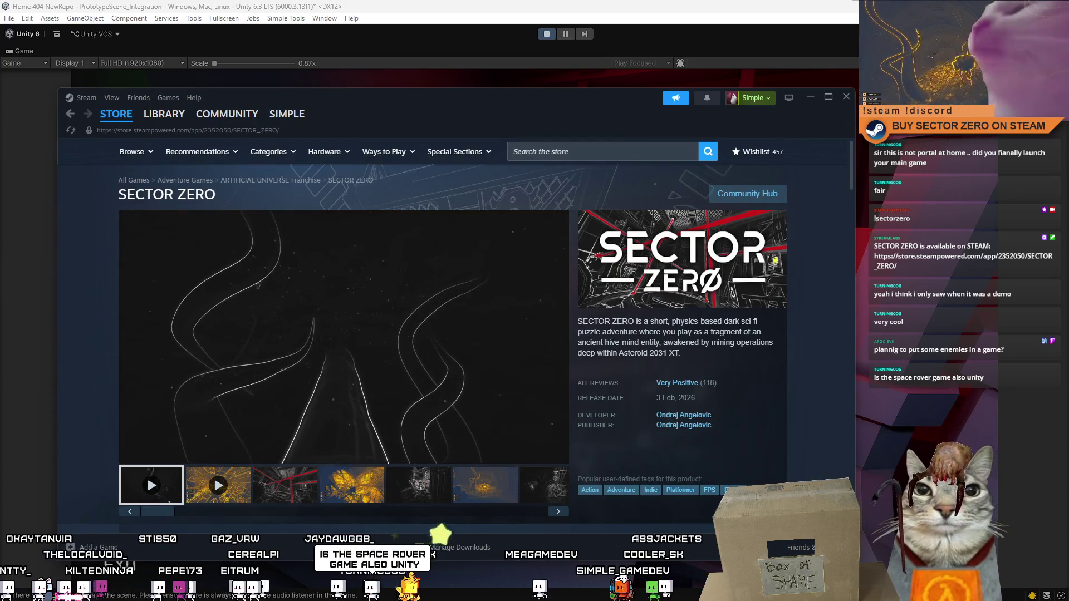
scroll(746, 383, down, 3)
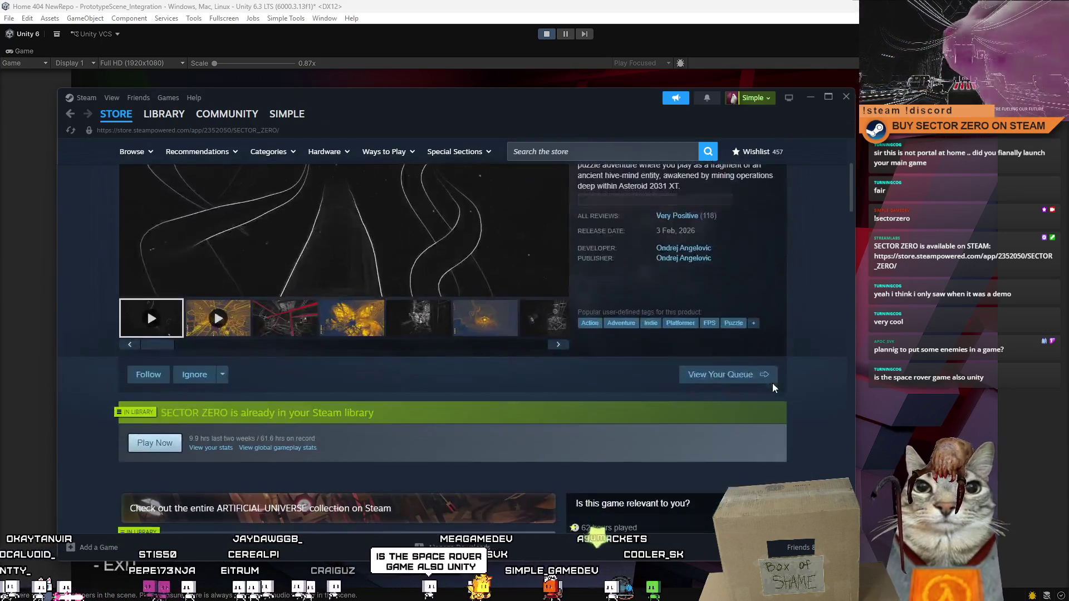
scroll(768, 382, up, 3)
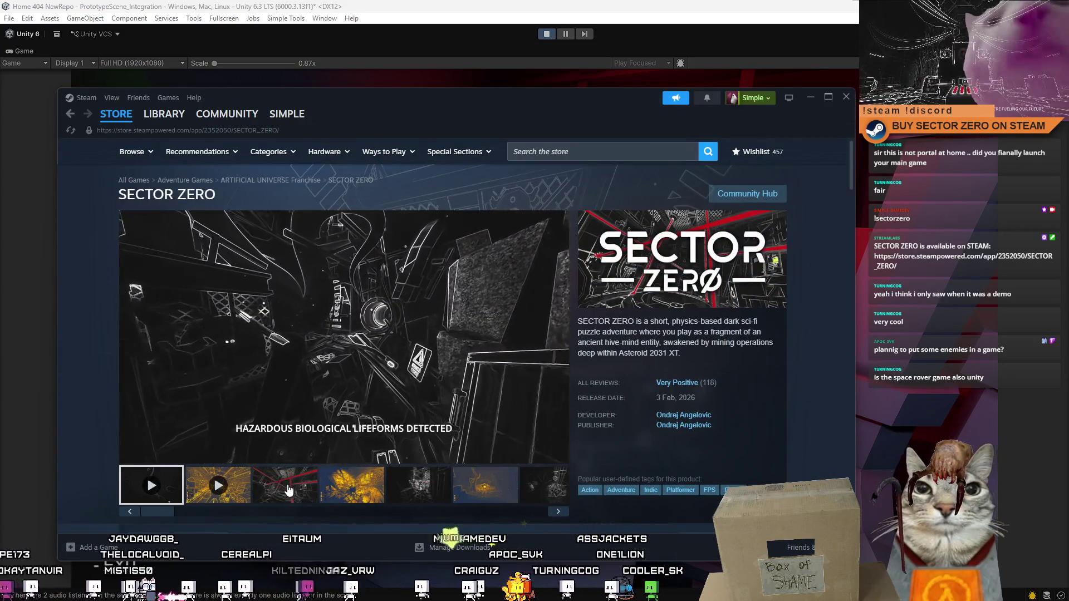
- Cycle through the third to sixth gallery screenshots, ending on the orange sixth one
click(281, 489)
click(348, 498)
click(407, 501)
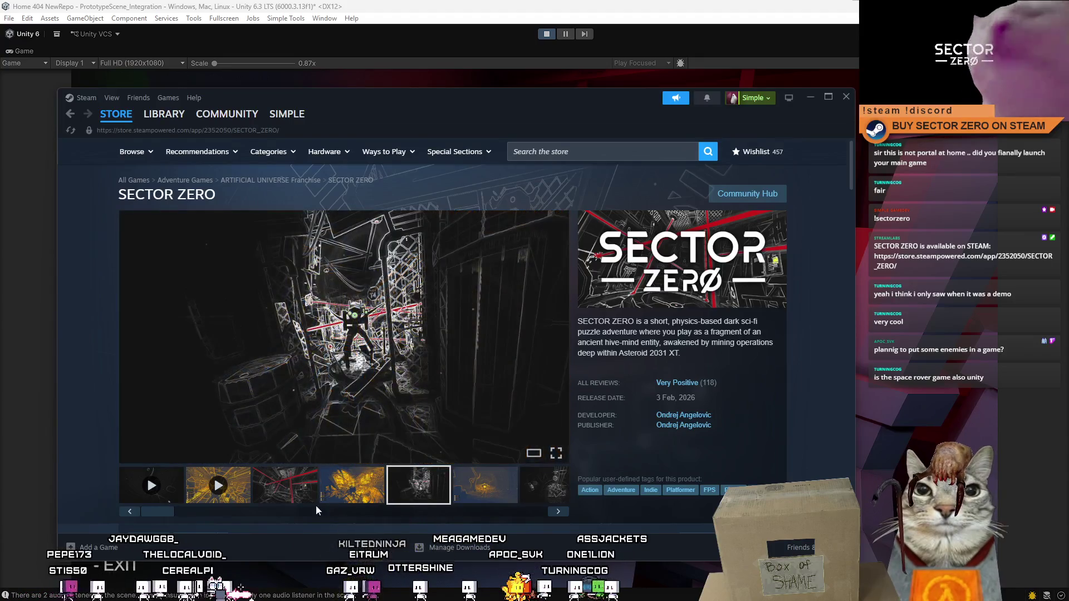
mouse_move(157, 516)
mouse_down()
mouse_move(549, 509)
mouse_move(241, 509)
mouse_up()
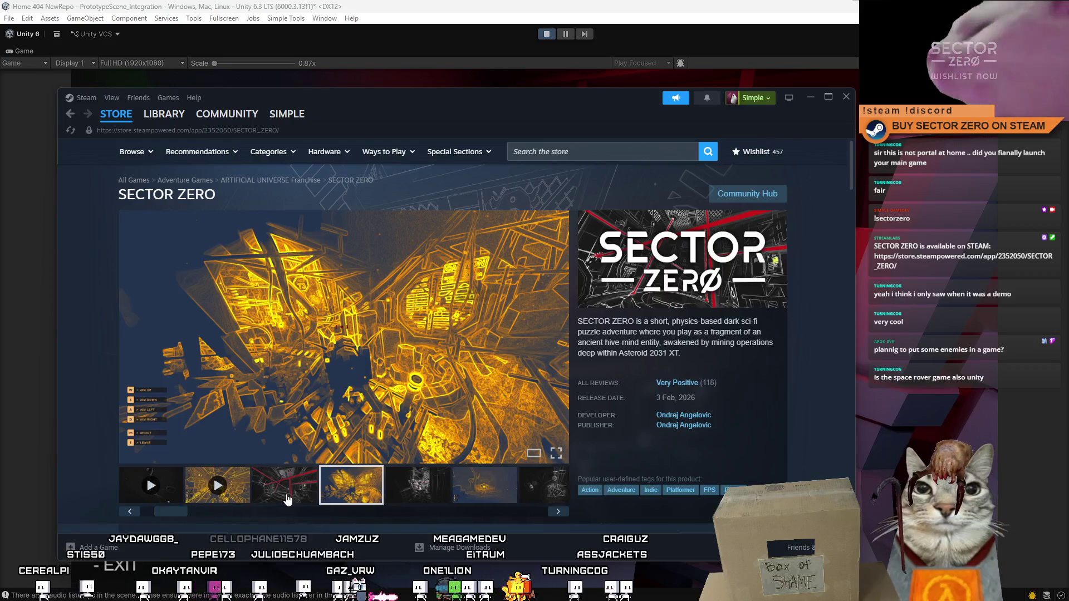
click(288, 500)
mouse_move(353, 507)
mouse_down()
mouse_move(540, 519)
mouse_move(331, 507)
mouse_up()
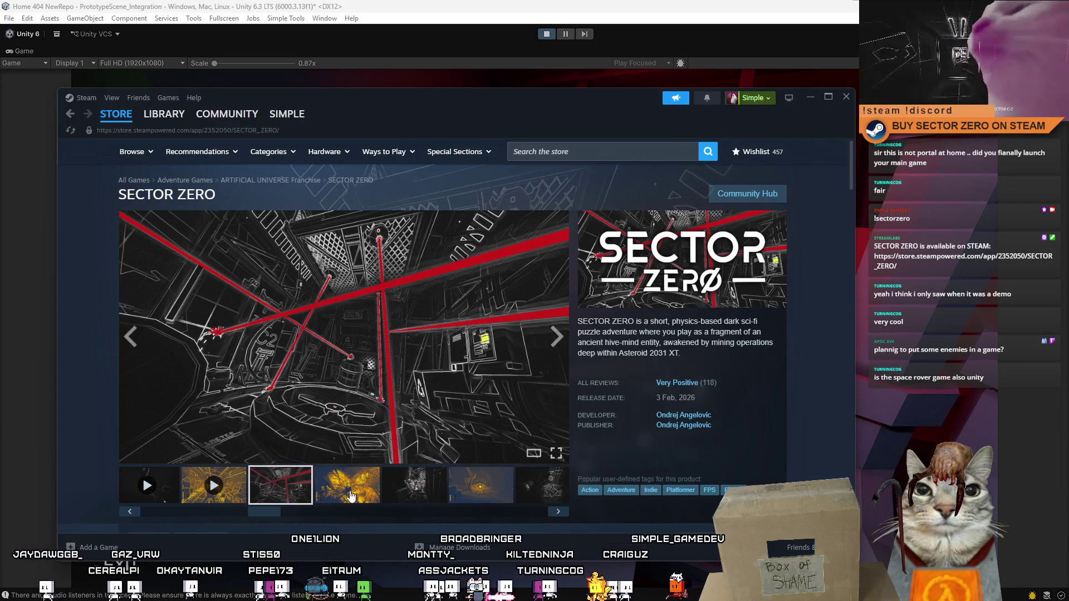
click(351, 495)
click(415, 488)
click(483, 489)
- Revisit the yellow fourth and dark fifth screenshots while scrolling the page
scroll(439, 409, down, 2)
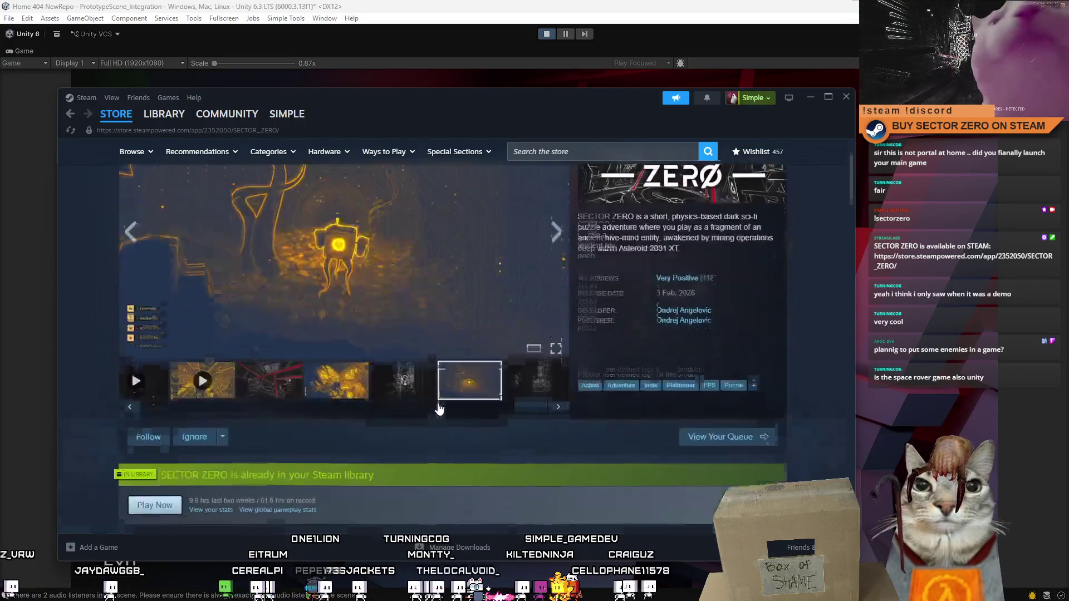
scroll(479, 426, up, 2)
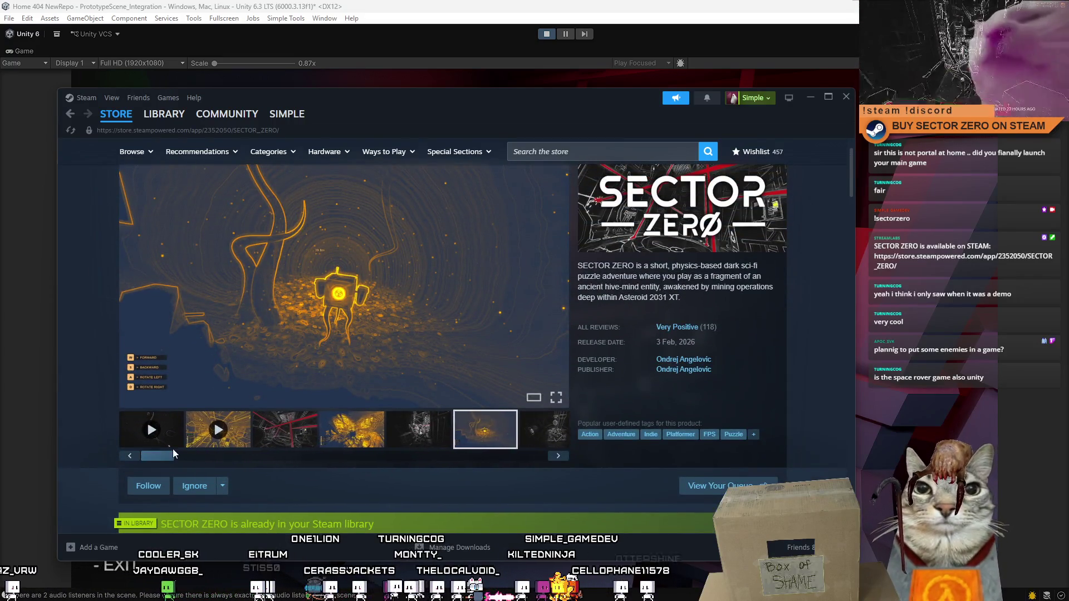
click(356, 435)
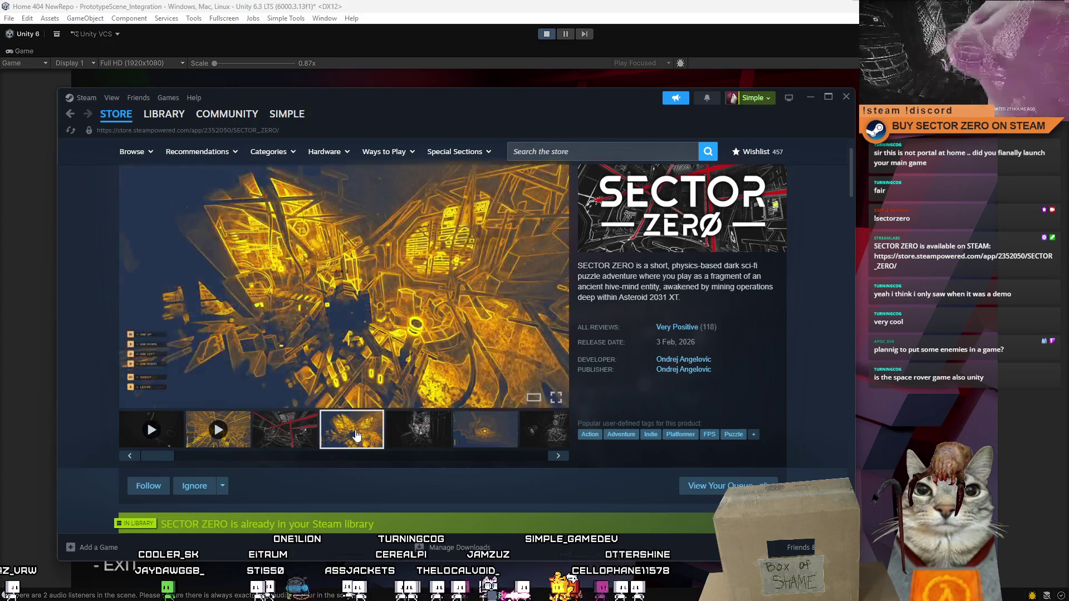
click(403, 437)
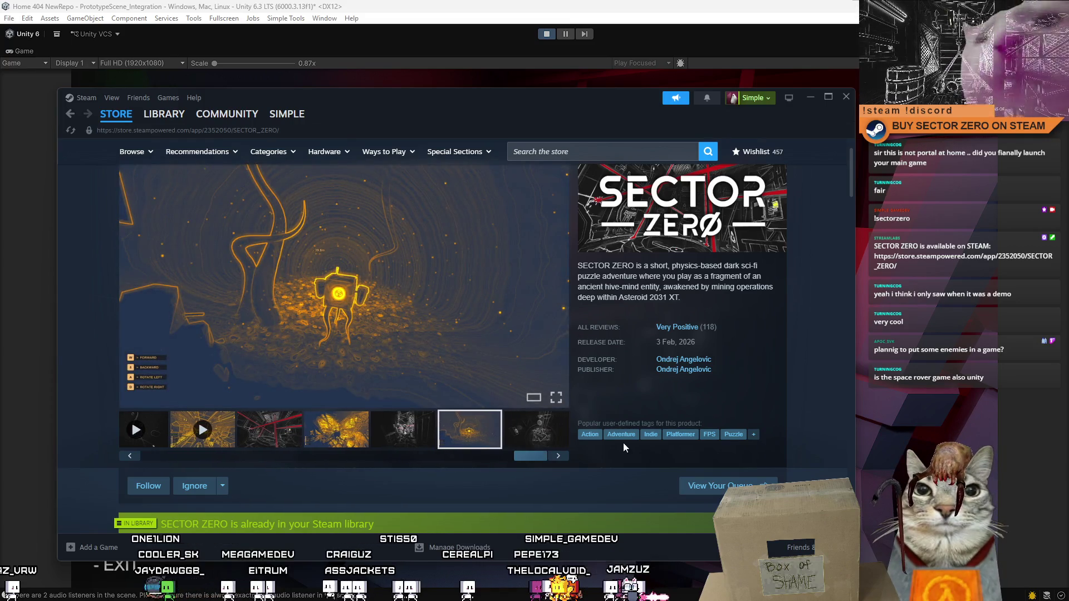
scroll(623, 443, down, 2)
scroll(209, 344, up, 2)
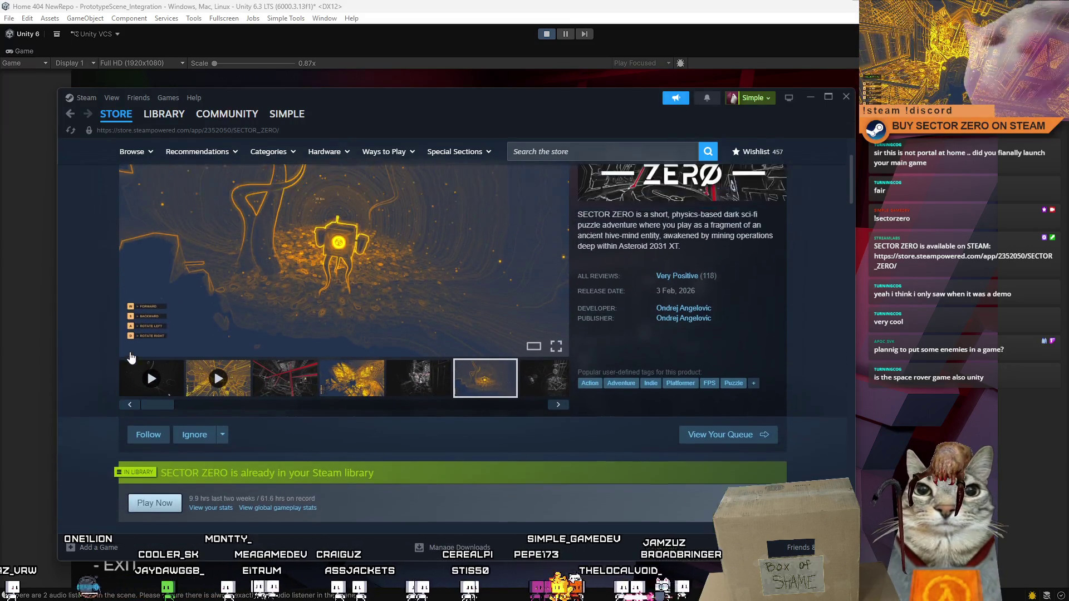
- Scroll down to the Buy SECTOR ZERO and bundle offers, then back to the top
scroll(201, 421, up, 1)
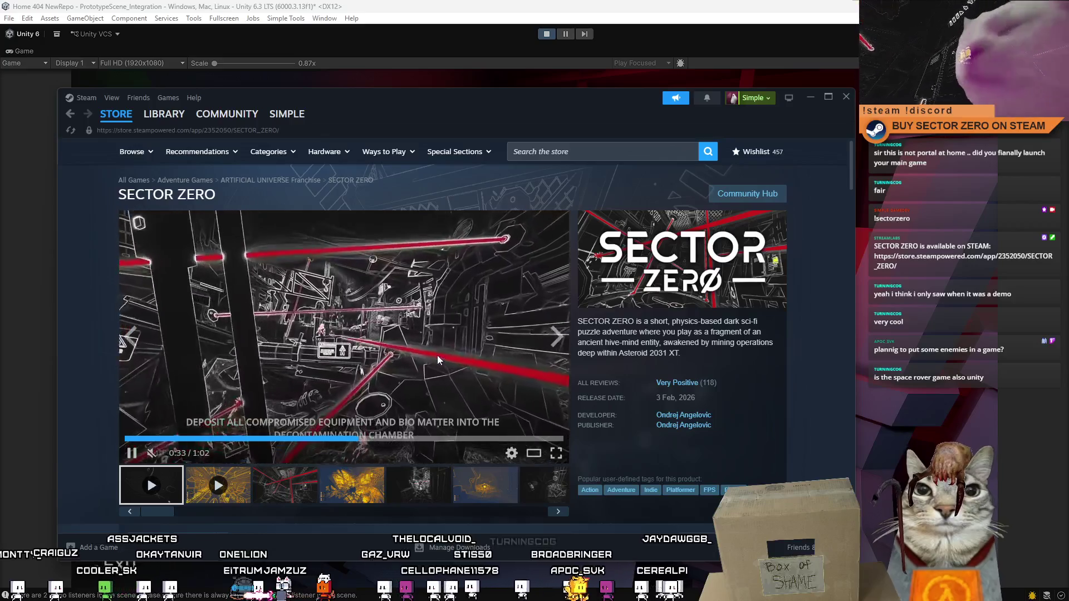
scroll(437, 359, down, 3)
scroll(438, 360, down, 3)
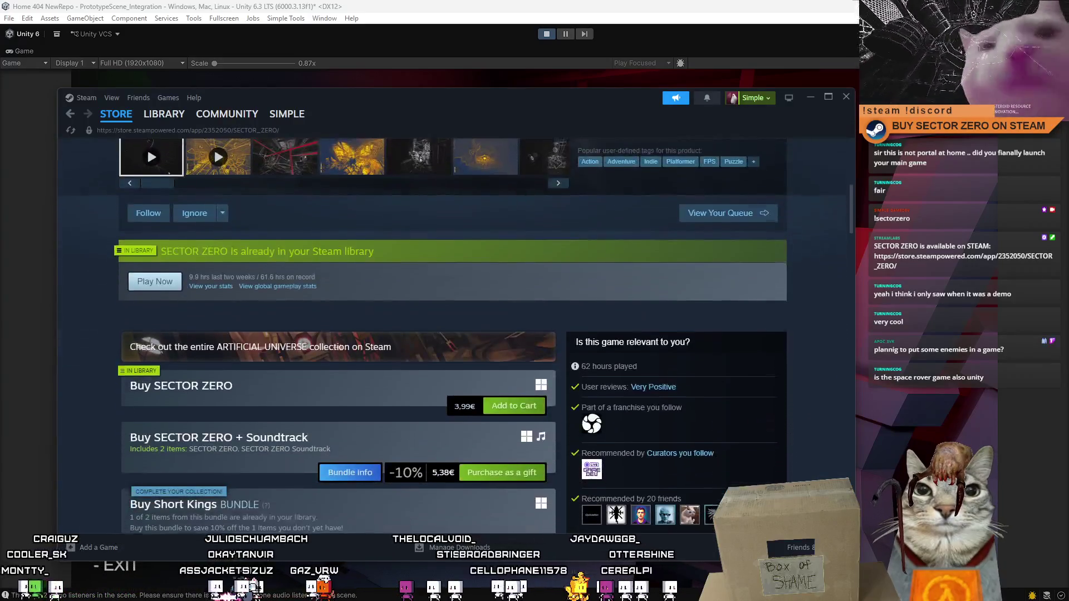
scroll(438, 360, down, 3)
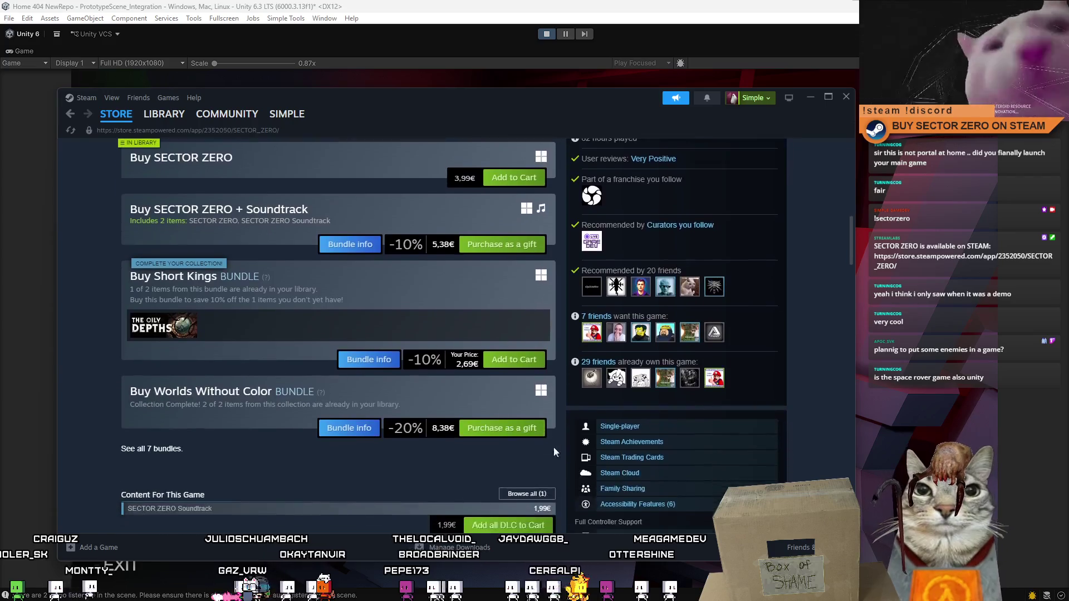
scroll(553, 446, up, 10)
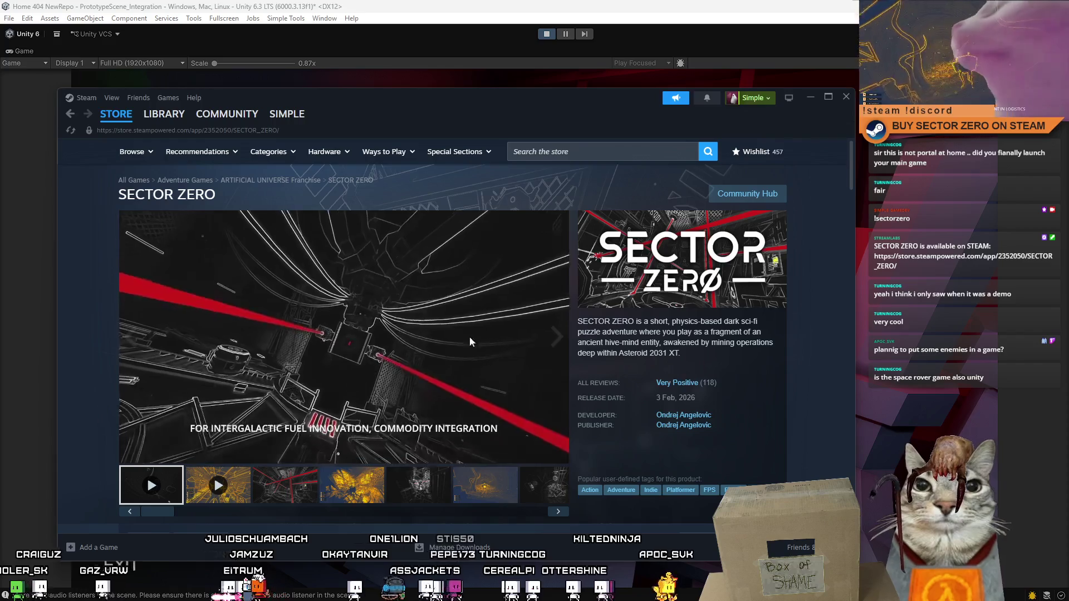
- Shift the Steam store window slightly left, then close it
mouse_move(460, 332)
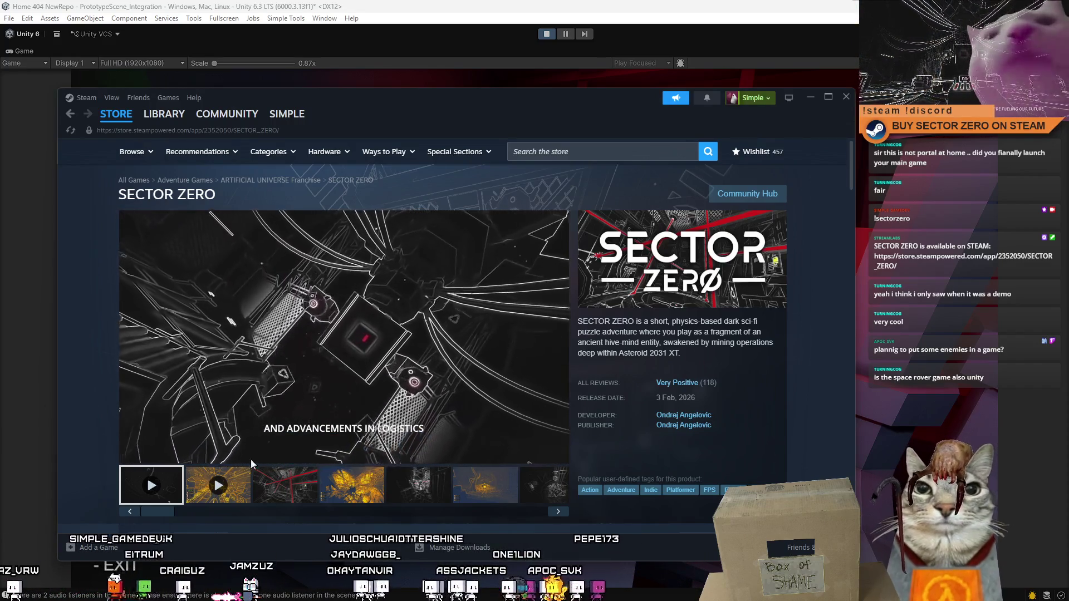
mouse_move(477, 365)
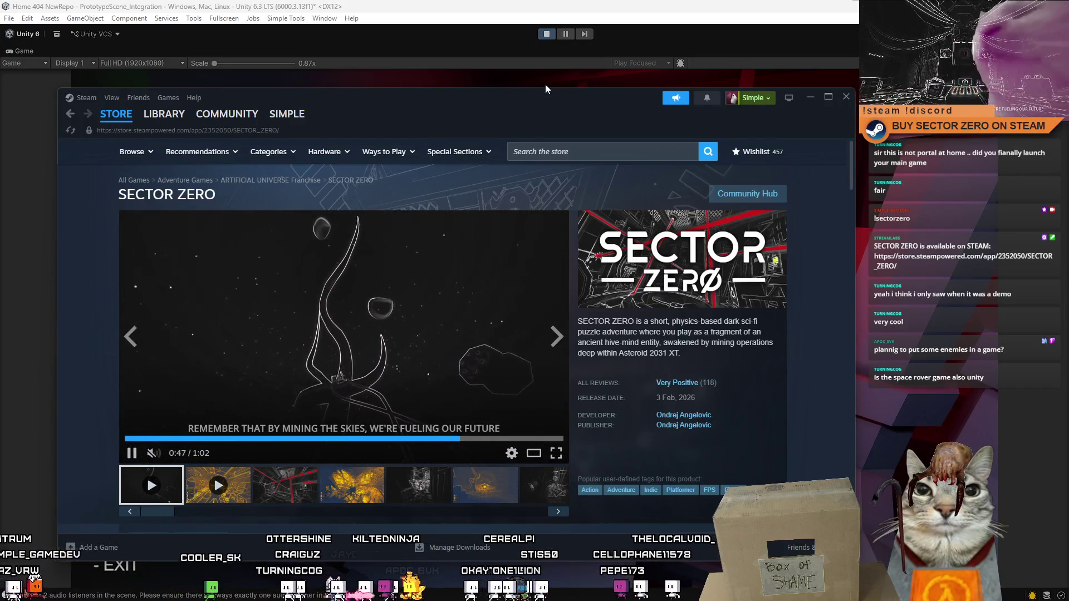
drag(555, 104, 517, 110)
click(807, 102)
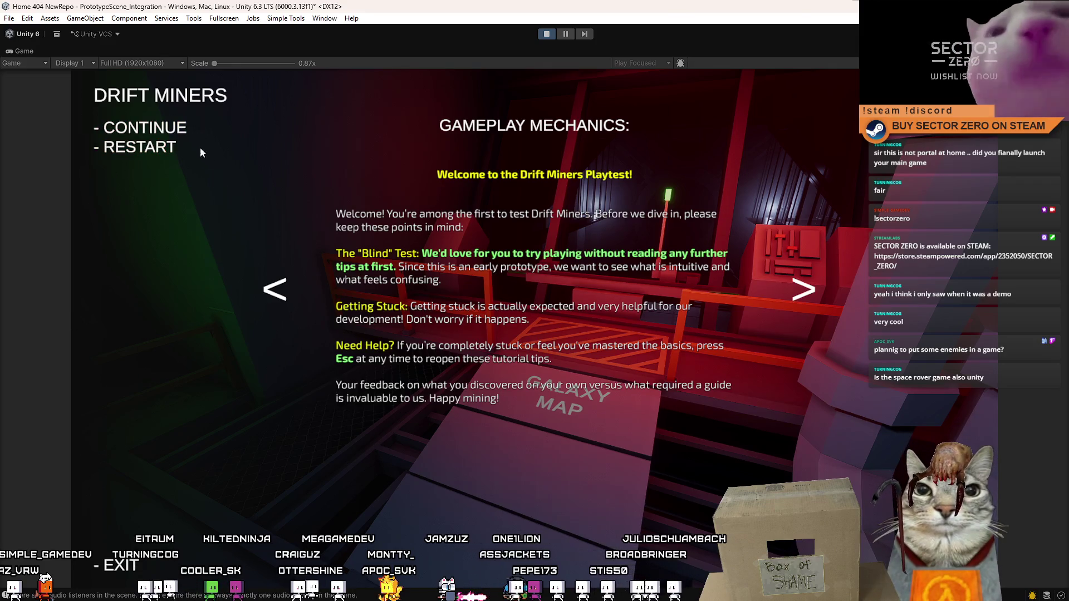
- Choose CONTINUE in the Drift Miners pause menu to resume the playtest
click(187, 130)
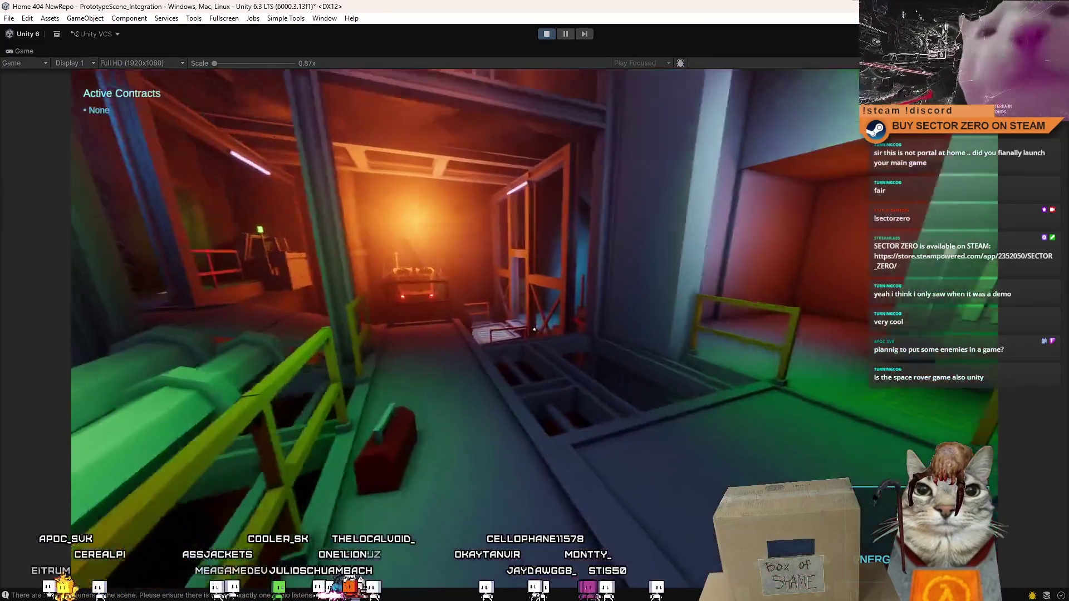
- Walk to the green rover and drive it through the red drift gate onto the plain
key(w)
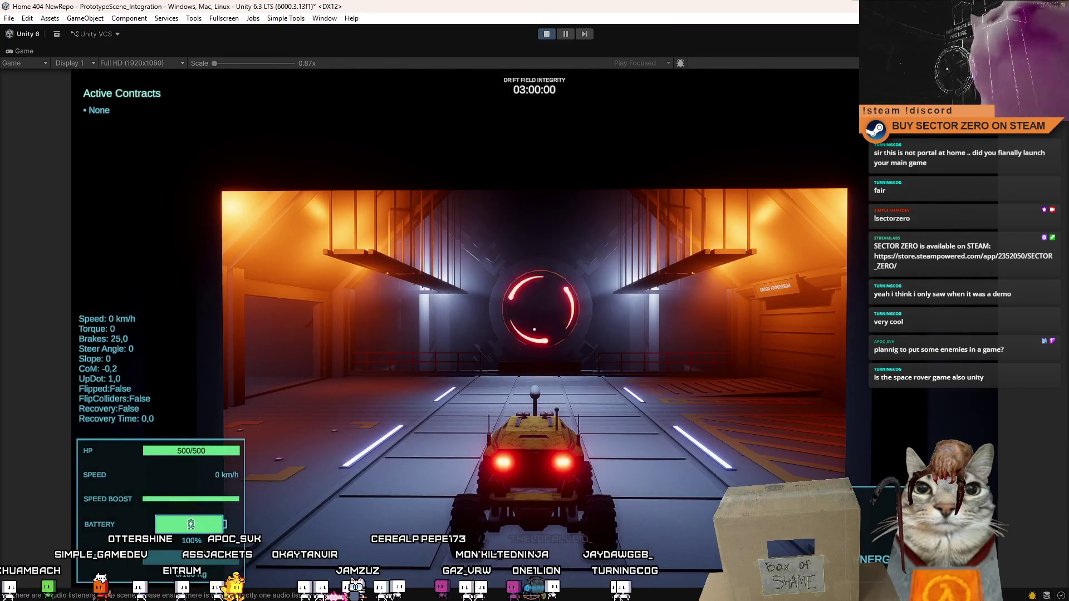
key(w)
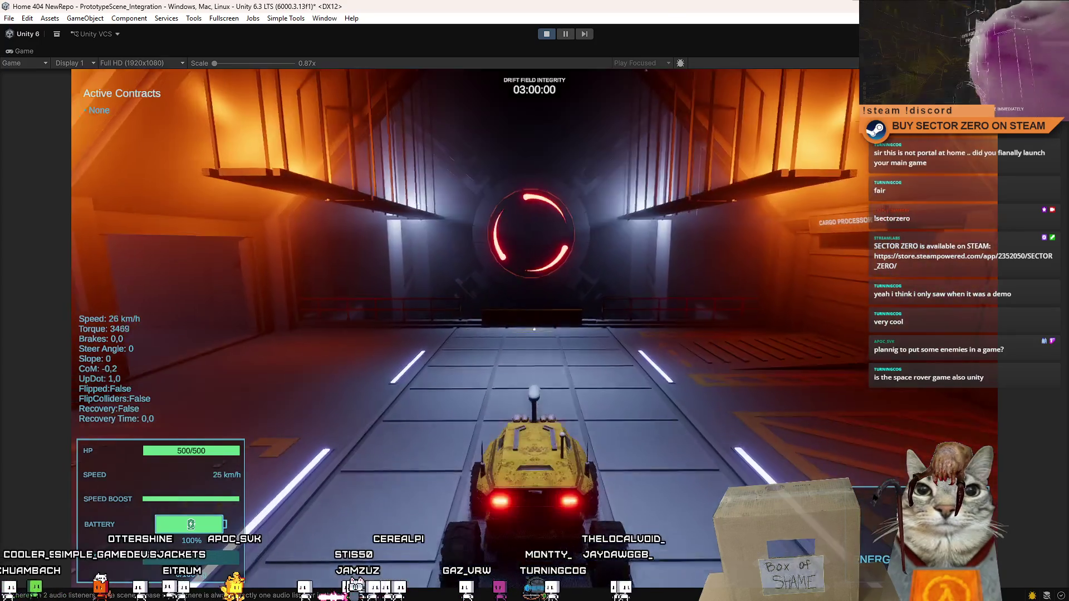
key(s)
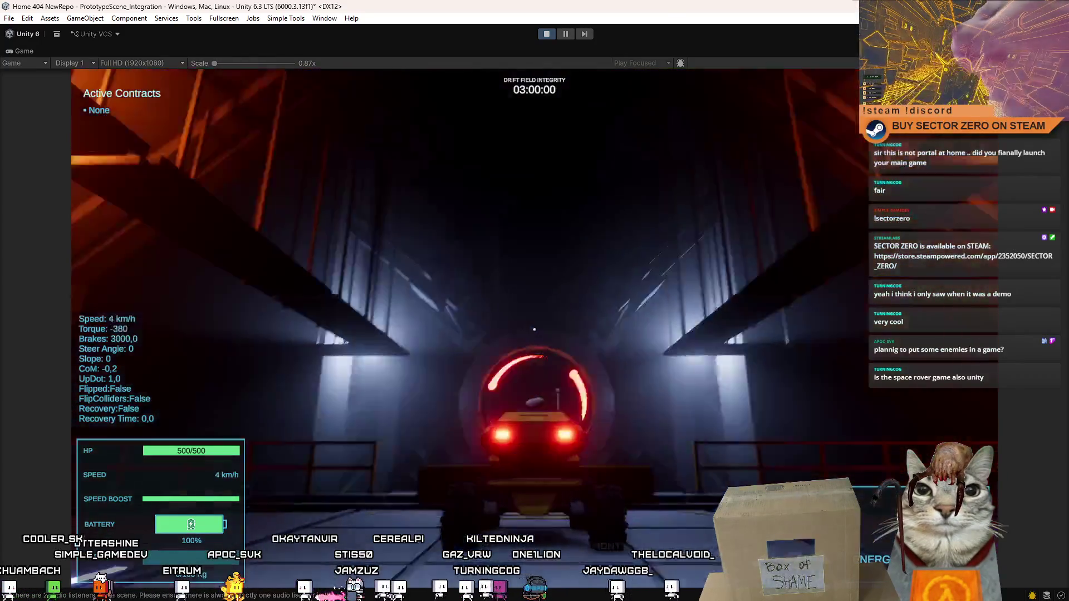
key(w)
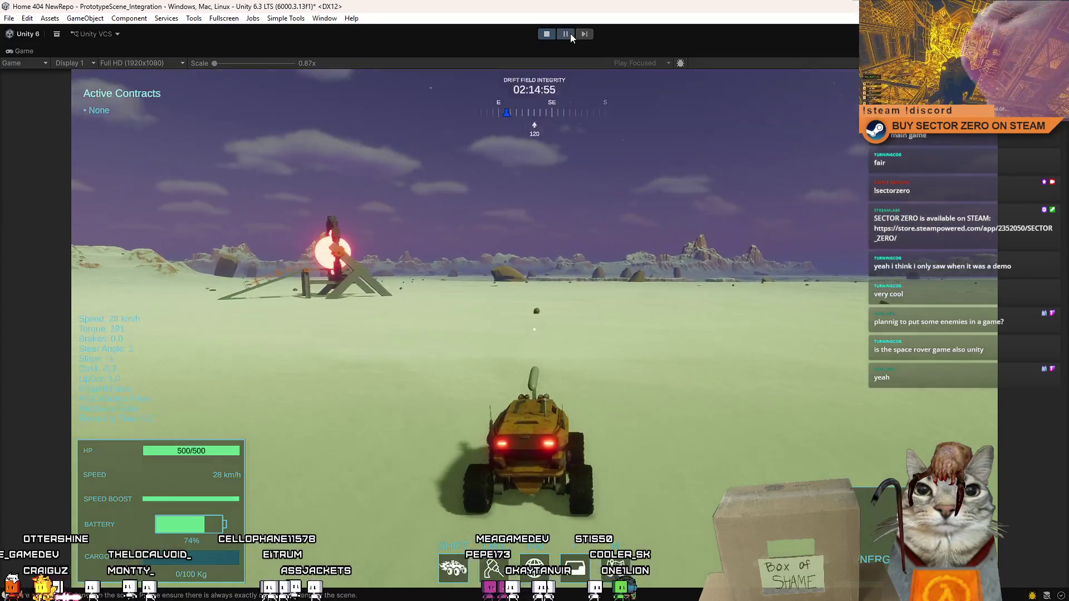
- Pause the game and view the rover's surroundings in the Scene view
click(570, 34)
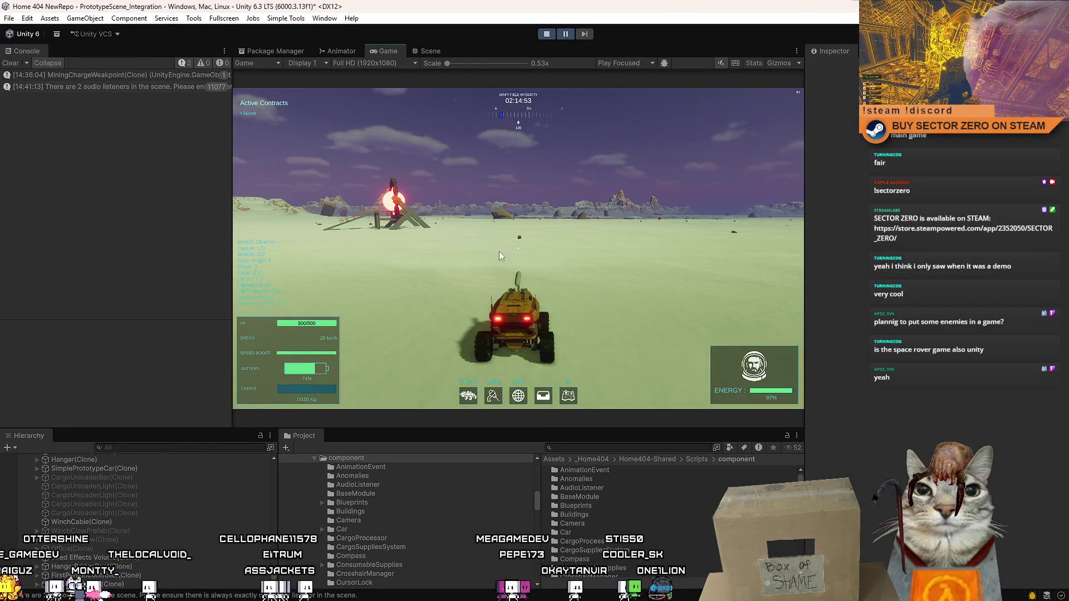
click(430, 51)
mouse_move(529, 174)
mouse_down()
mouse_move(760, 227)
mouse_move(740, 144)
mouse_move(834, 138)
mouse_move(849, 198)
mouse_up()
- Search 'charge' and drop two Example_WeakpointChargeResource_A cubes ahead of the rover, then resume the game
click(622, 447)
text(example)
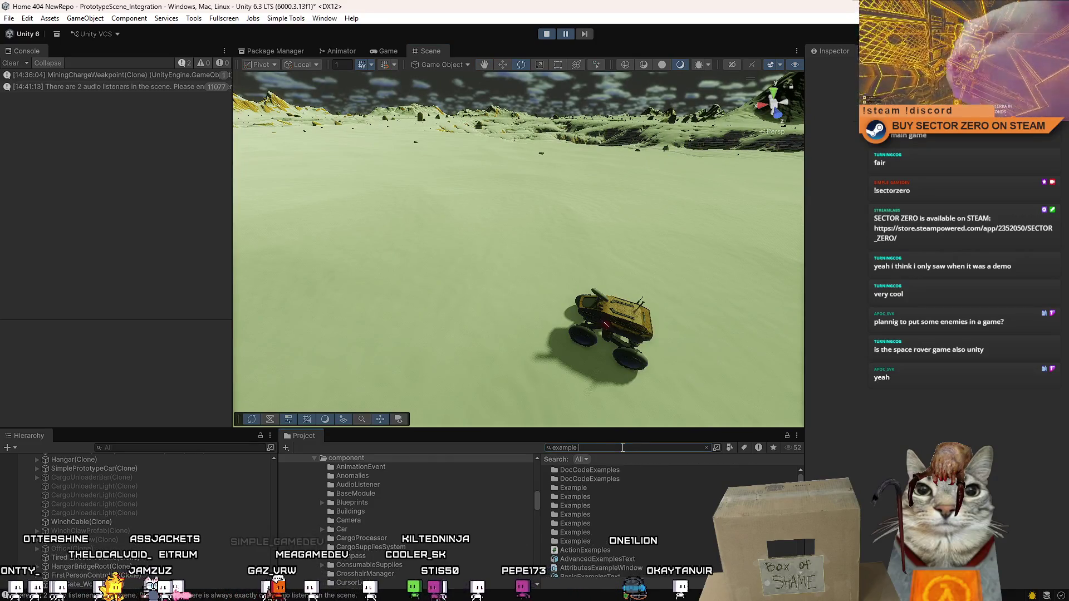
text(charge)
mouse_move(618, 470)
mouse_down()
mouse_move(419, 212)
mouse_move(429, 189)
mouse_up()
mouse_move(618, 470)
mouse_down()
mouse_move(295, 222)
mouse_move(397, 82)
mouse_up()
click(388, 51)
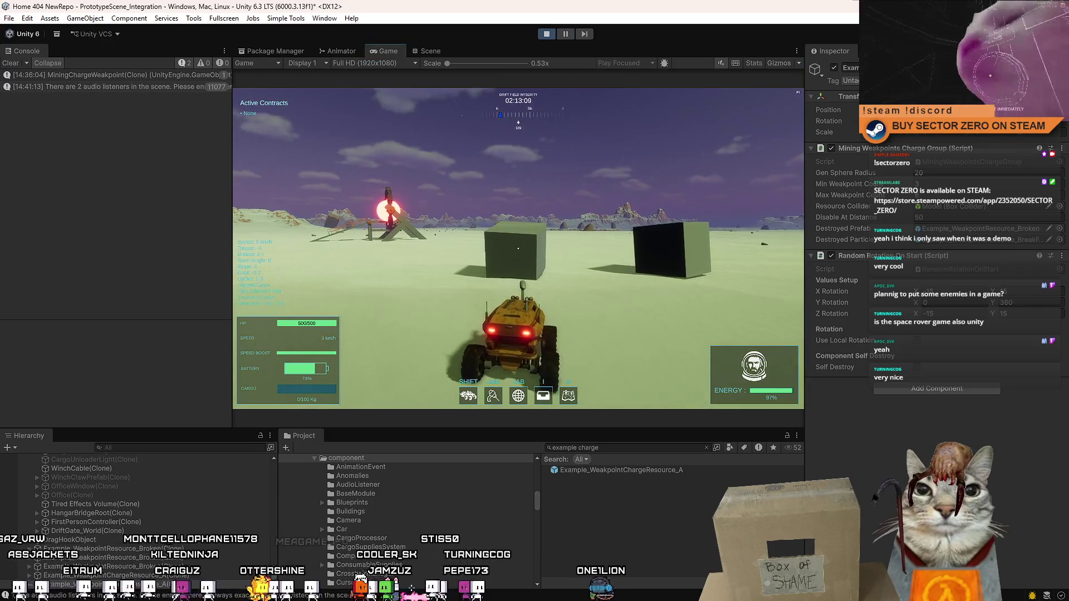
- Drive the rover into the grey charge cube, pushing it, backing off and approaching again
key(w)
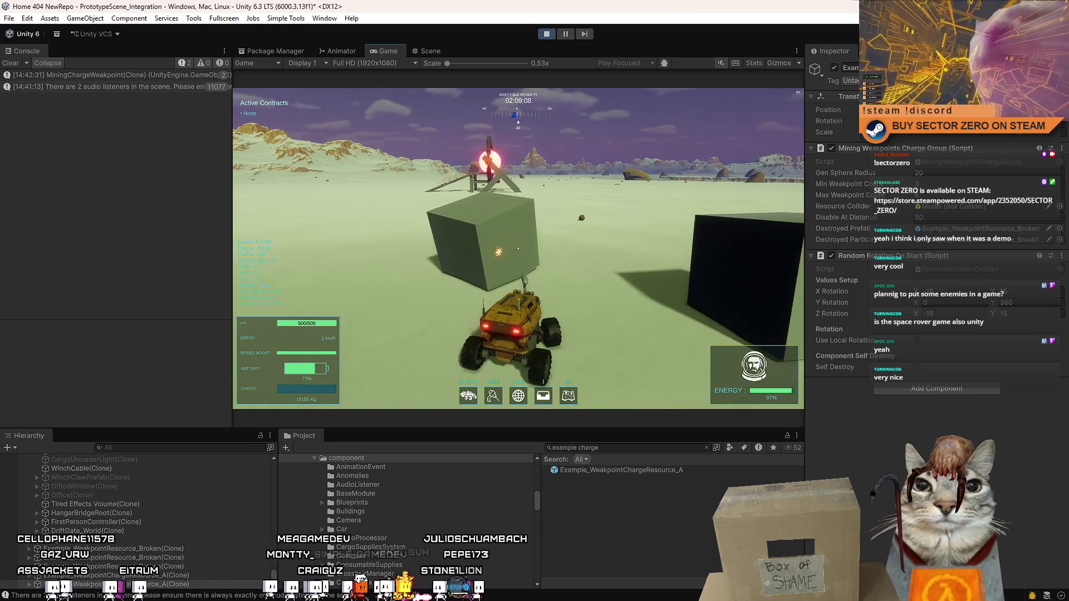
key(w)
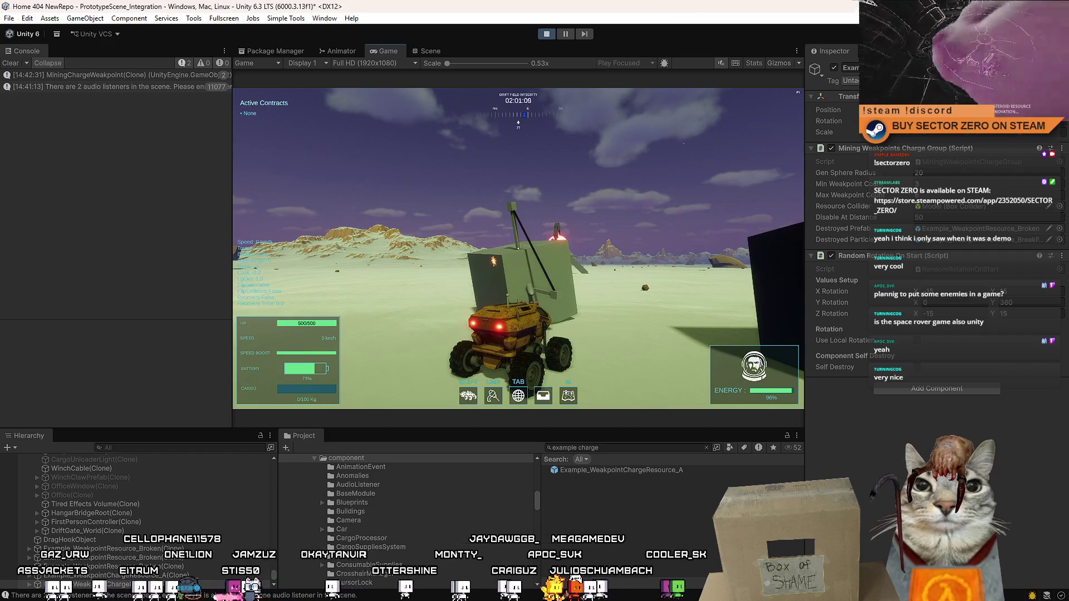
key(w)
key(d)
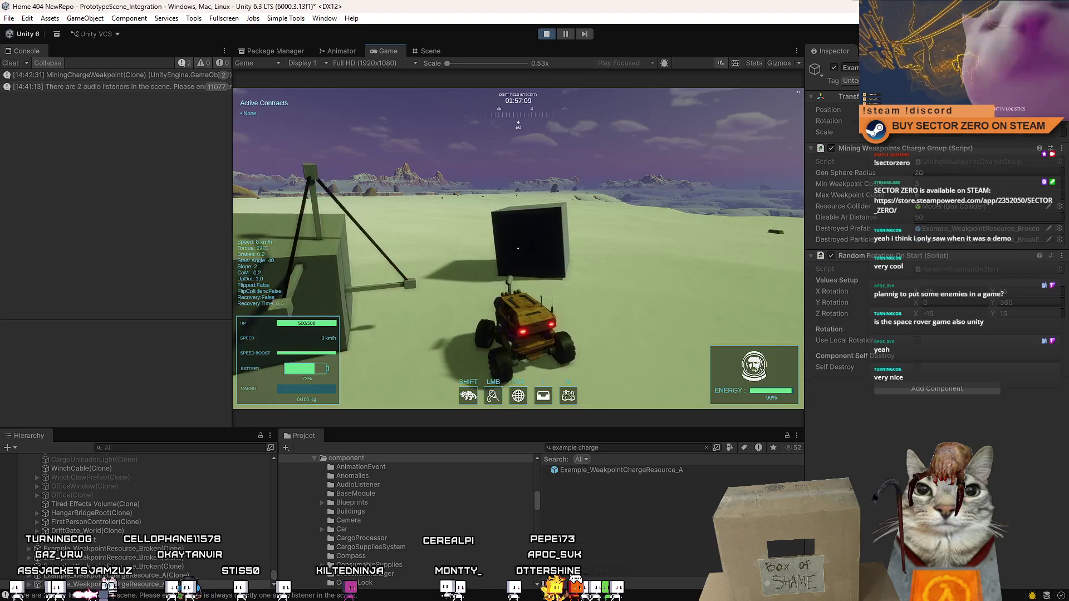
key(w)
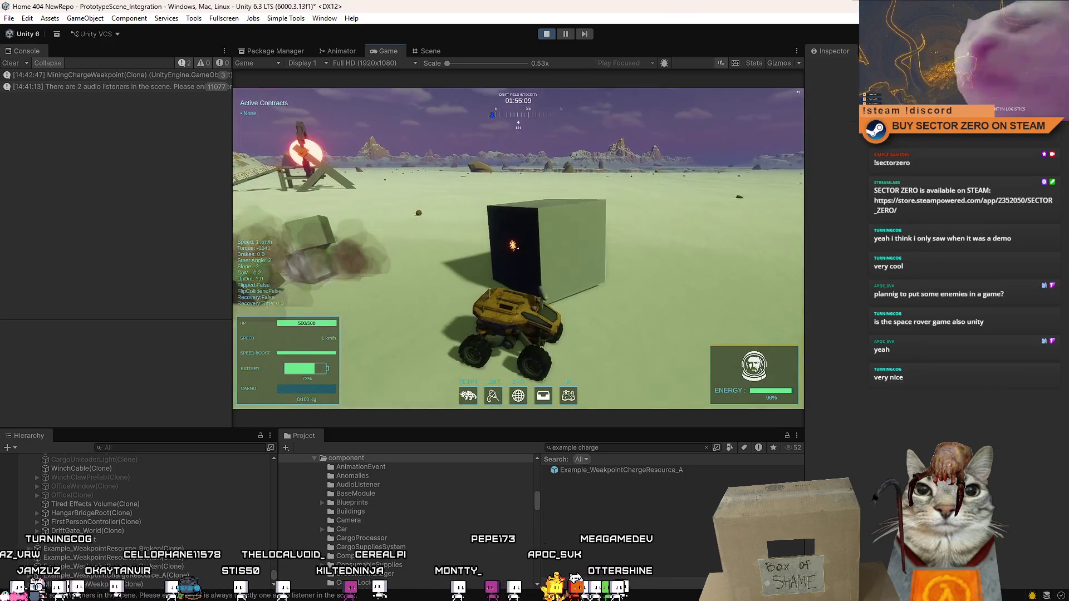
key(w)
key(s)
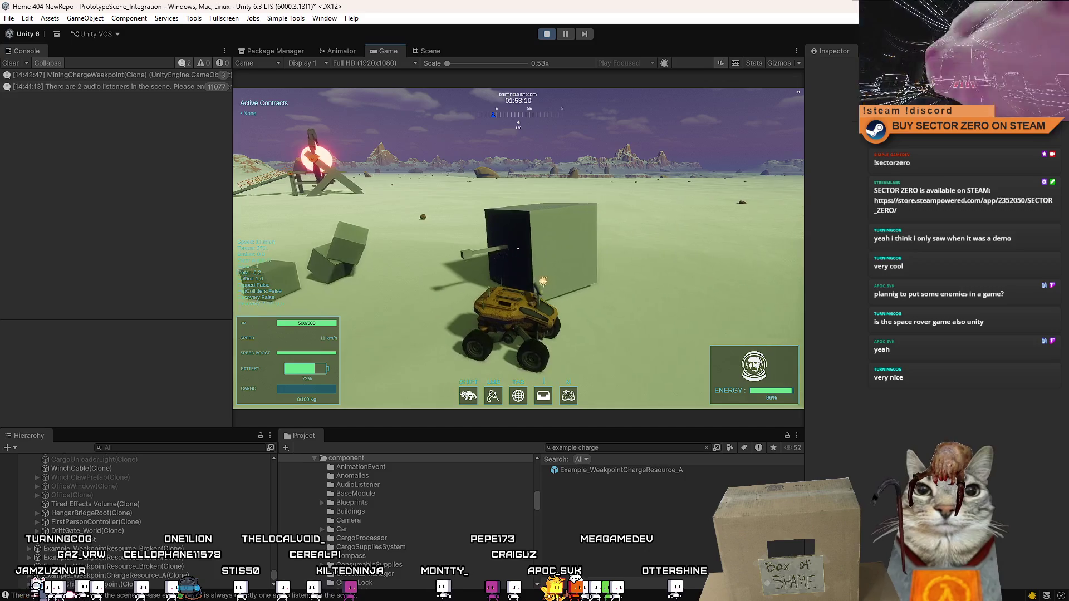
key(w)
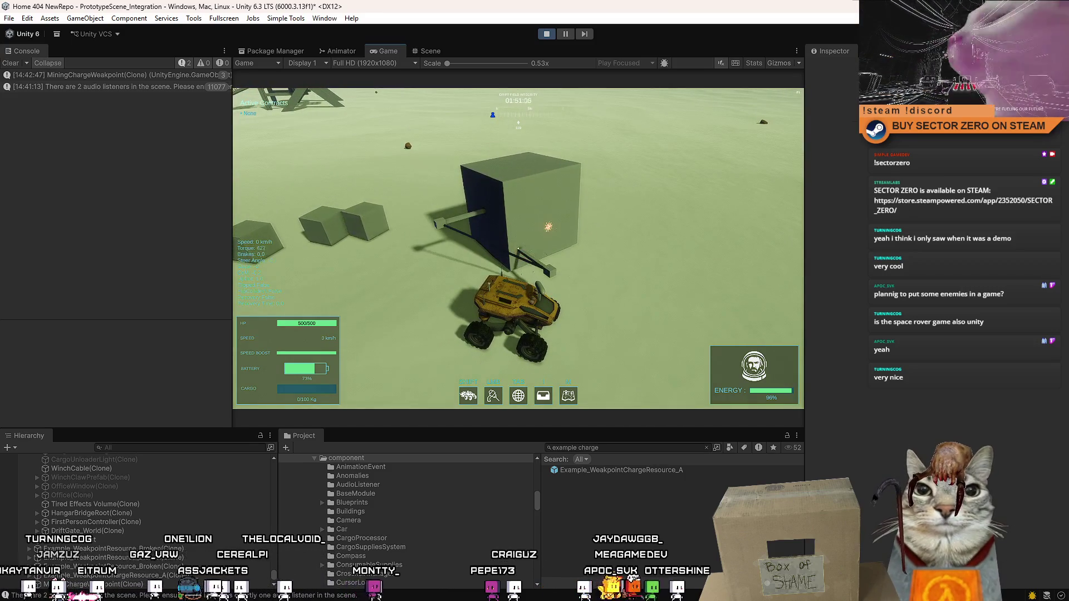
- Stop beside the cube, look down on it, circle left around the cubes, and exit play mode
key(a)
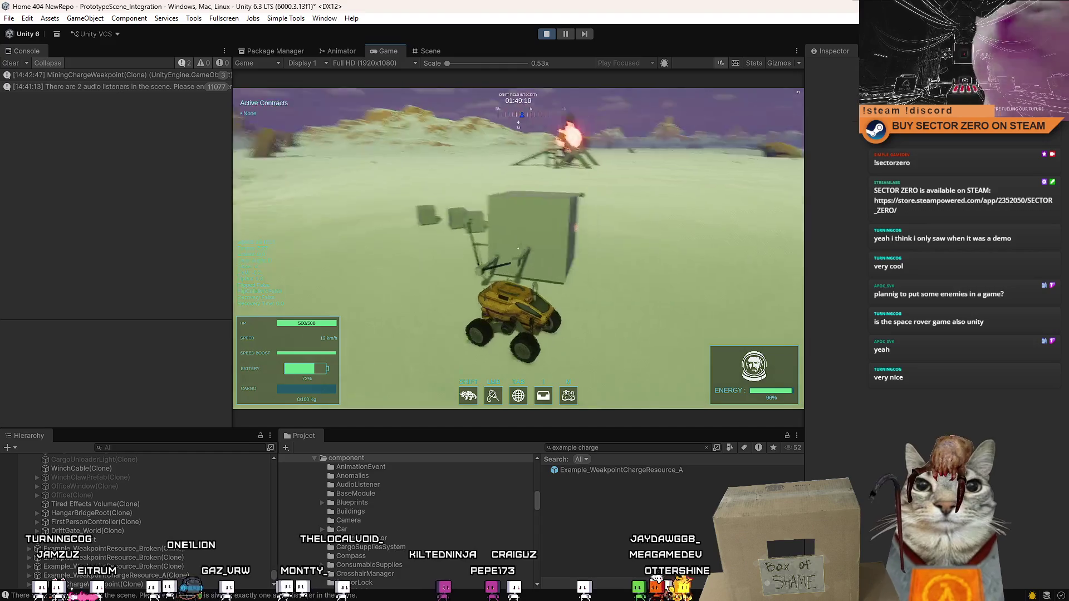
key(s)
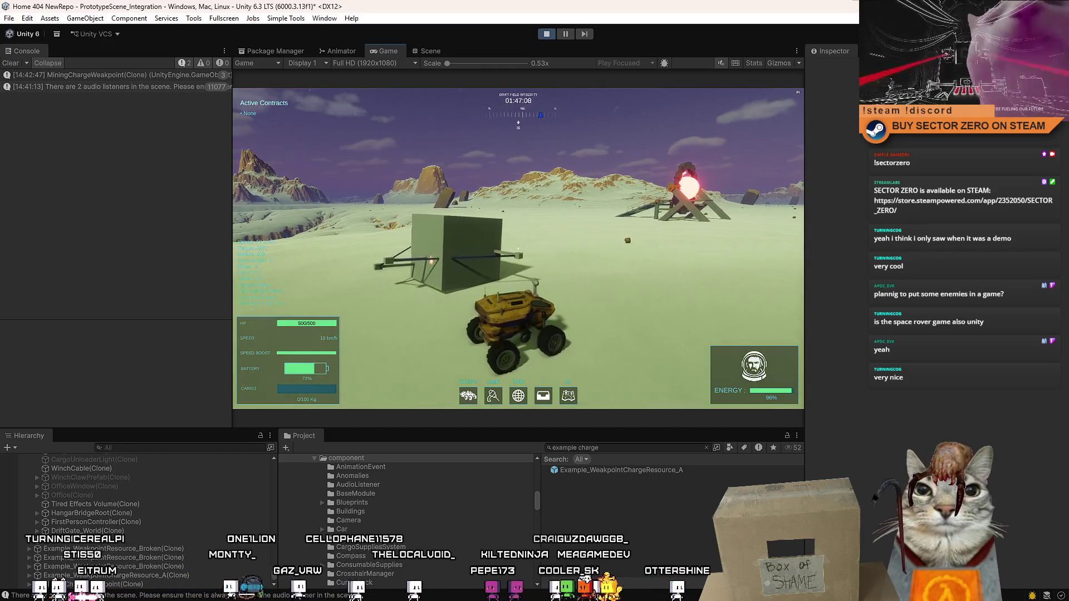
key(w)
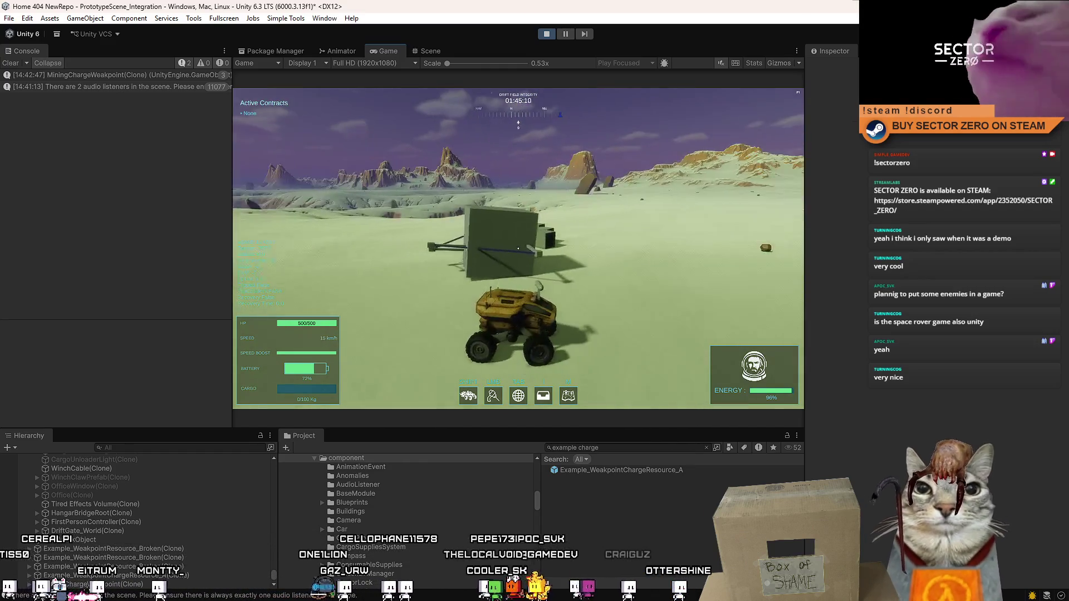
key(s)
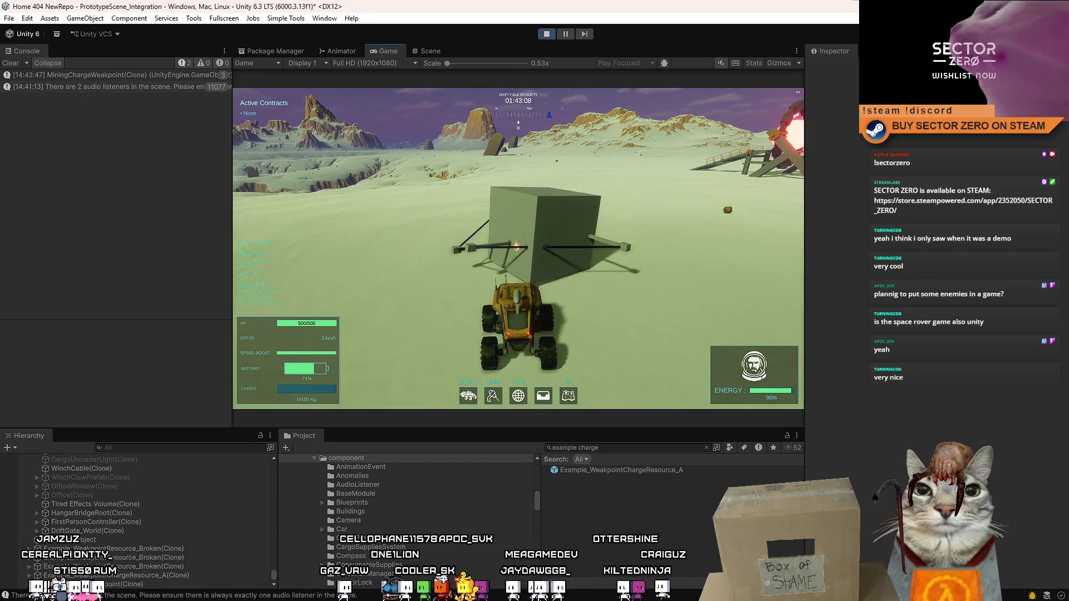
key(w)
key(w)
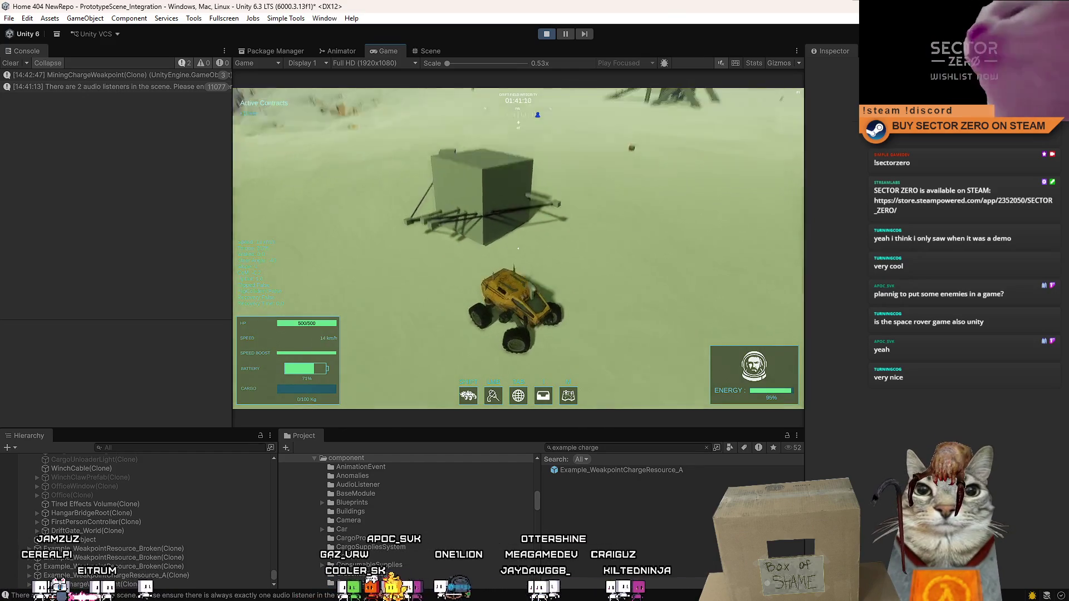
key(a)
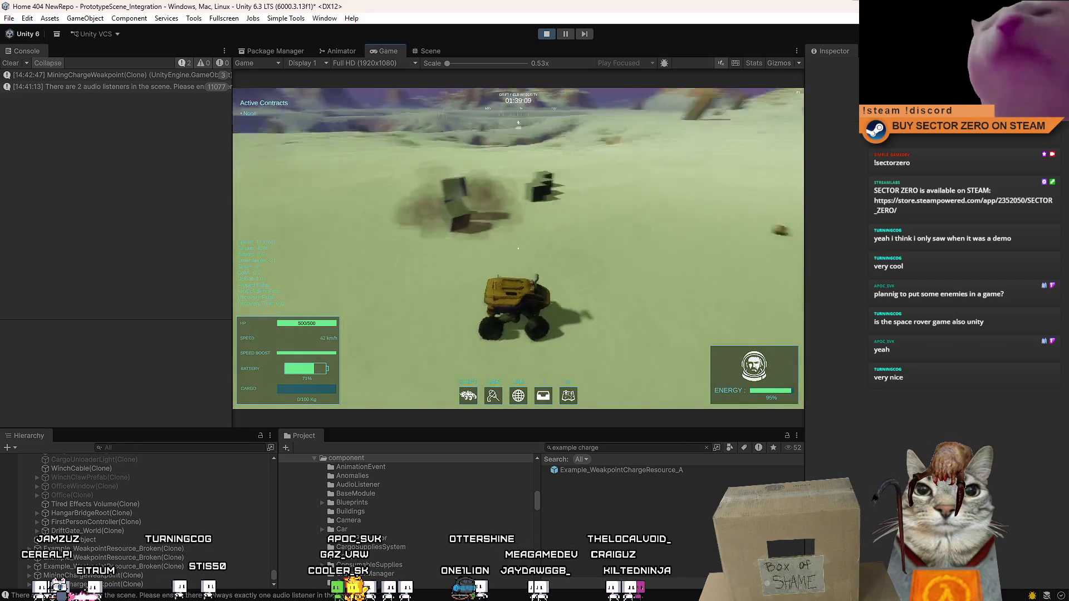
key(a)
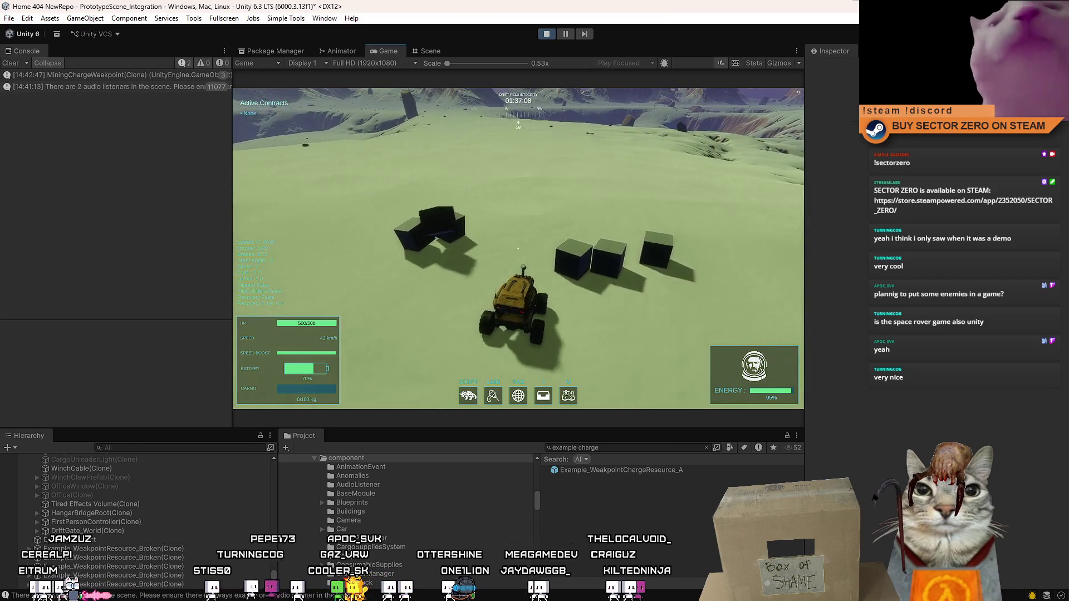
key(a)
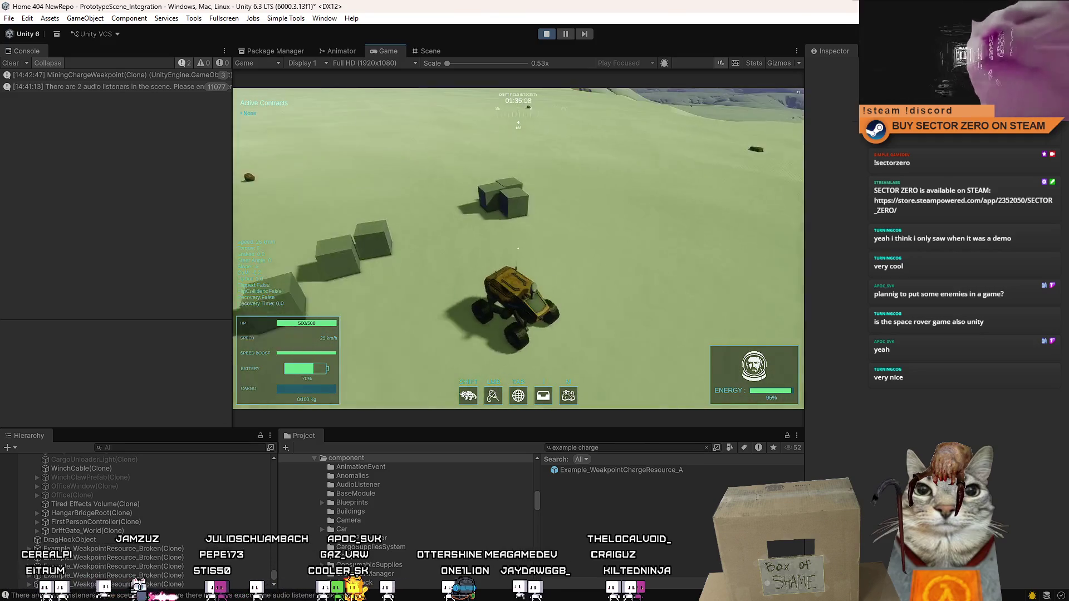
click(547, 34)
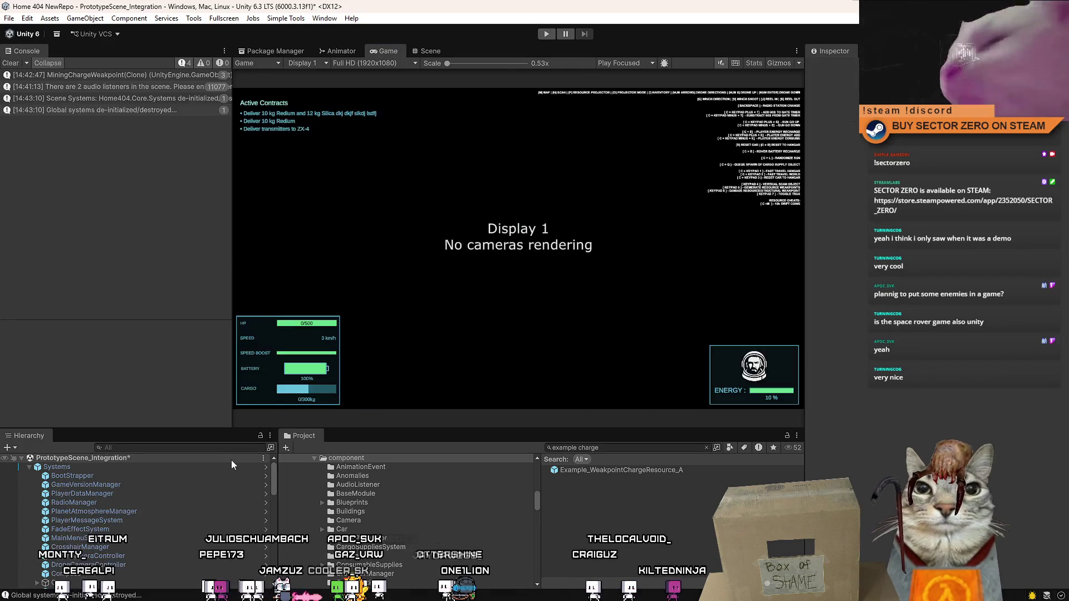
- Edit Gen Vertical Angle Range on MiningWeakpointsChargeSystem and apply the value to its prefab
scroll(129, 509, down, 10)
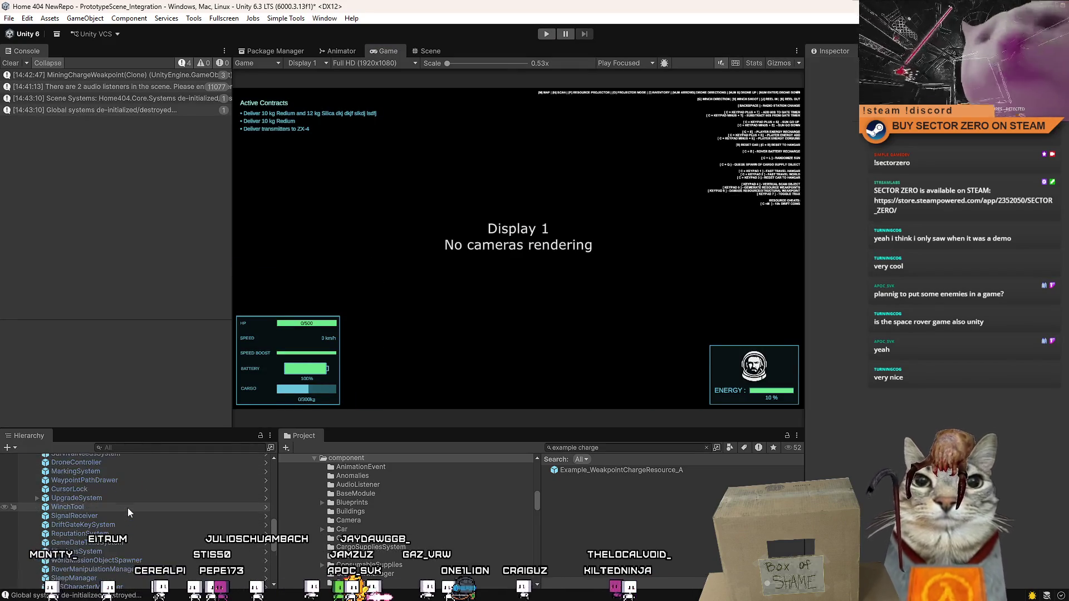
click(138, 549)
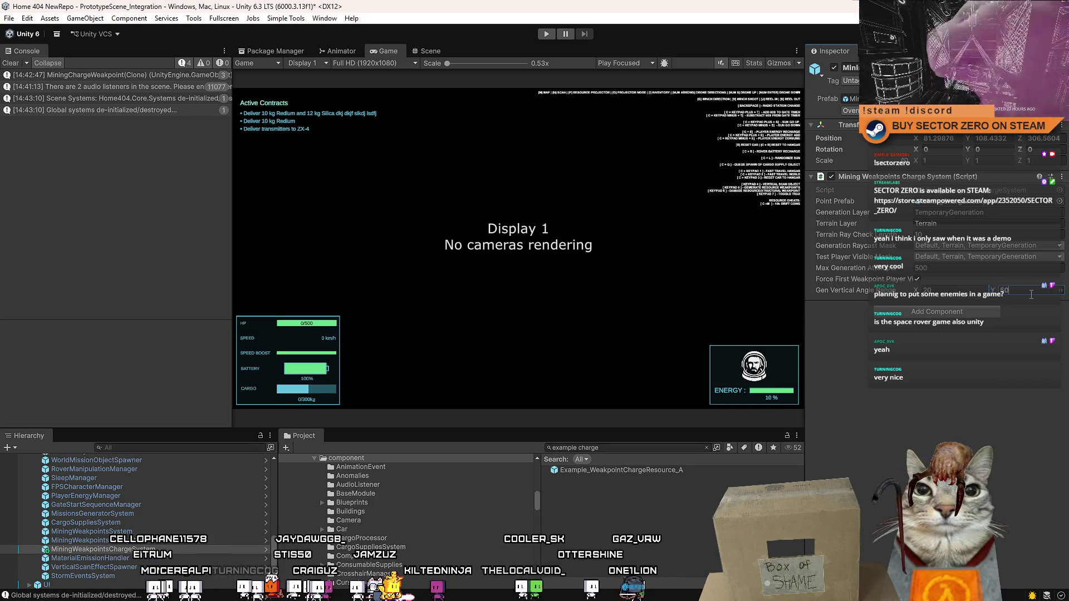
right_click(995, 294)
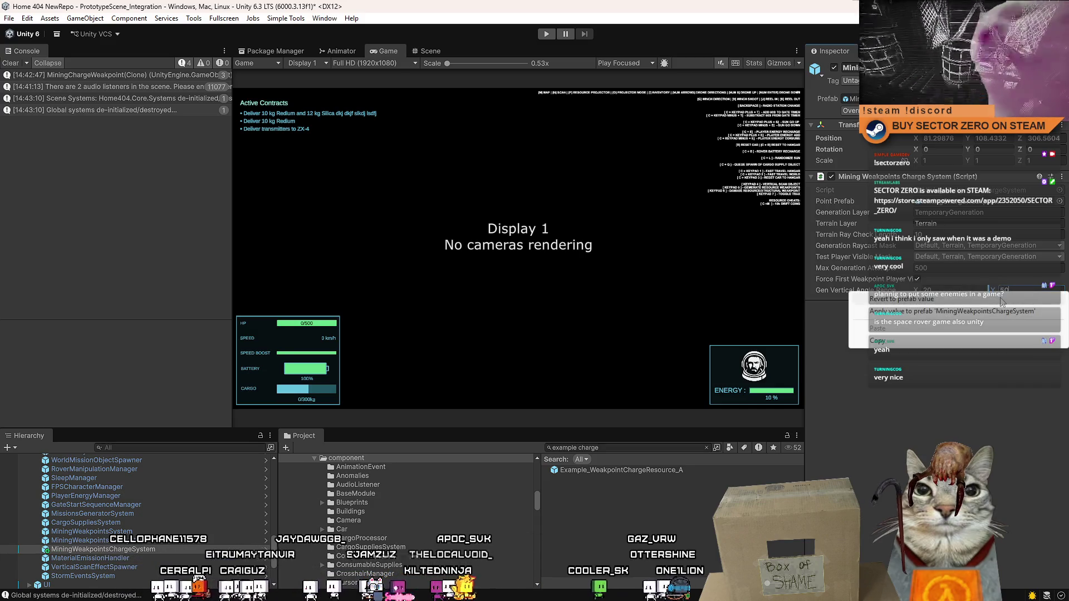
click(963, 290)
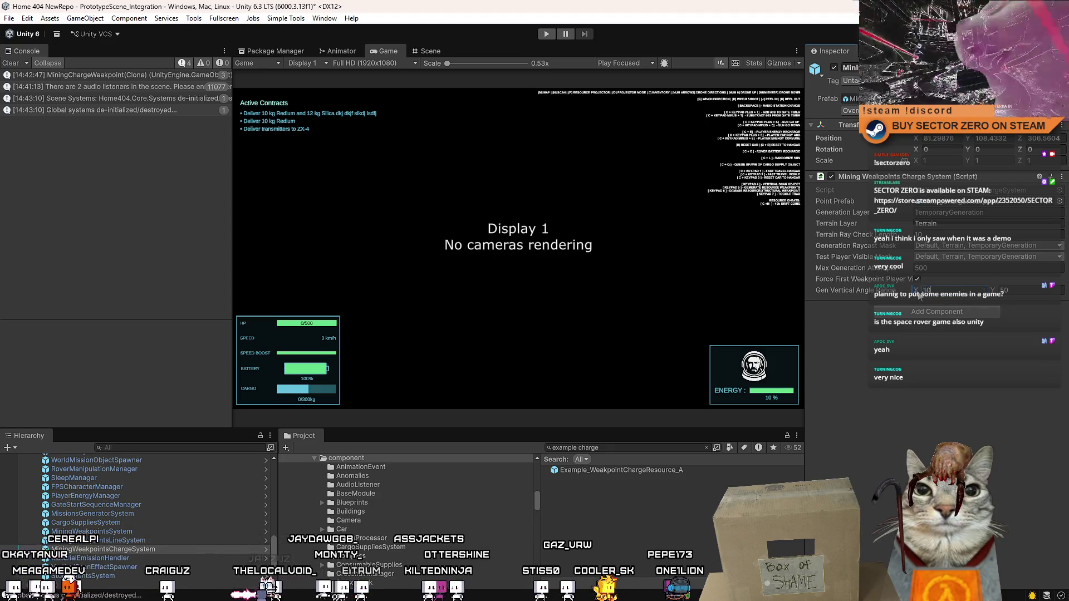
right_click(924, 290)
click(931, 310)
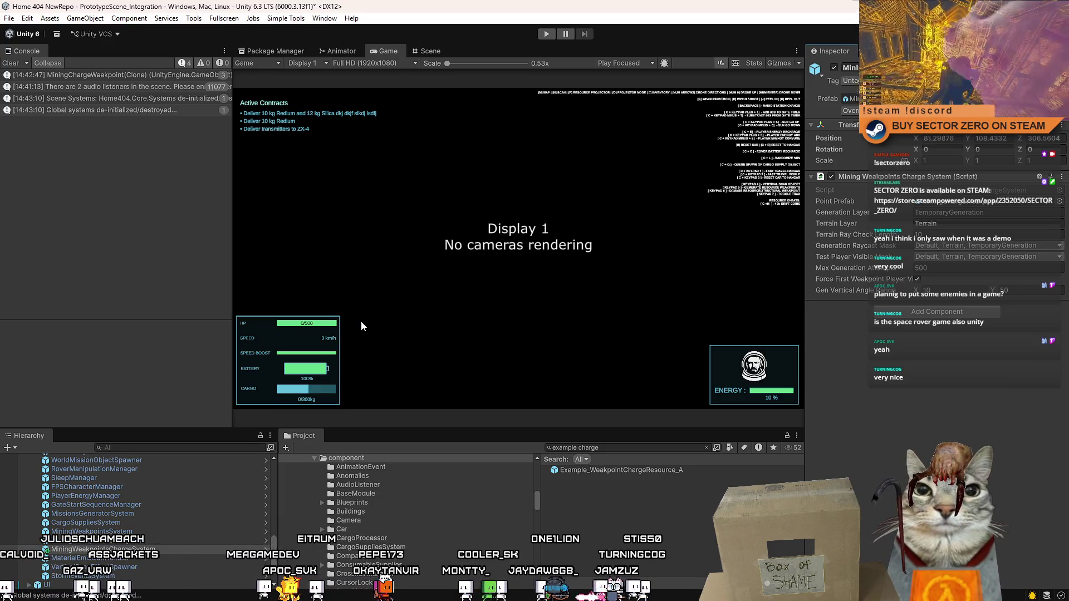
- Clear the Console, deselect the charge system, and empty the 'charg' Project search
click(10, 63)
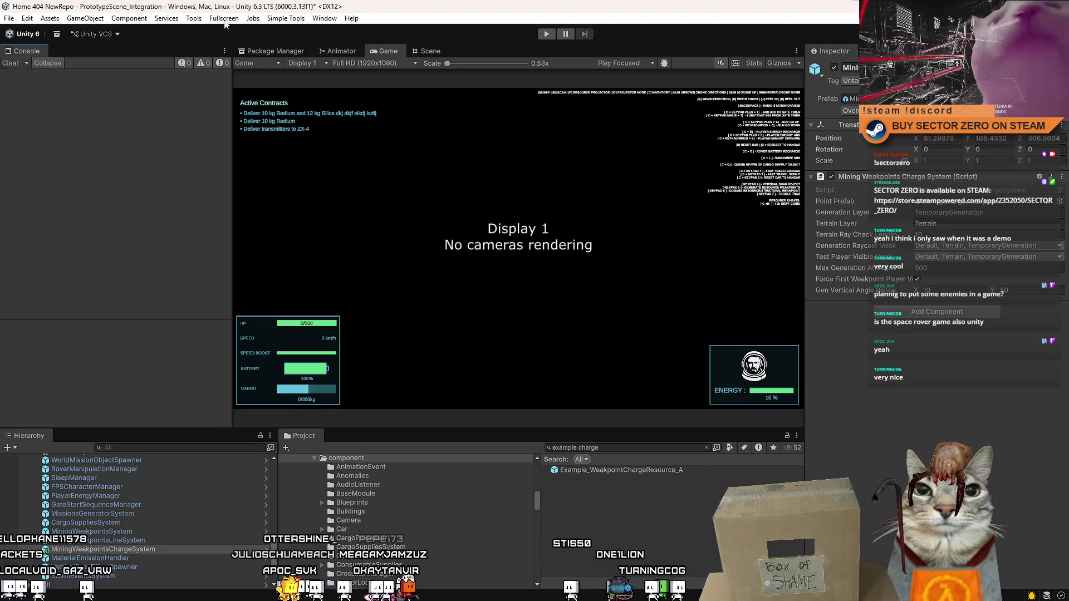
click(433, 52)
click(384, 50)
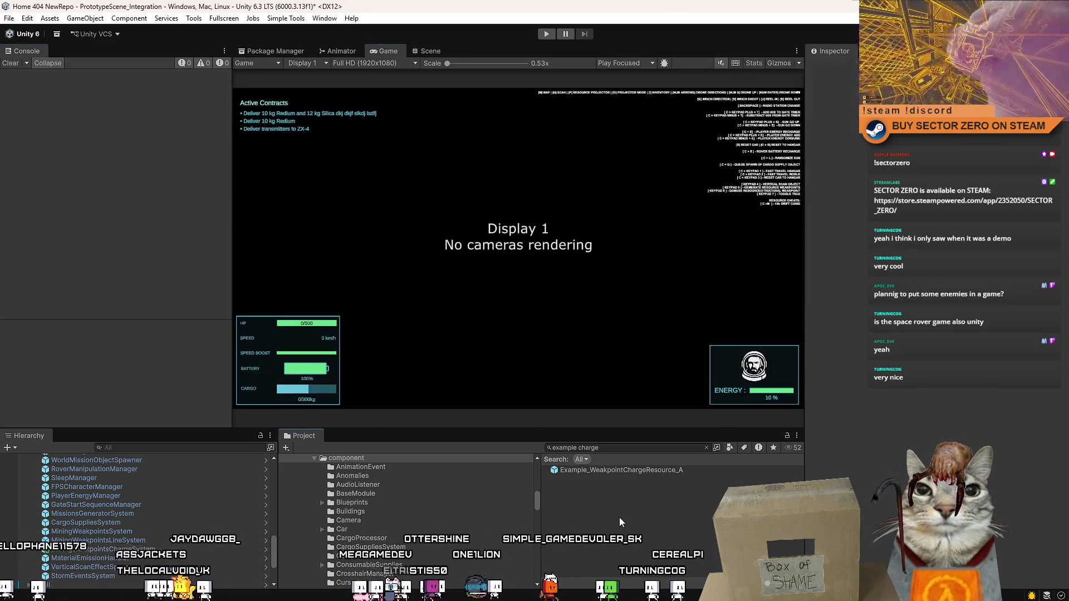
key(ctrl+a)
key(BackSpace)
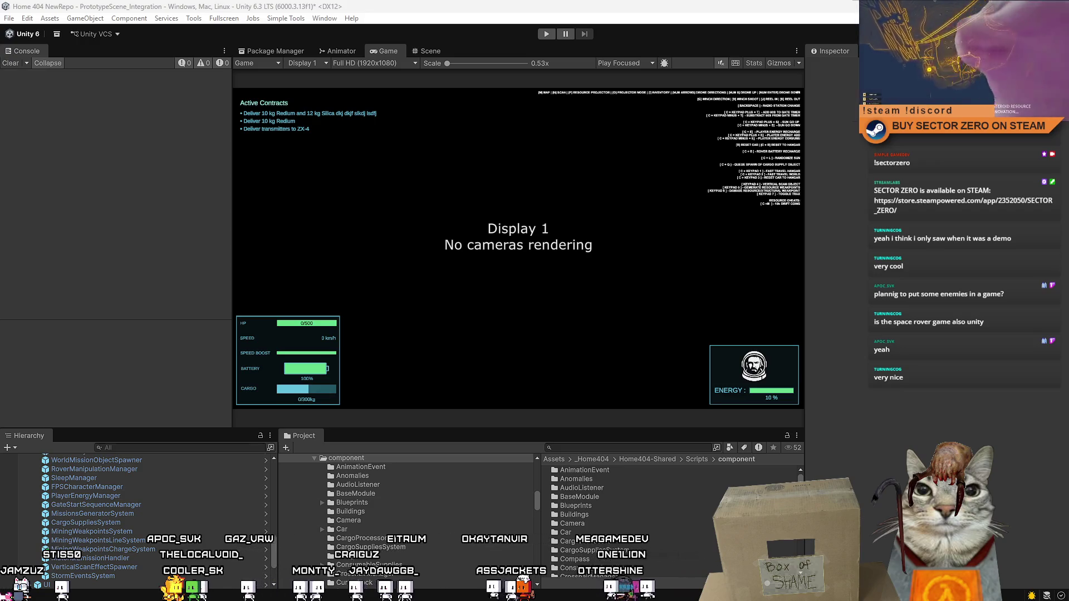
mouse_move(3, 167)
mouse_down()
mouse_move(306, 172)
mouse_move(358, 236)
mouse_move(556, 137)
mouse_up()
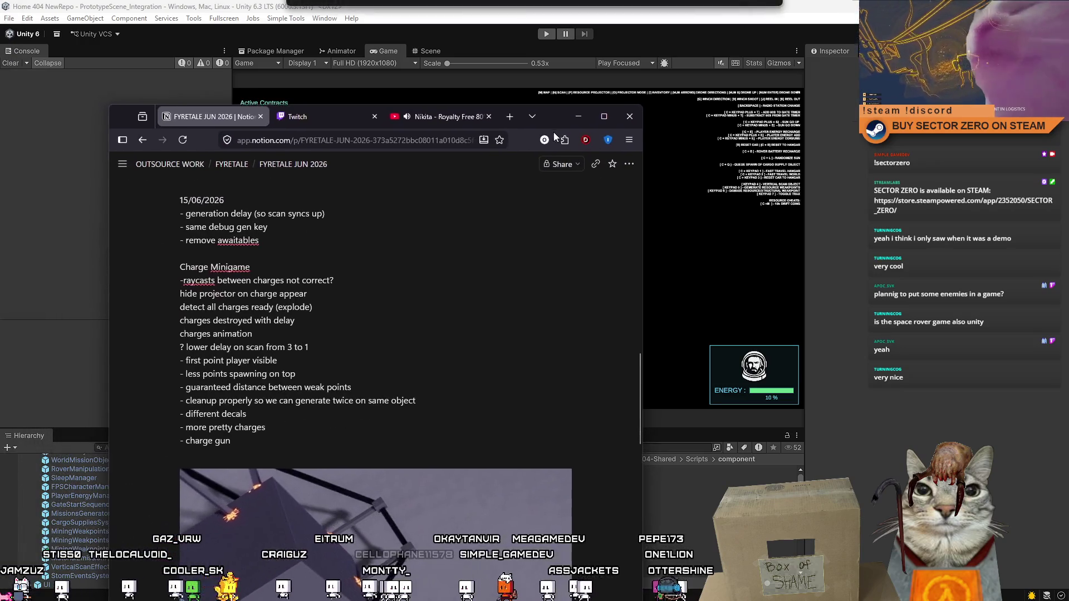
- Delete the '?' before 'lower delay on scan' and the leading dashes from finished items, then minimize the notes
click(185, 347)
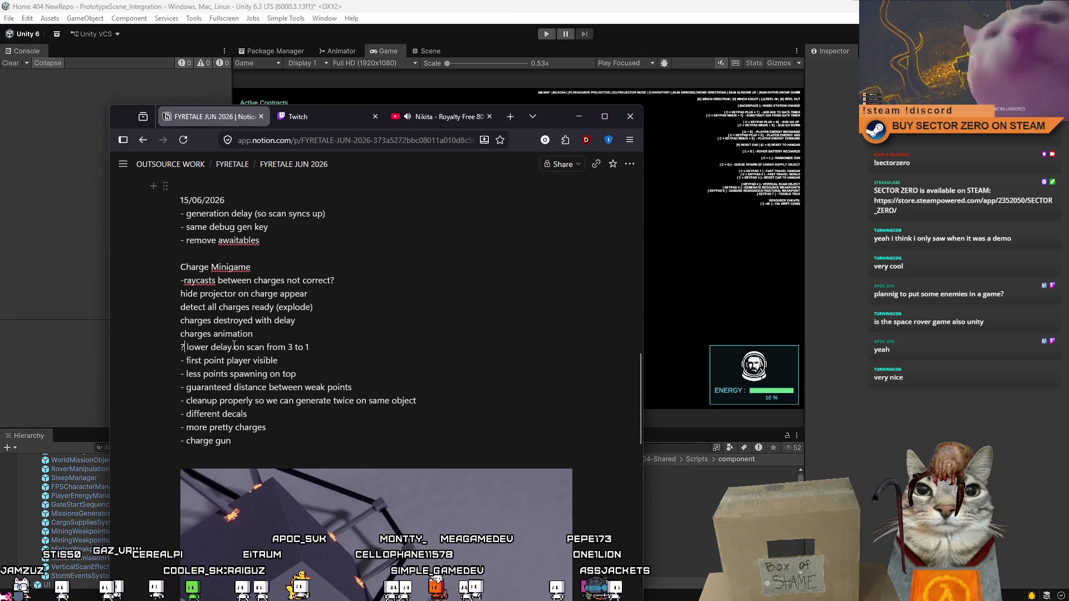
key(BackSpace)
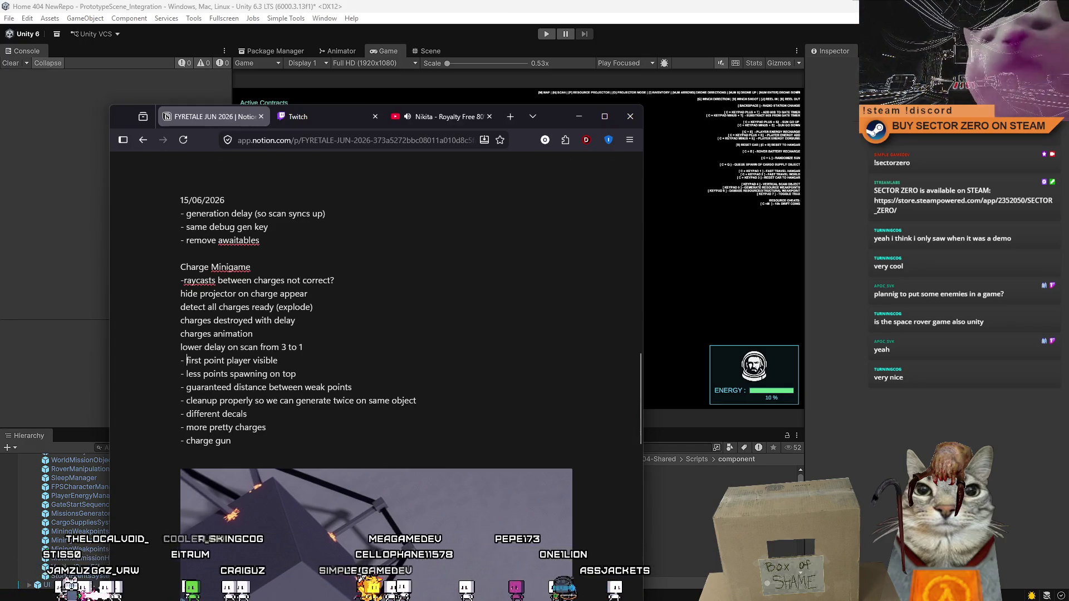
key(BackSpace)
key(BackSpace)
key(BackSpace)
key(BackSpace)
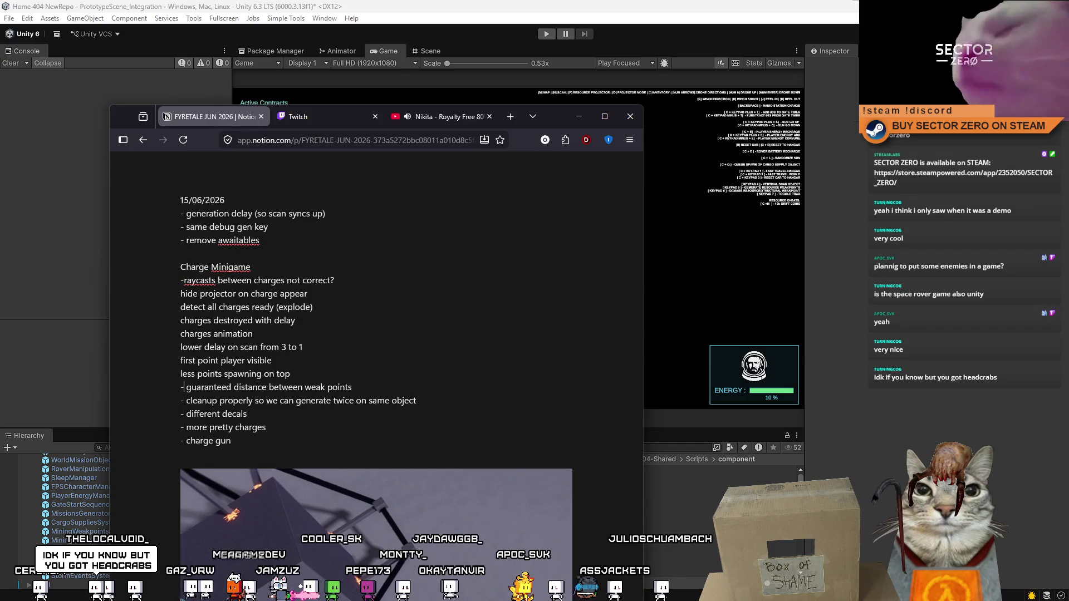
click(306, 400)
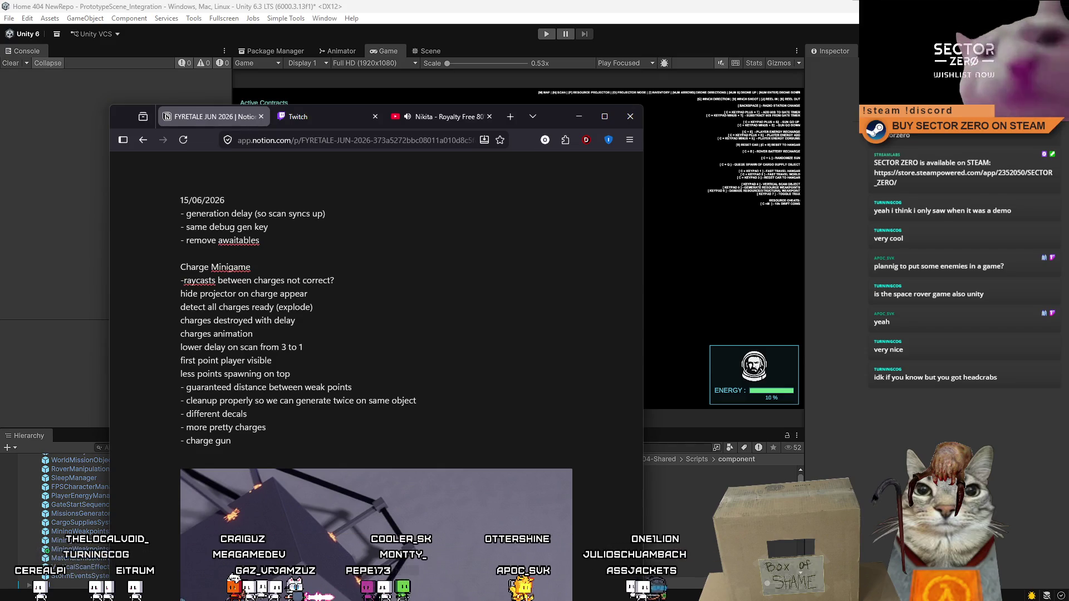
click(239, 400)
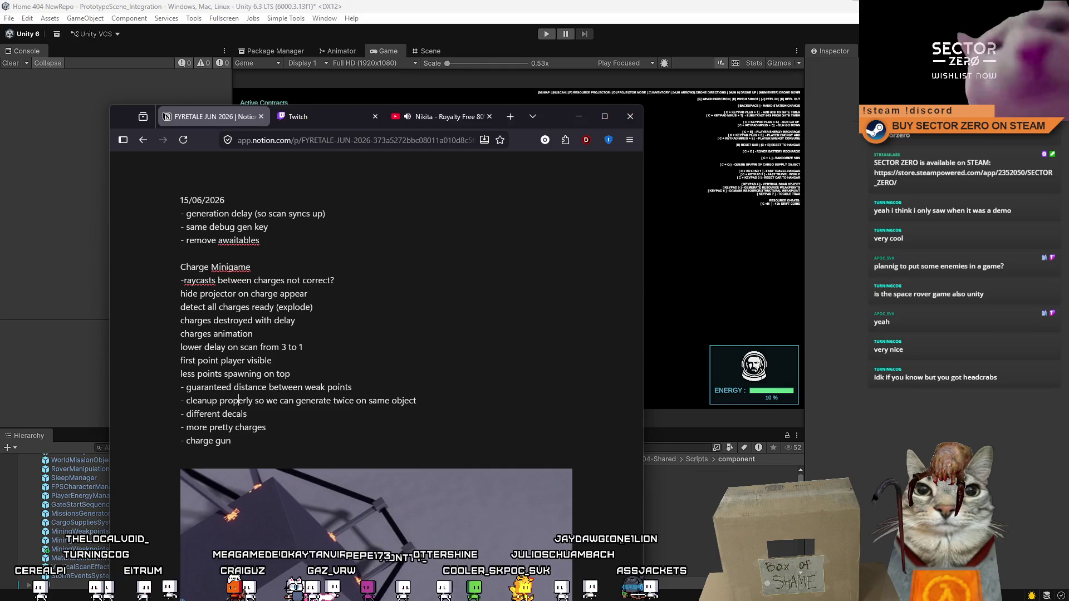
key(BackSpace)
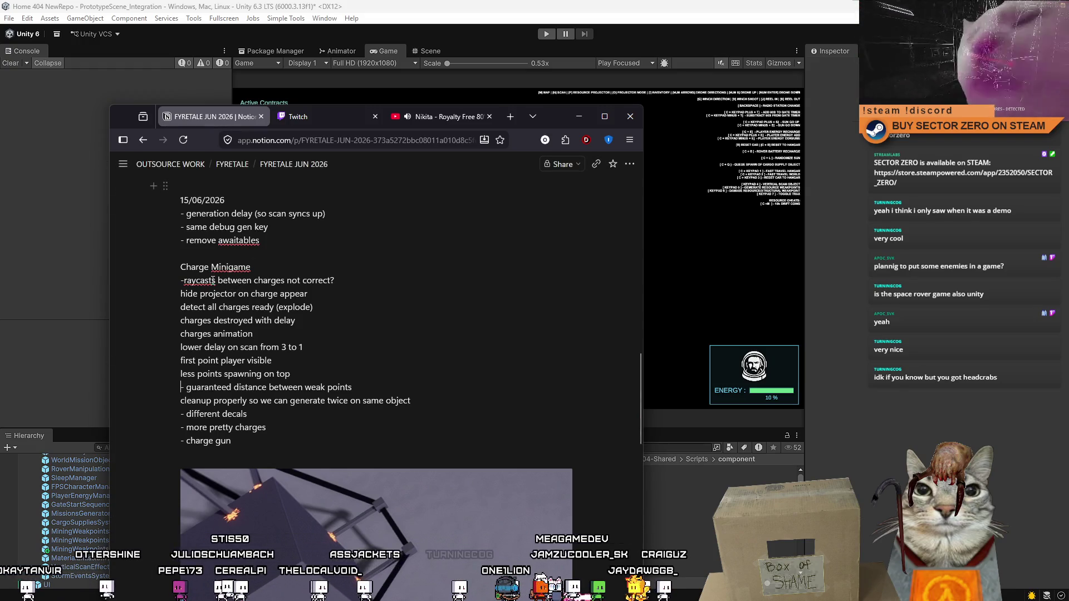
click(577, 111)
- Show MiningWeakpointsChargeSystem.cs at IsWeakpointPlayerVisible and the commented-out IsPlayerVisibleFromPoint method
key(alt+Tab)
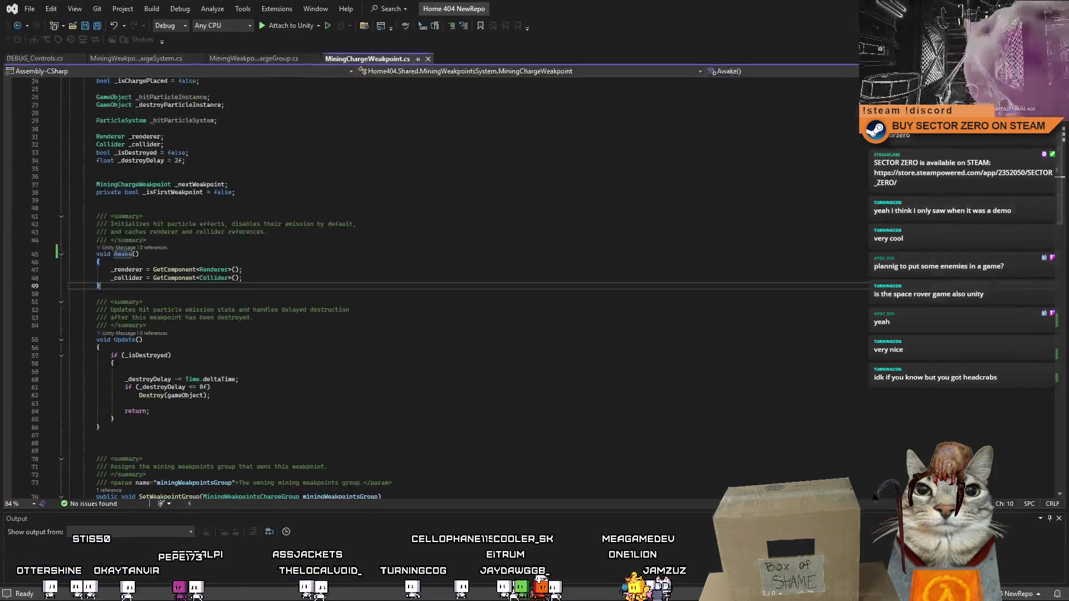
click(139, 58)
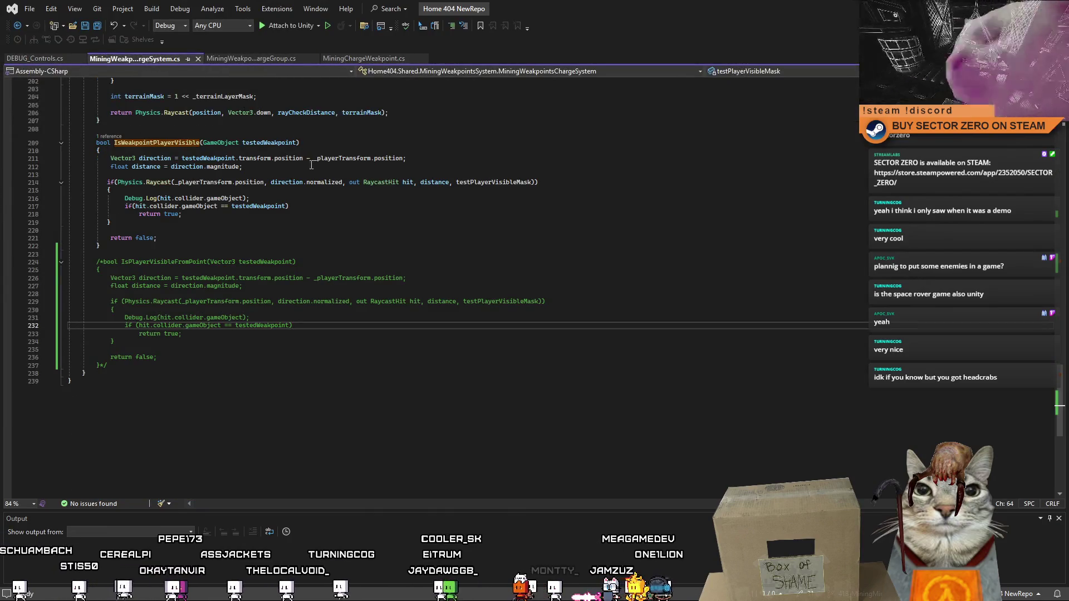
scroll(323, 272, up, 4)
click(365, 339)
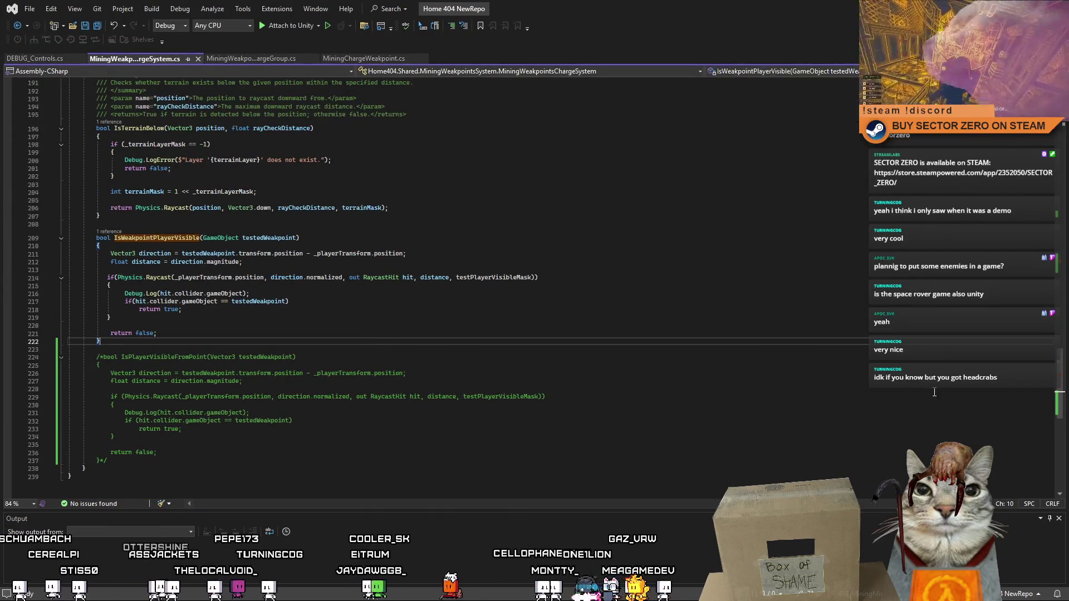
scroll(290, 402, down, 10)
scroll(290, 402, up, 11)
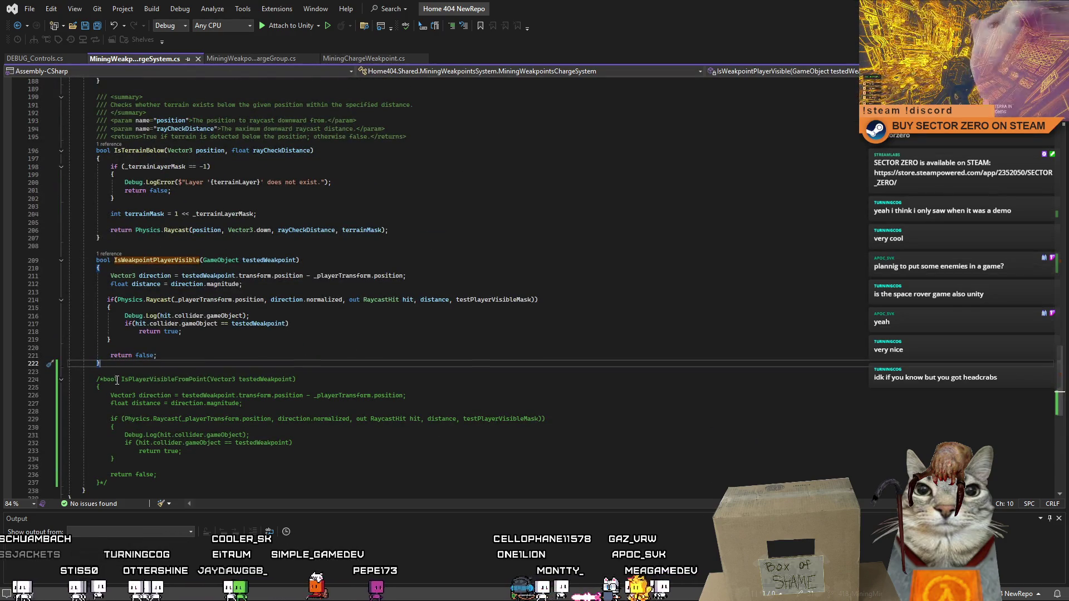
click(220, 395)
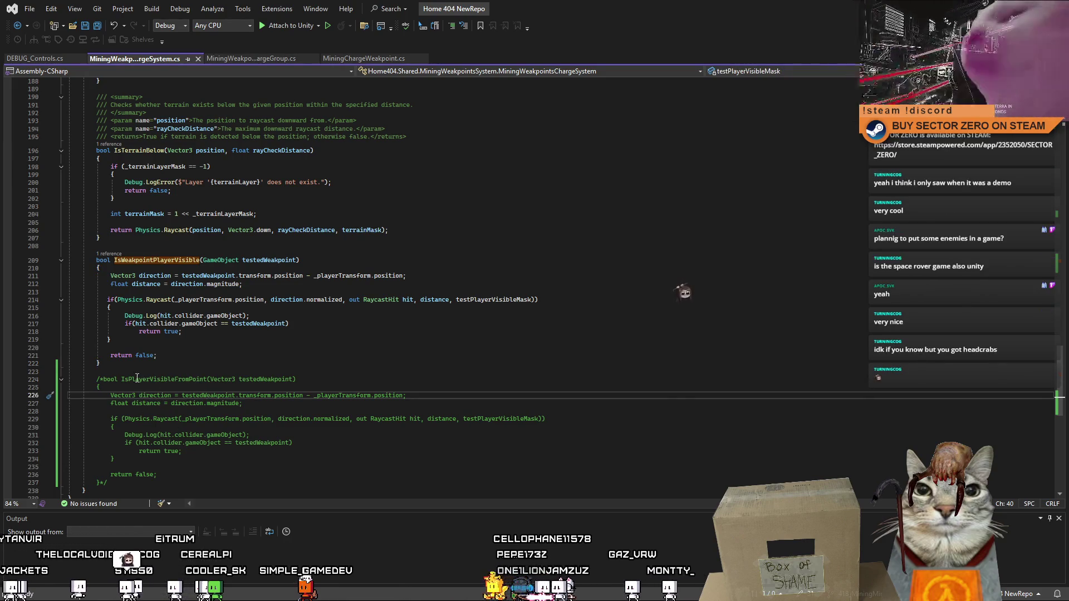
drag(121, 379, 180, 383)
click(151, 395)
key(Down)
key(Down)
key(Down)
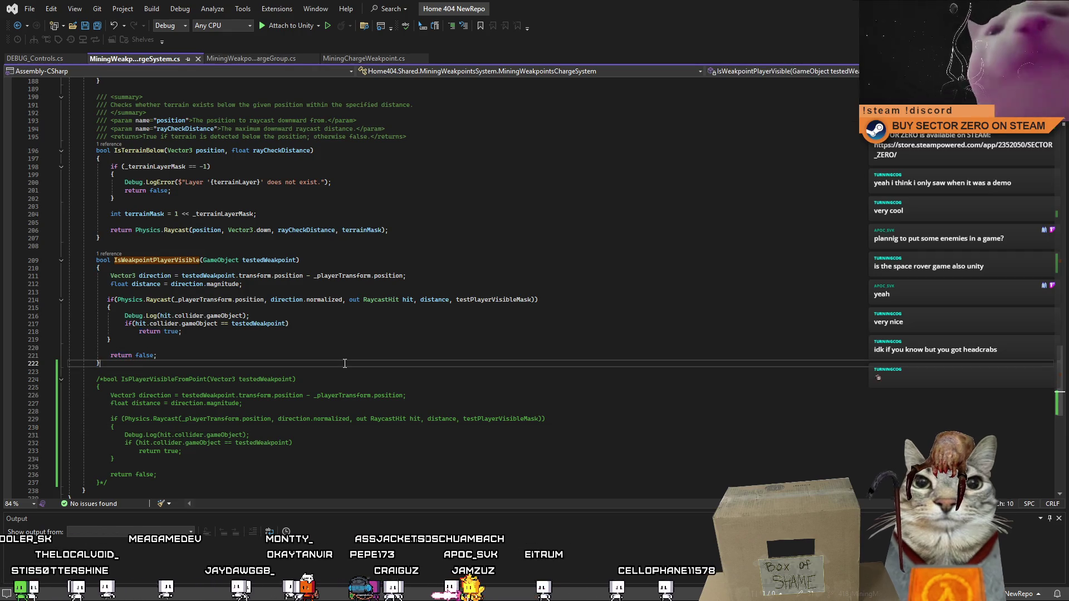
- Delete the /* opener so IsPlayerVisibleFromPoint becomes active code
scroll(361, 345, down, 3)
click(326, 403)
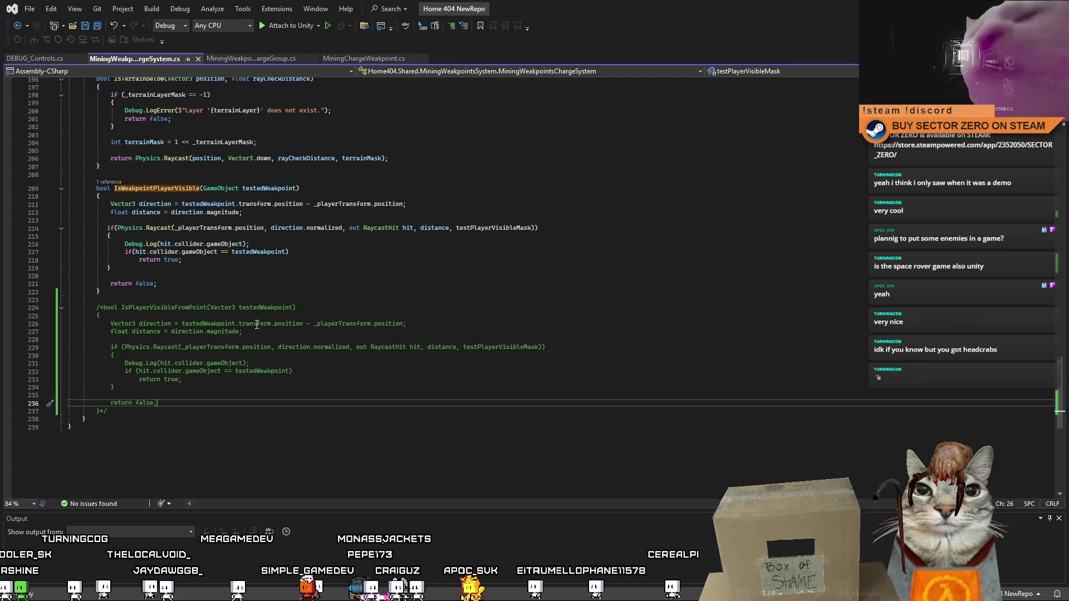
click(239, 301)
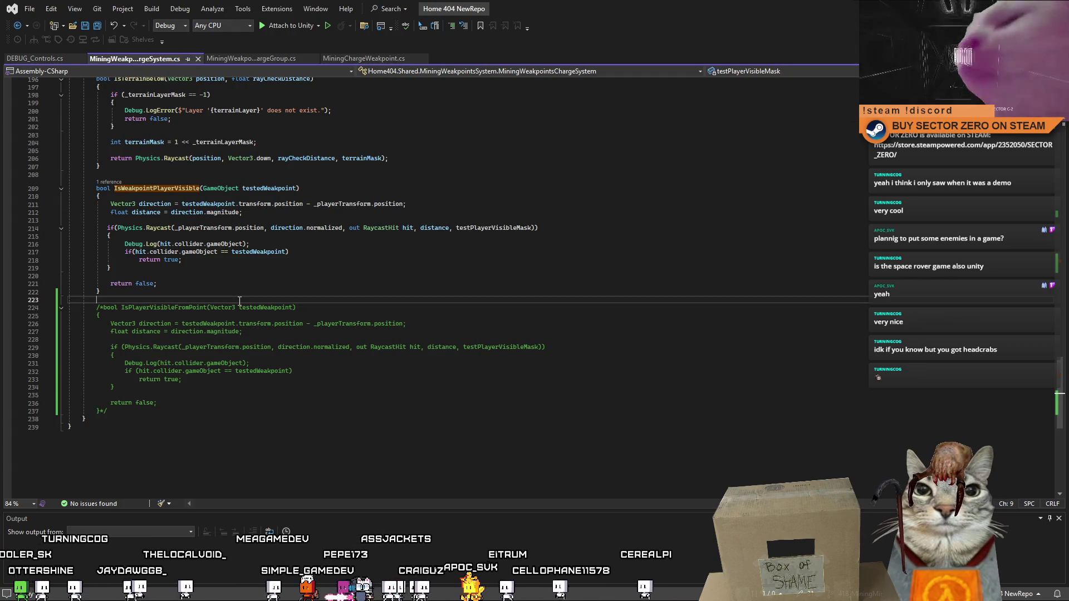
click(394, 393)
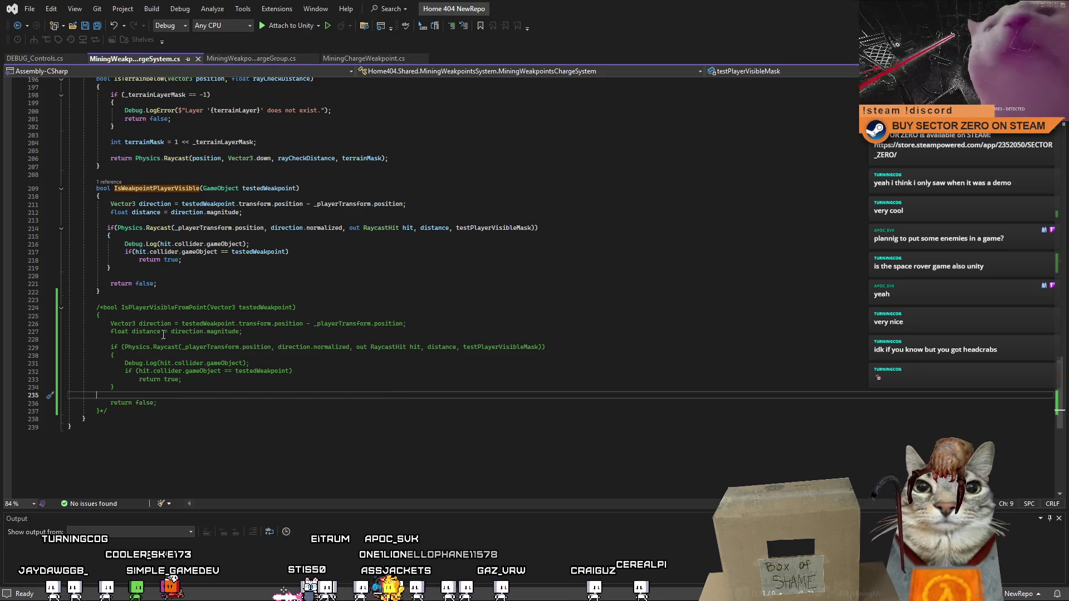
click(103, 308)
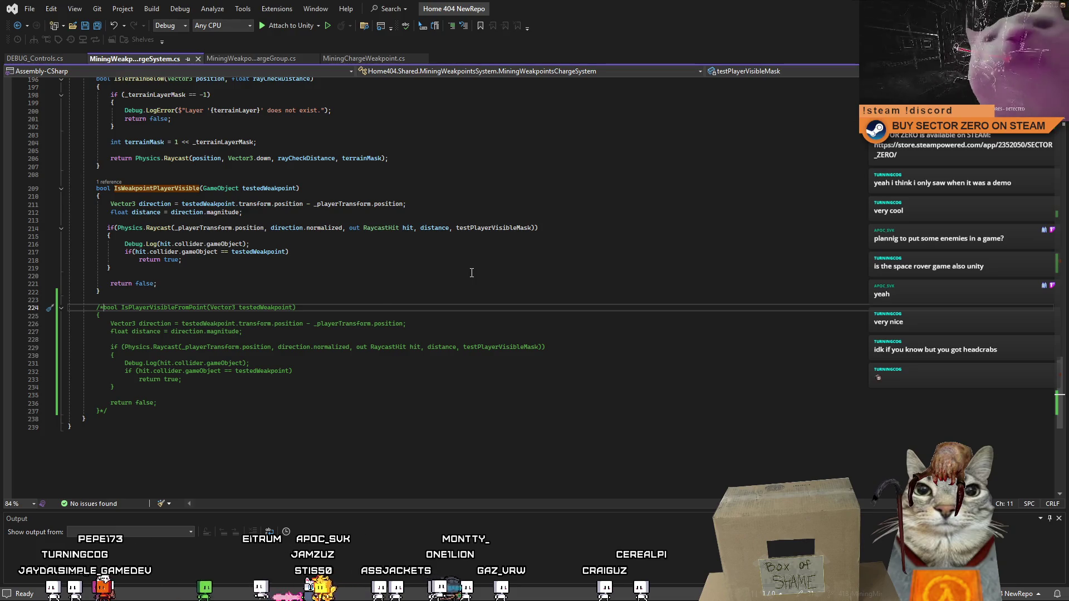
key(BackSpace)
key(BackSpace)
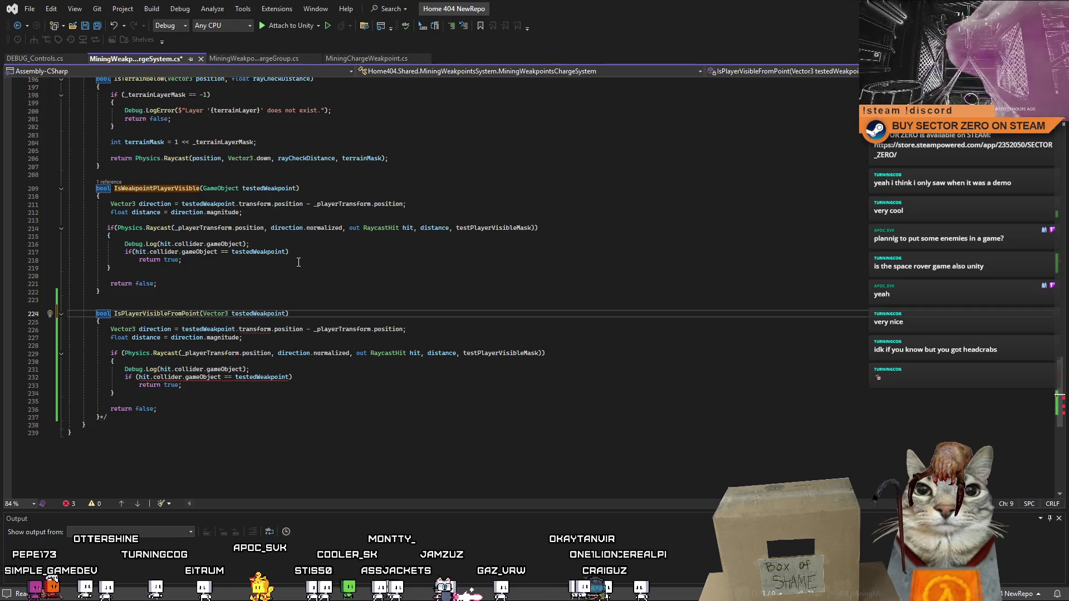
- Remove '.transform.position' after testedWeakpoint on the direction line
key(End)
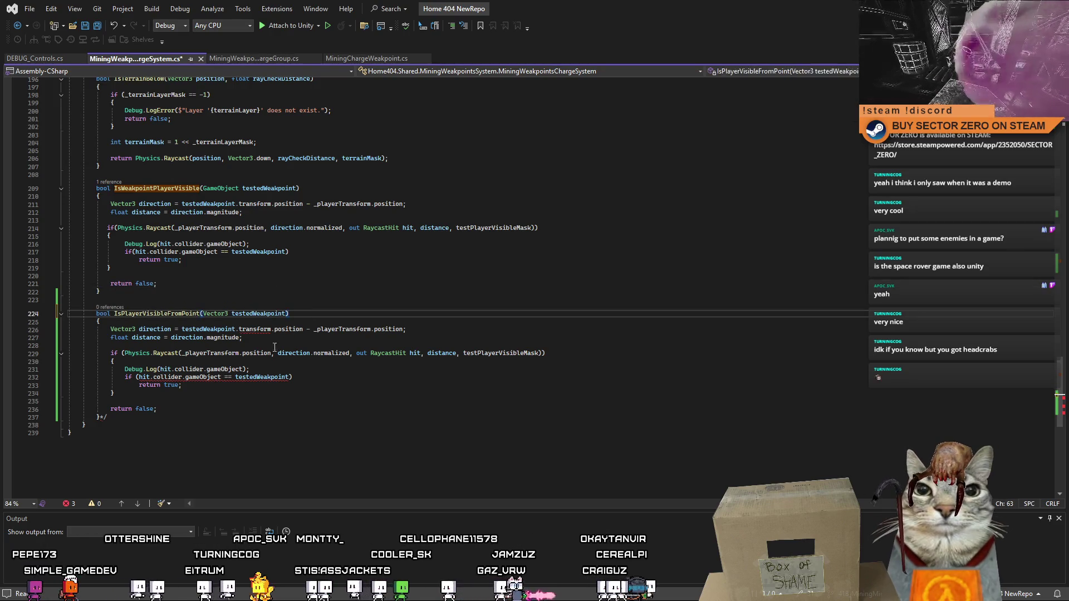
key(Left)
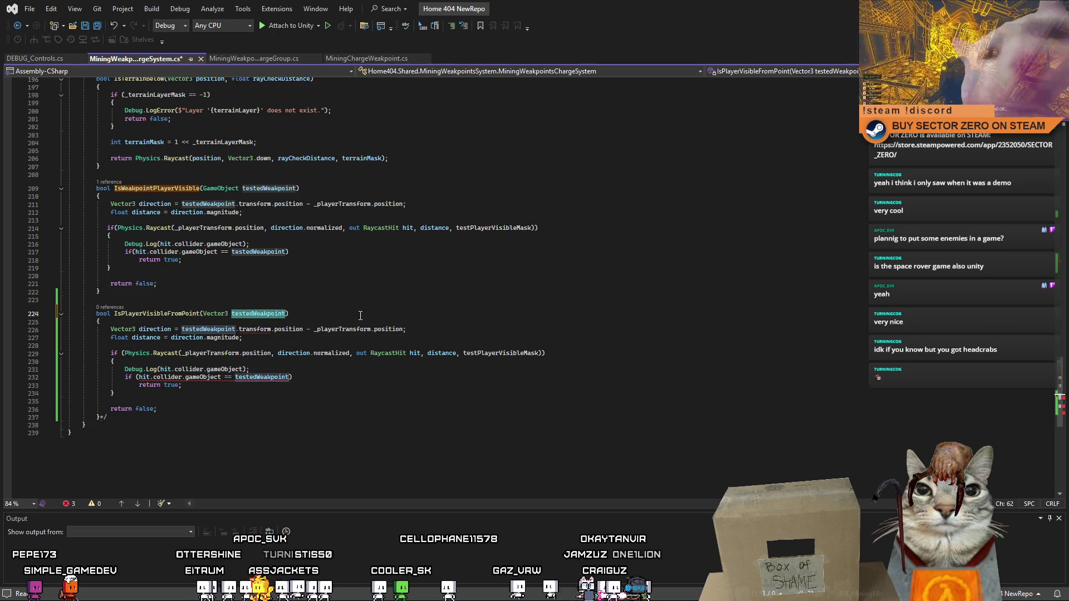
double_click(208, 329)
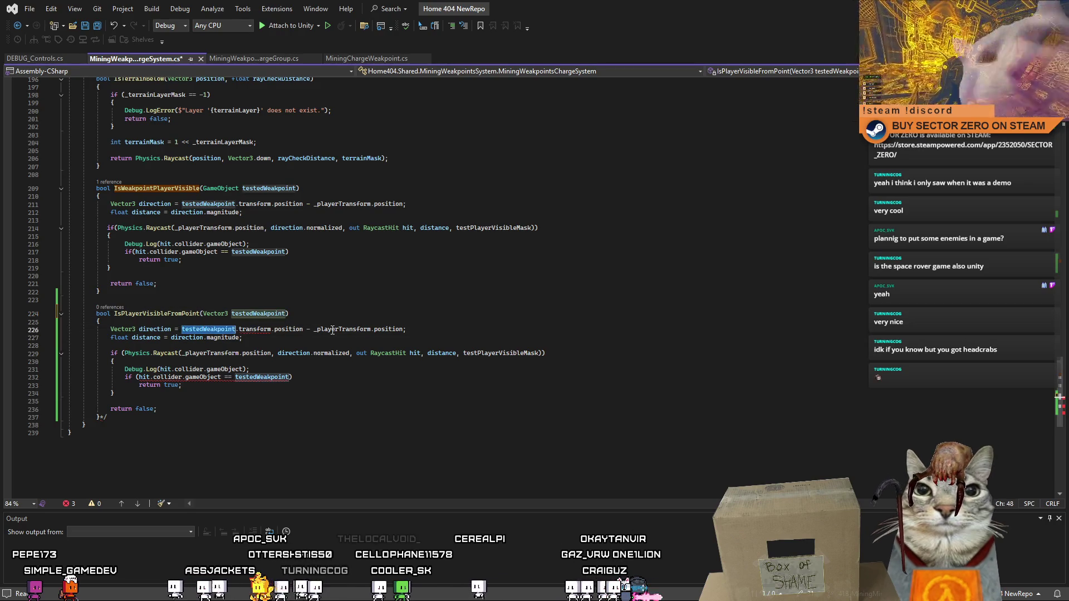
click(286, 313)
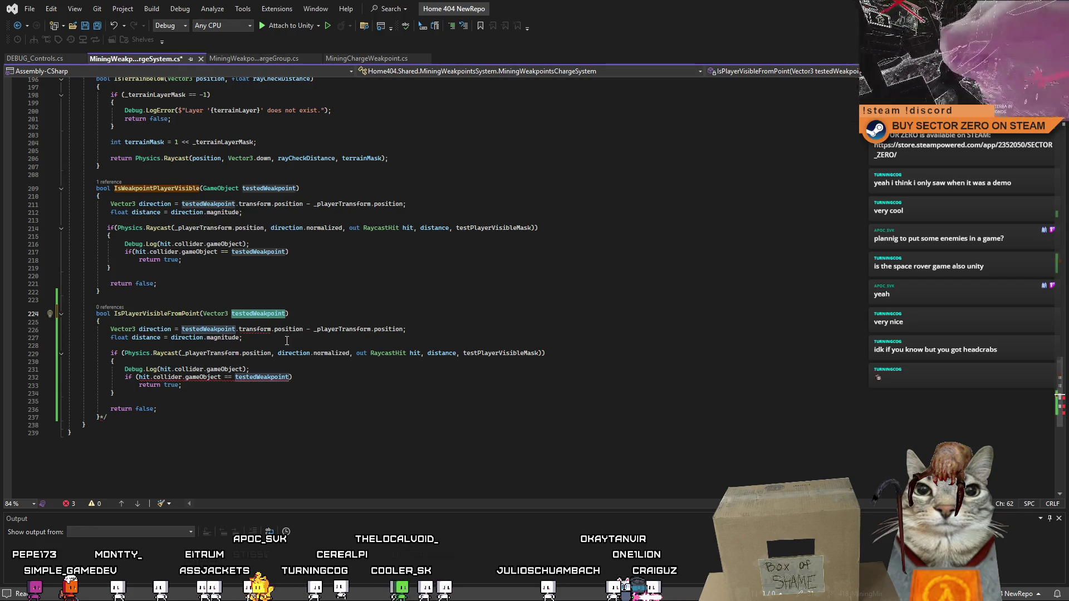
click(260, 315)
double_click(259, 315)
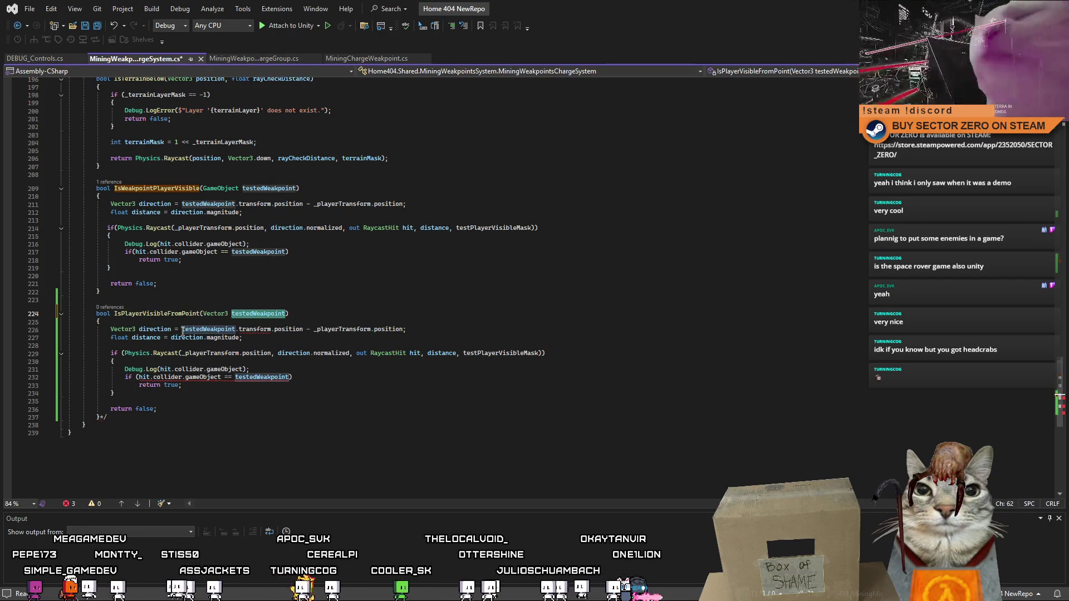
drag(236, 329, 304, 329)
key(BackSpace)
click(359, 299)
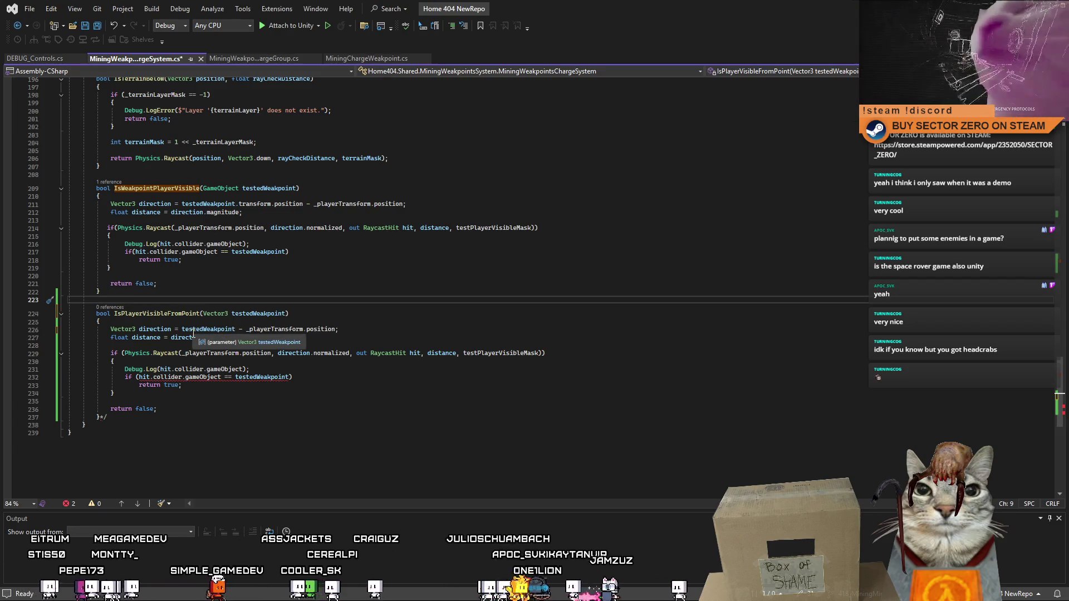
- Move testedWeakpoint to the end of the direction subtraction as '- testedWeakpoint'
double_click(215, 329)
key(BackSpace)
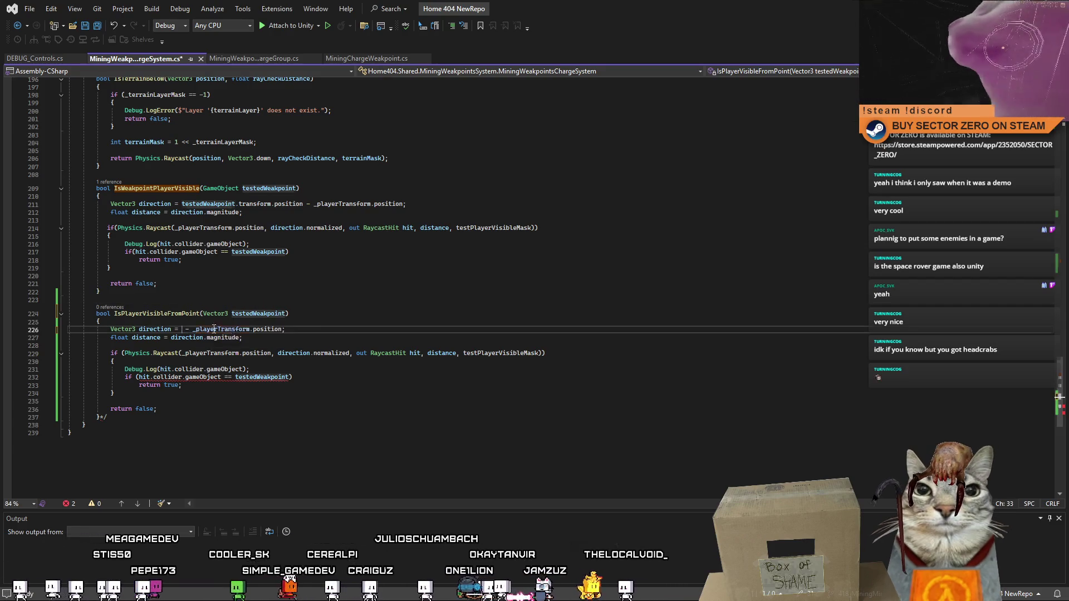
click(283, 329)
text(- testedWeakpoint)
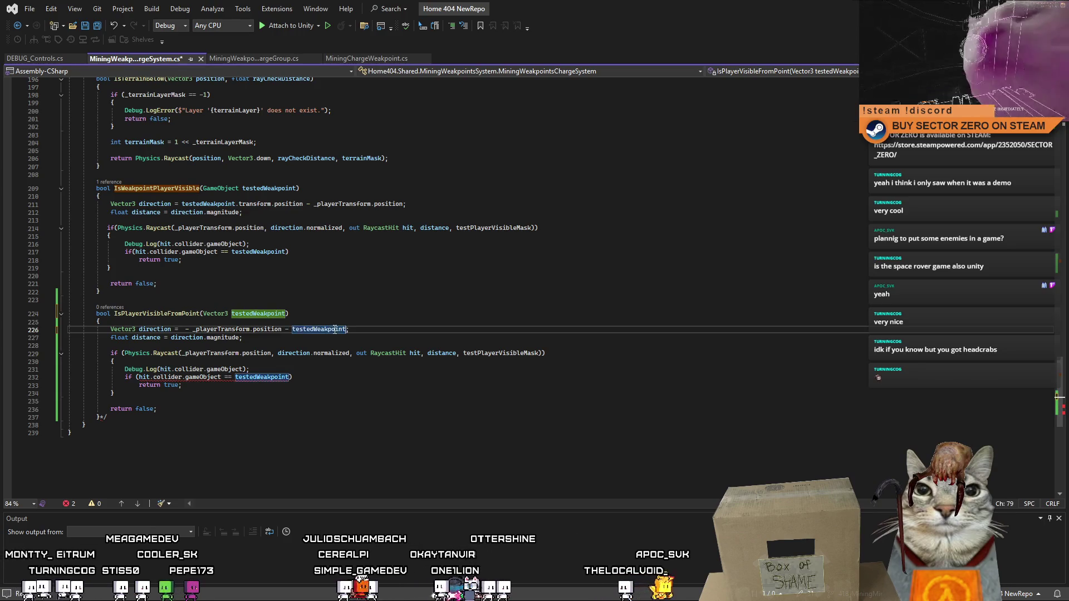
click(240, 338)
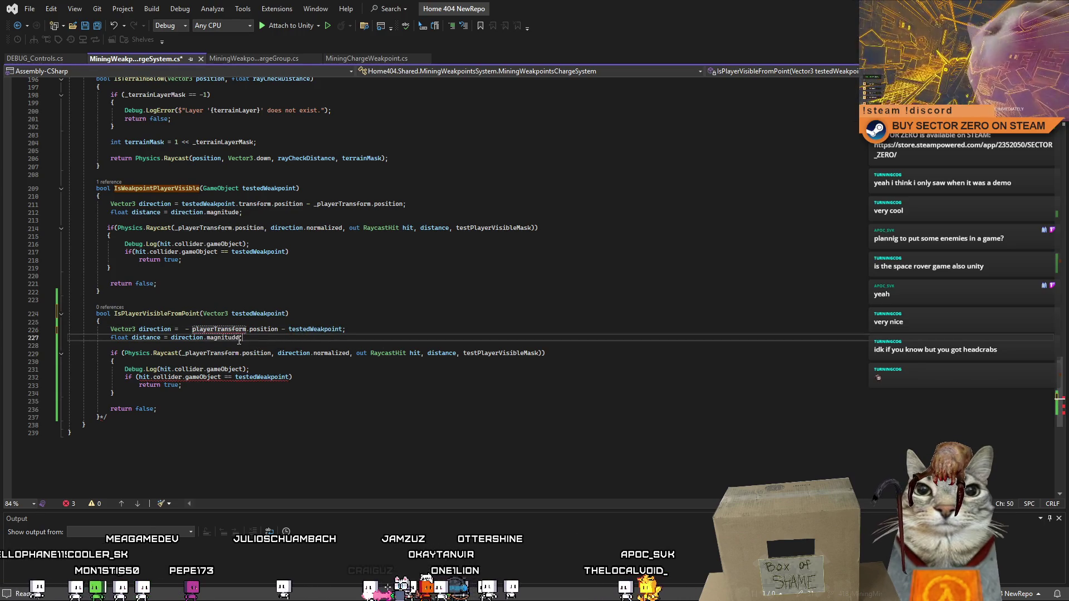
key(Up)
key(Up)
key(Up)
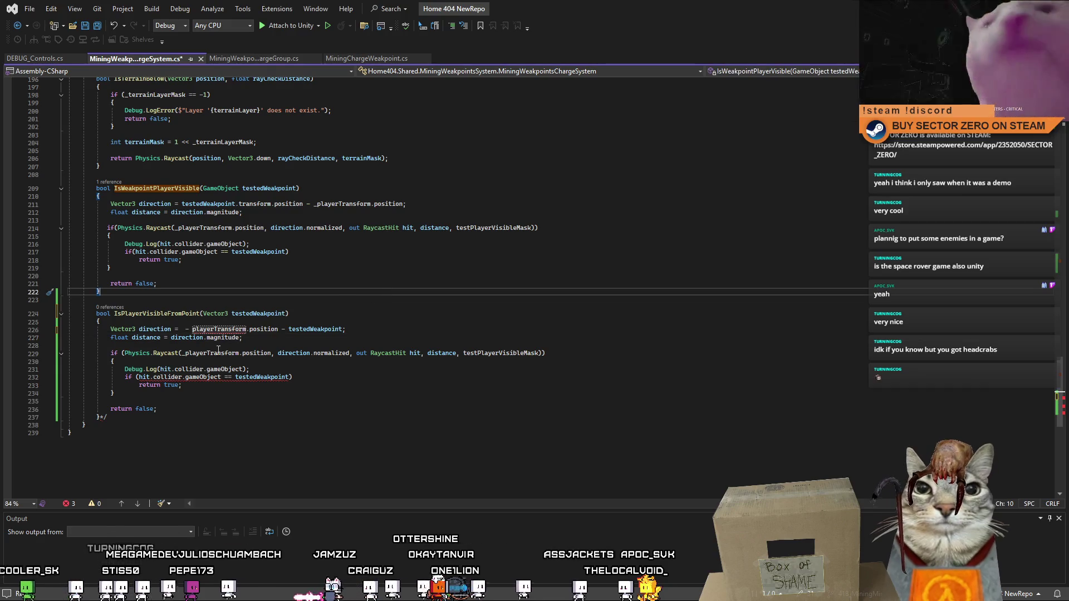
click(224, 354)
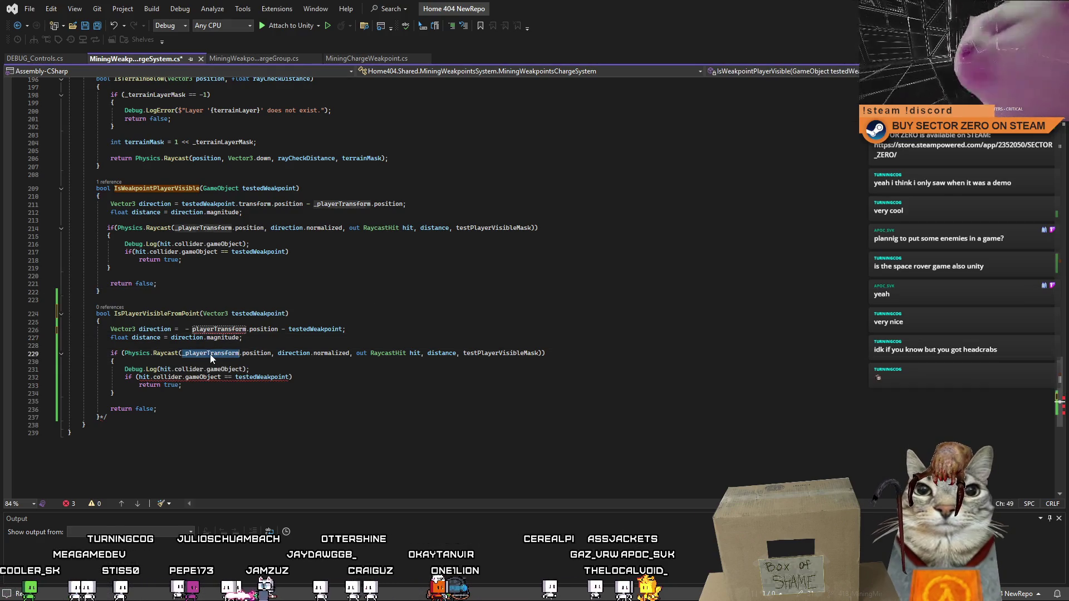
click(240, 338)
- Make the direction line read _playerTransform.position - testedWeakpoint
double_click(224, 330)
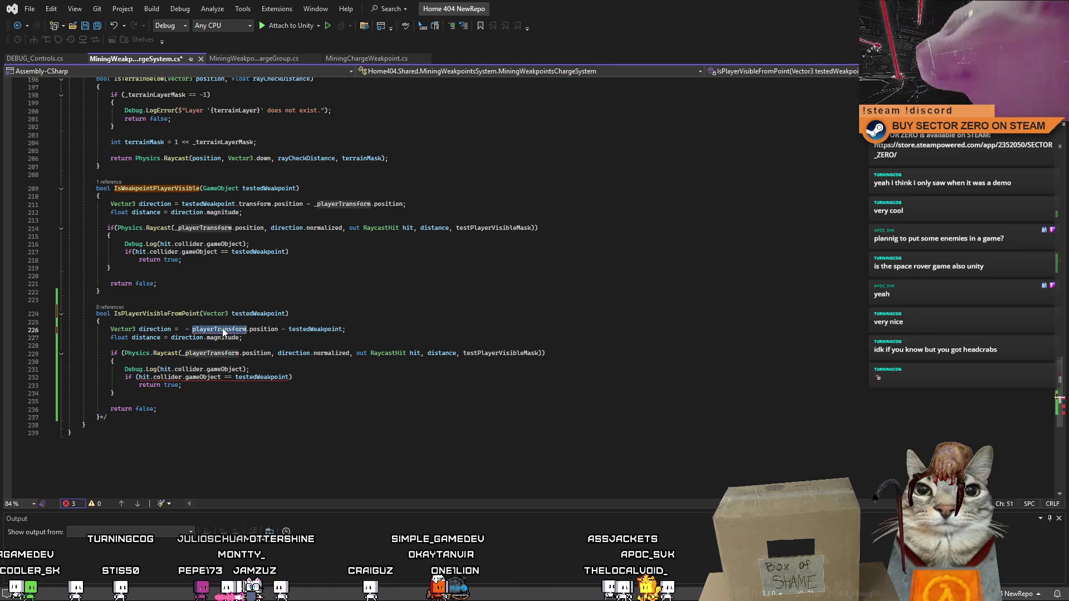
double_click(259, 313)
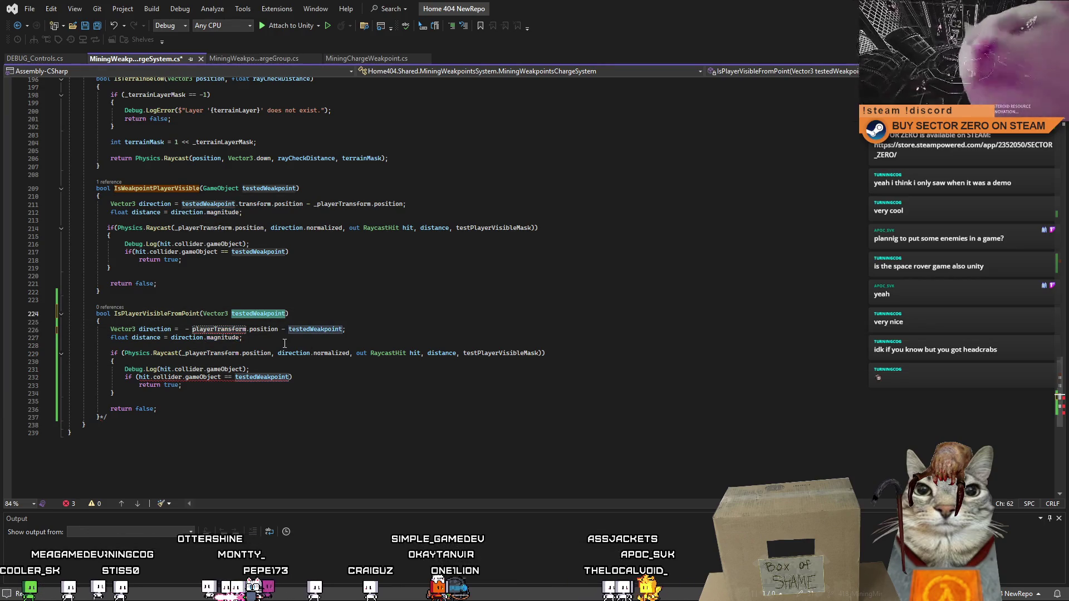
click(285, 345)
click(192, 329)
key(BackSpace)
key(BackSpace)
key(BackSpace)
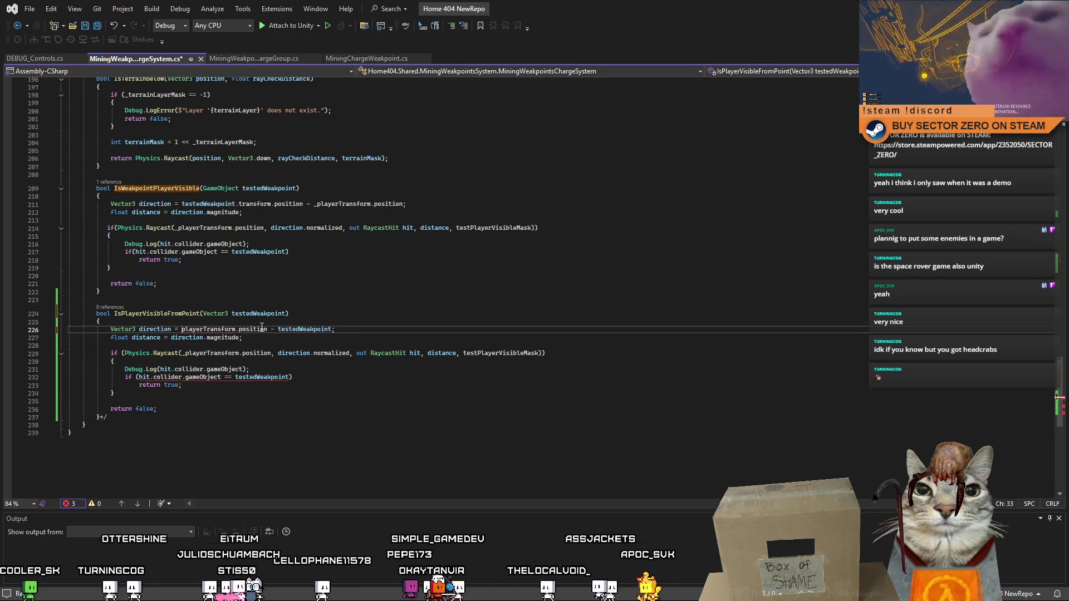
text(_)
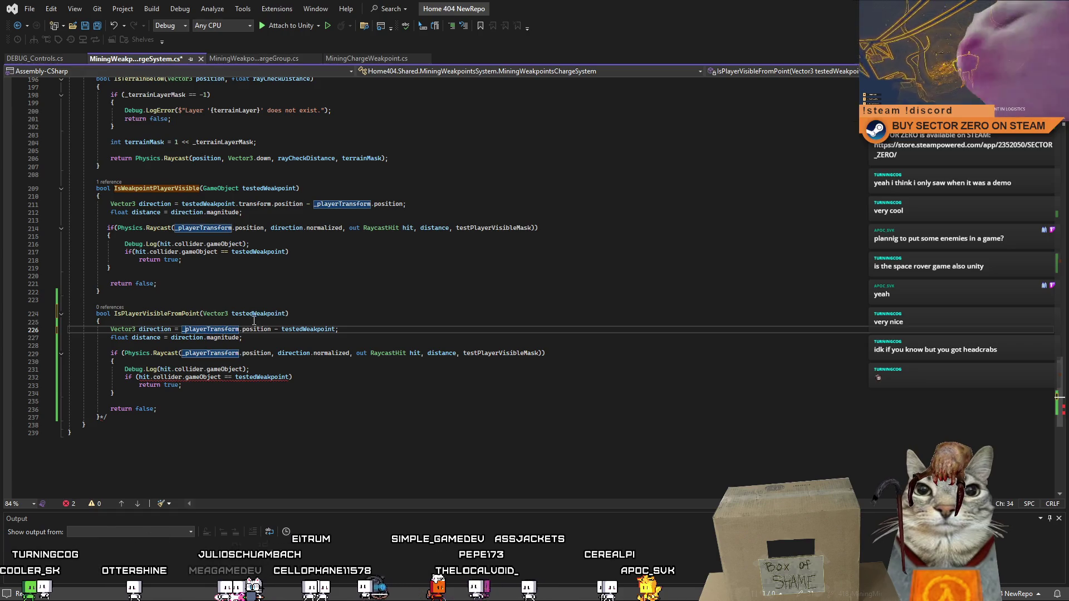
double_click(253, 329)
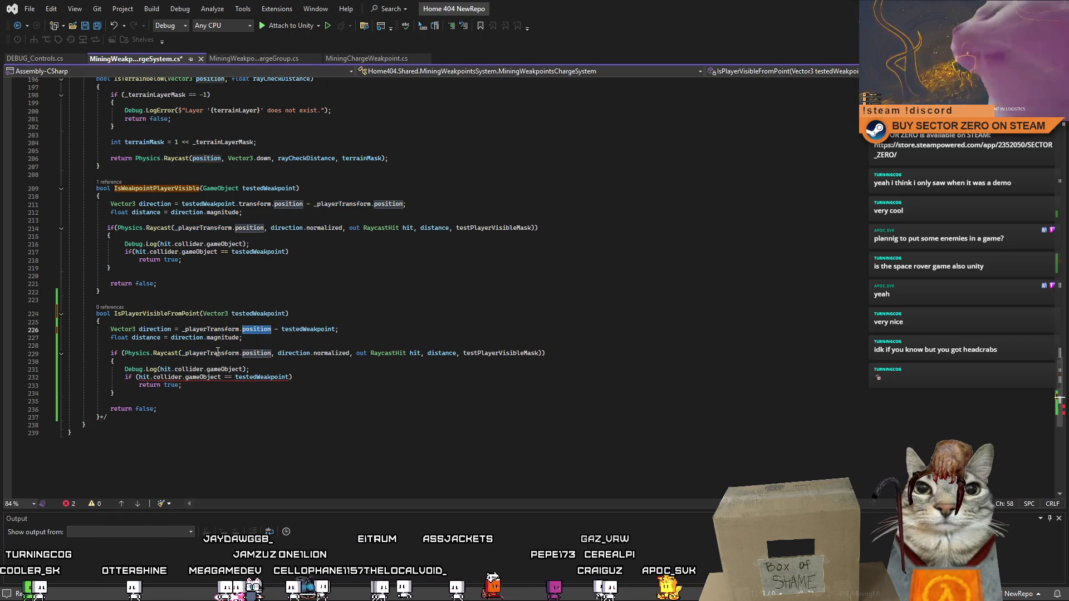
double_click(308, 329)
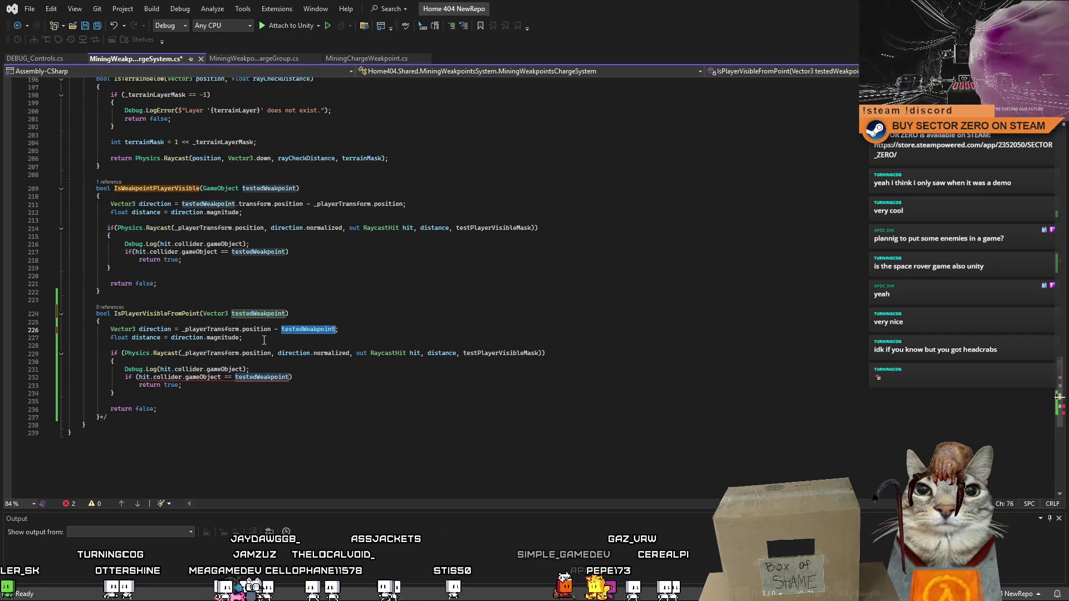
double_click(210, 329)
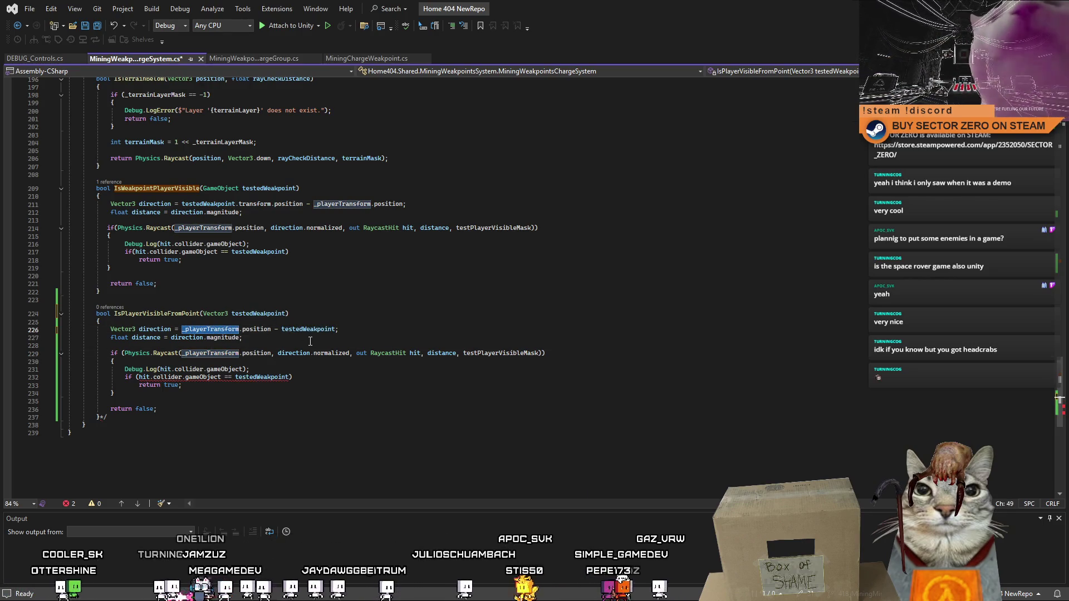
click(265, 313)
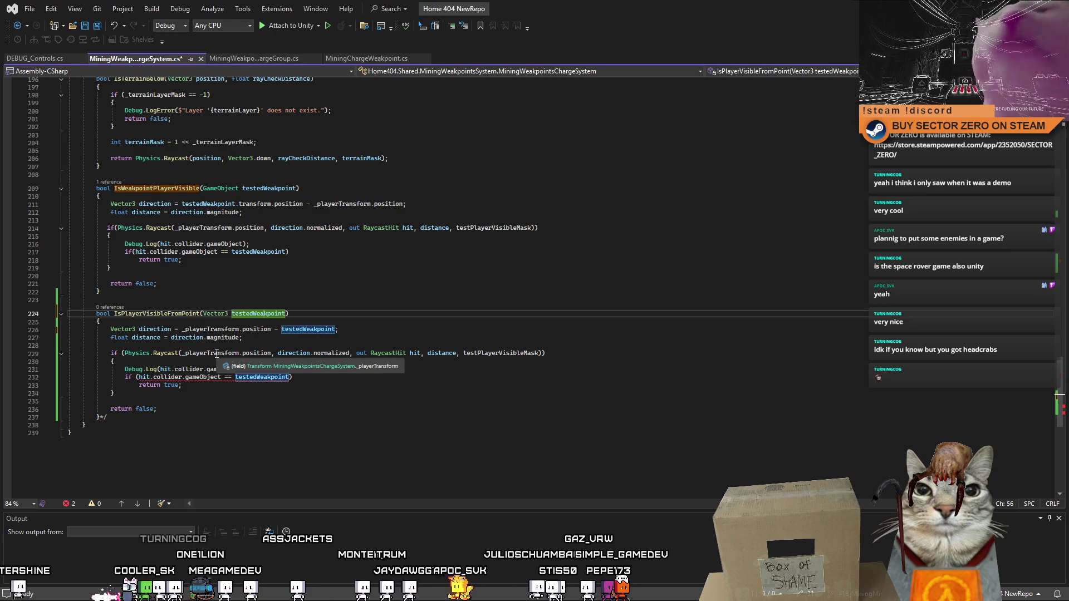
double_click(266, 314)
click(382, 303)
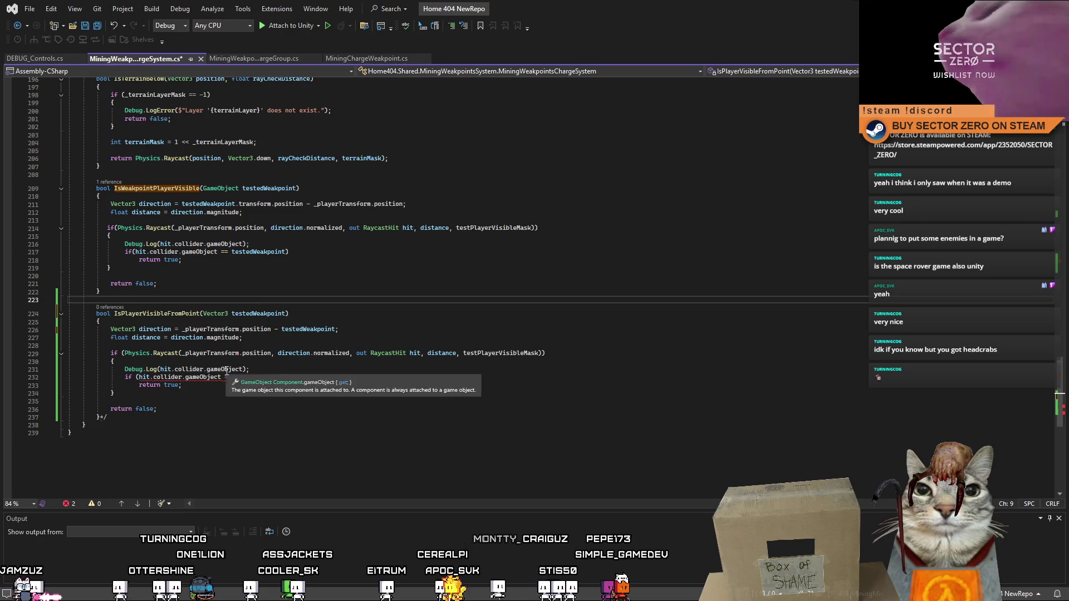
- Change the Raycast origin from _playerTransform.position to testedWeakpoint
click(186, 354)
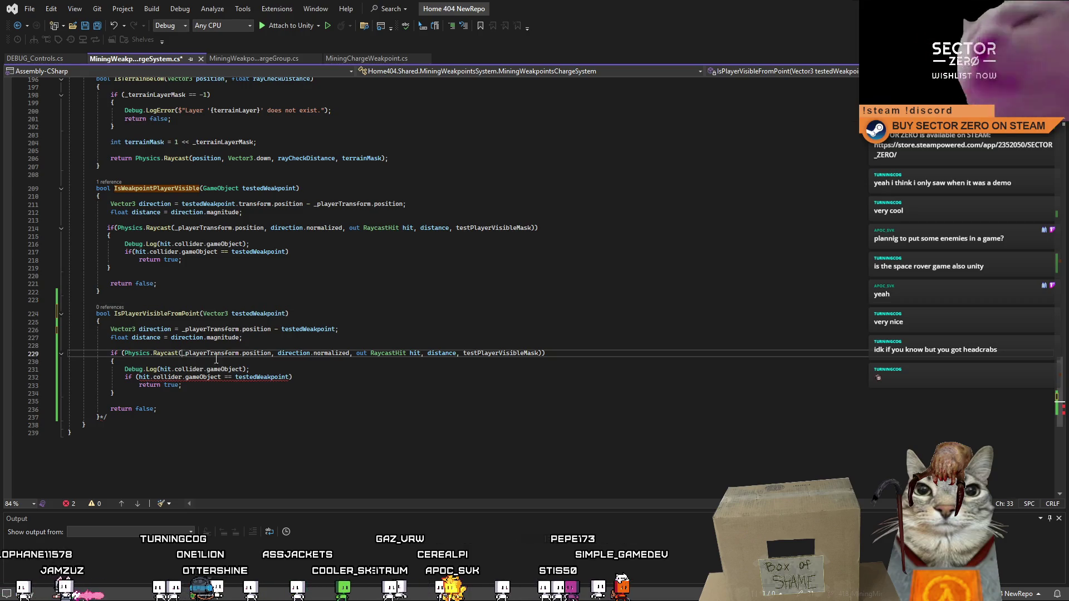
click(262, 354)
click(192, 355)
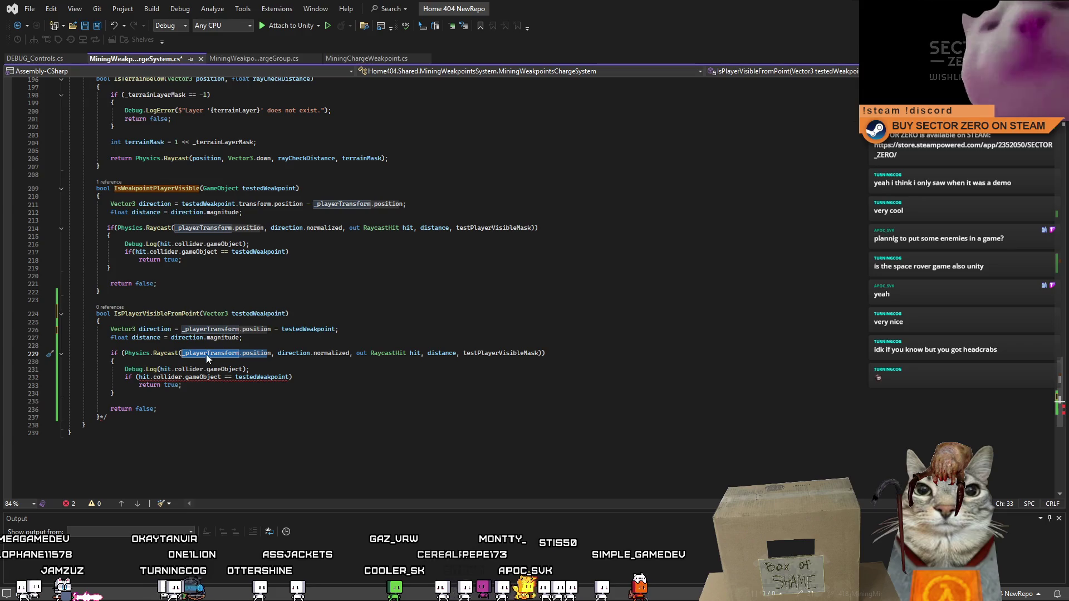
text(n)
key(Tab)
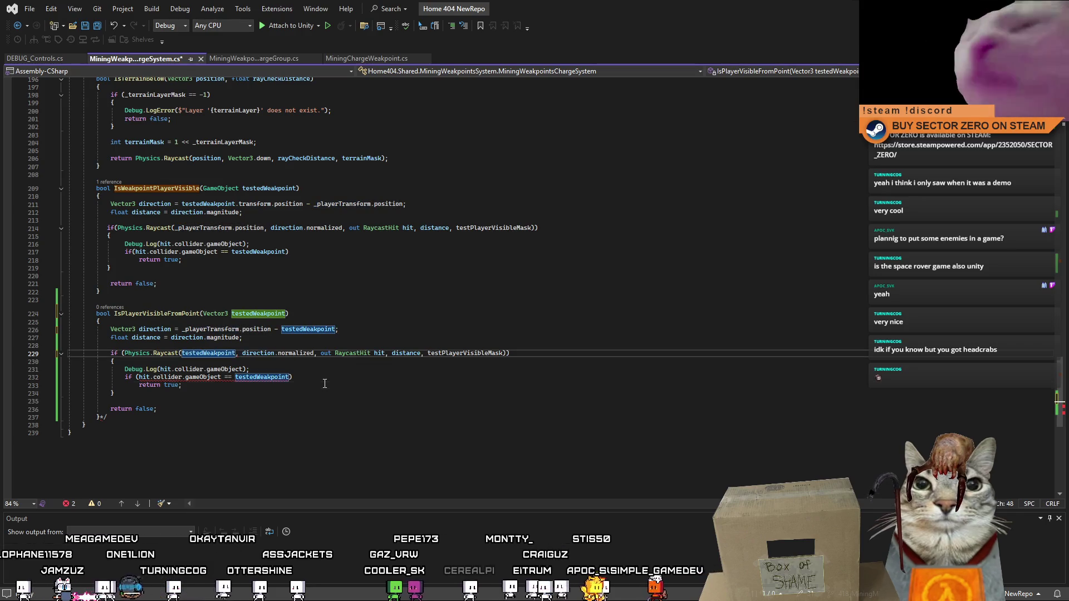
key(Down)
key(Down)
key(Down)
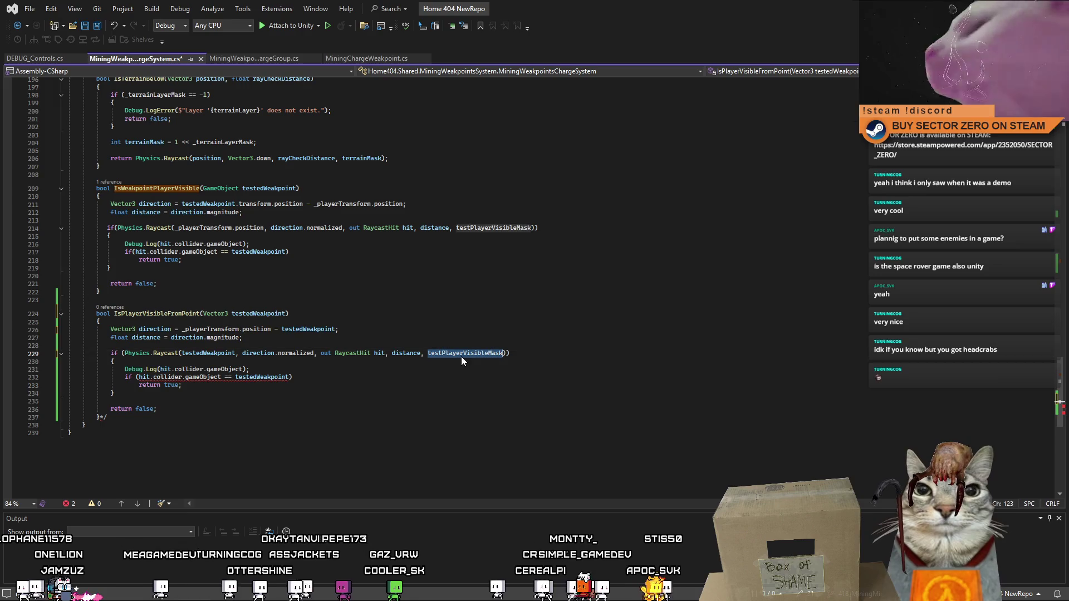
click(456, 369)
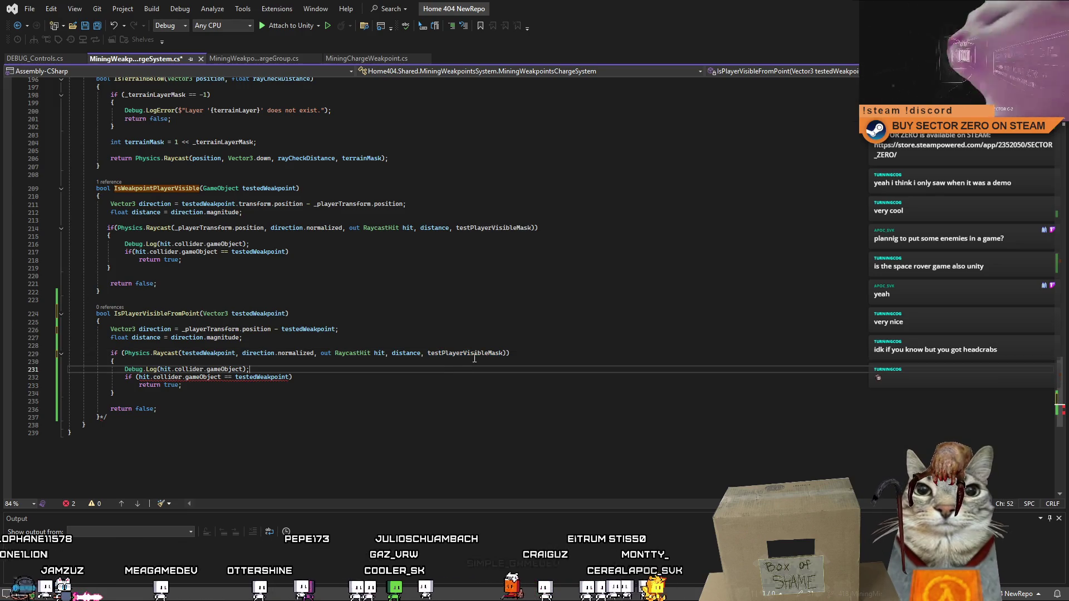
double_click(476, 354)
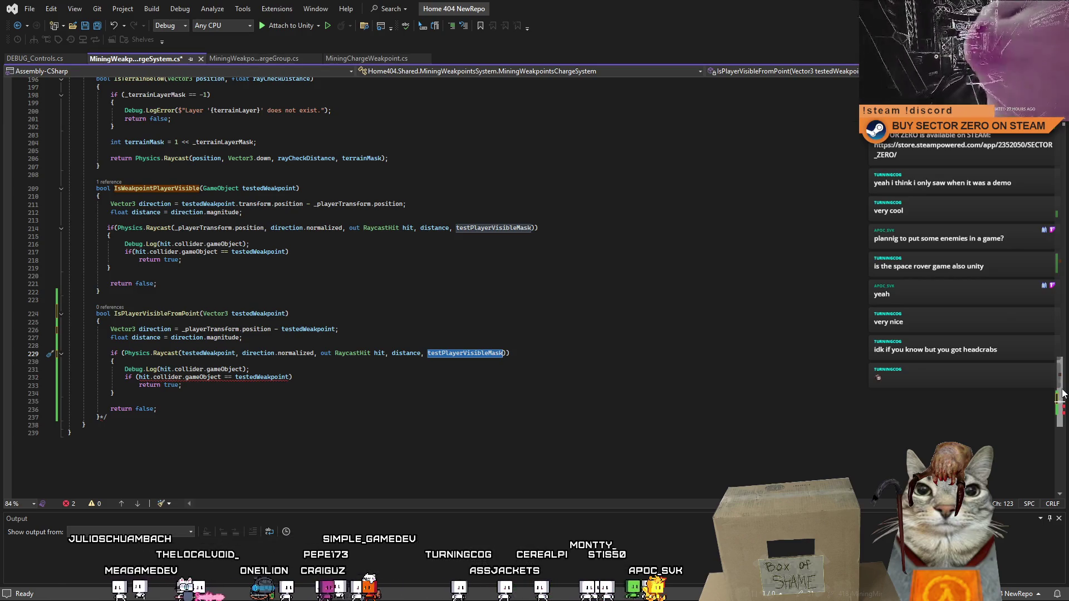
- Check the MiningWeakpointsChargeSystem component in Unity, then return to Visual Studio
key(alt+Tab)
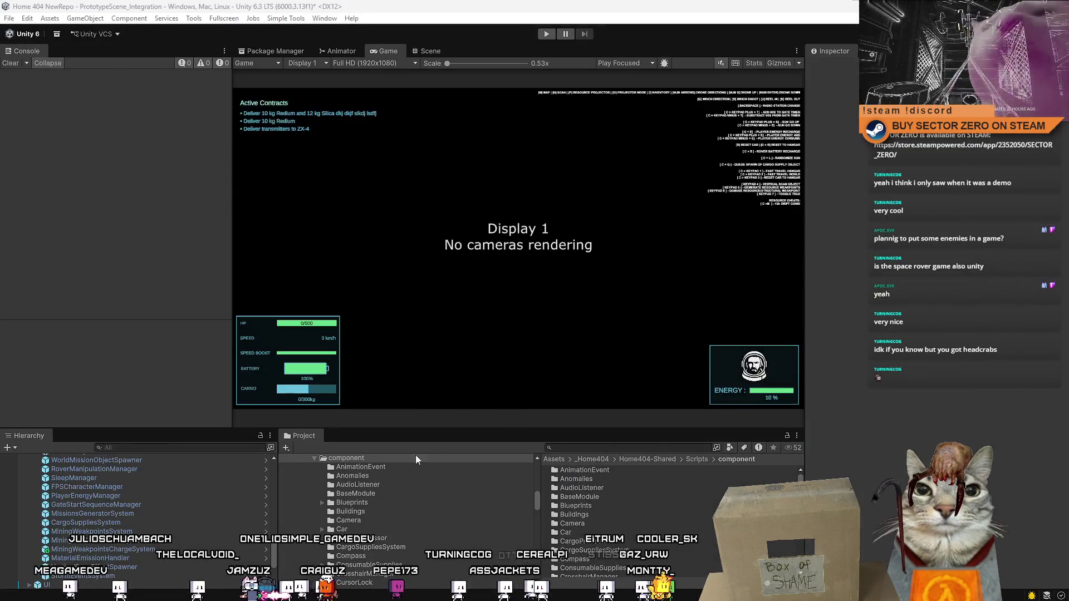
click(154, 549)
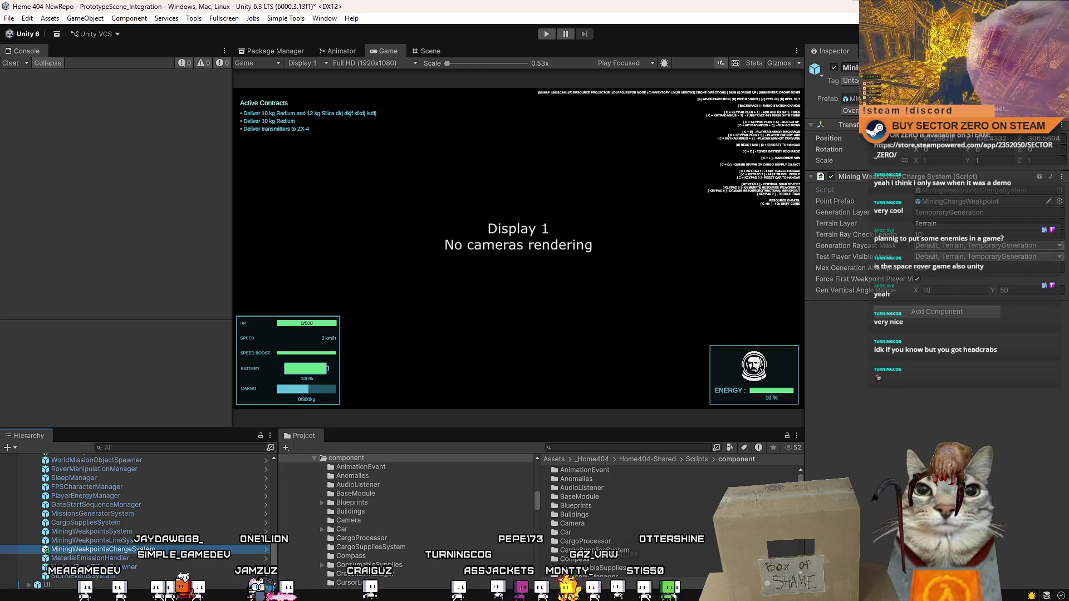
key(alt+Tab)
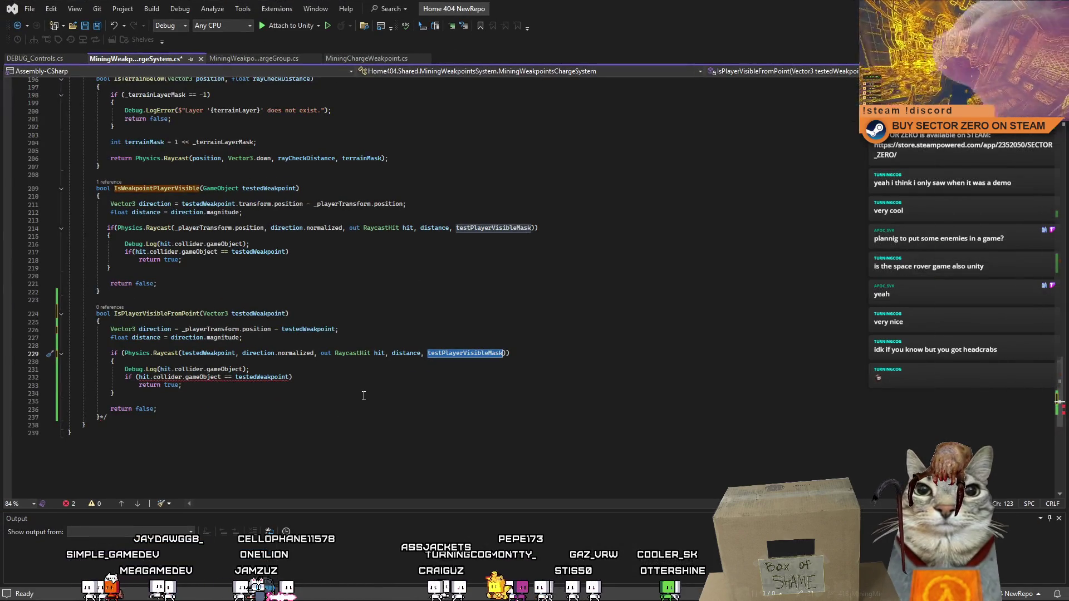
- Trace testPlayerVisibleMask in the lines 214 and 229 raycasts, then return to the field declarations
click(363, 394)
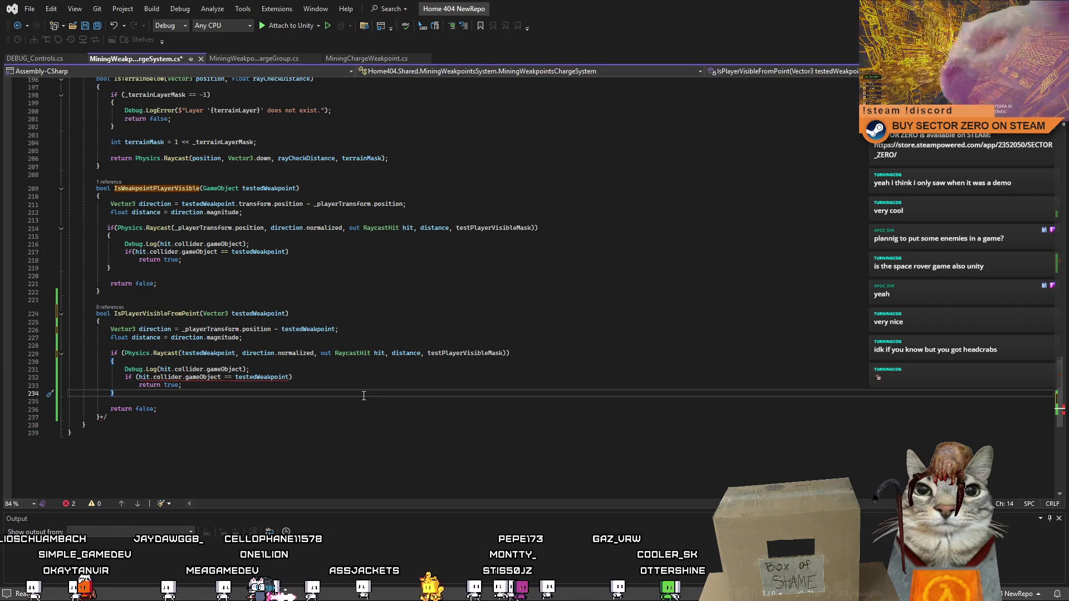
double_click(184, 189)
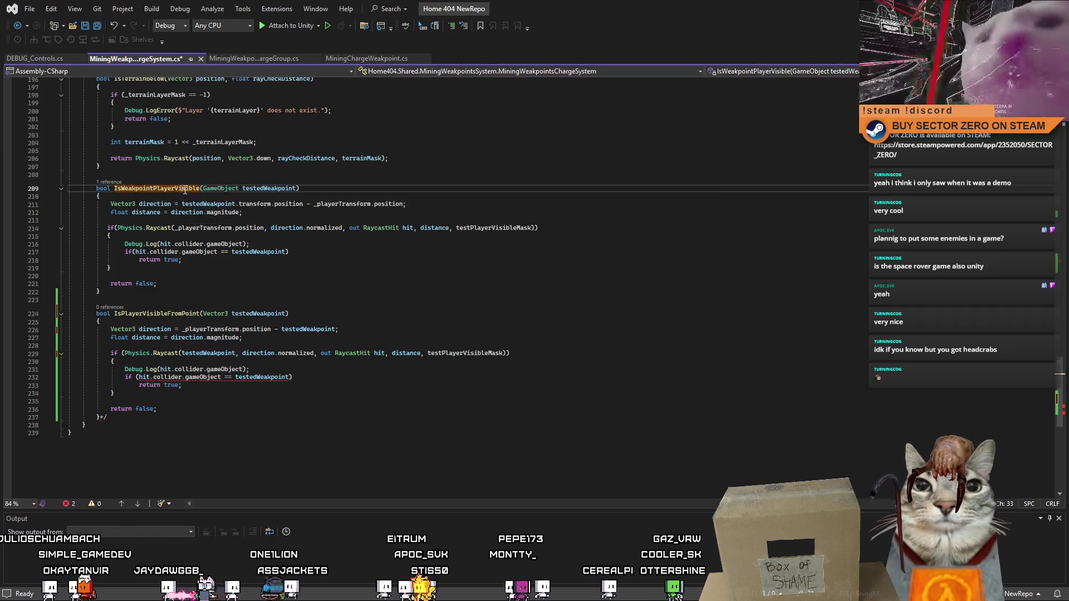
double_click(170, 313)
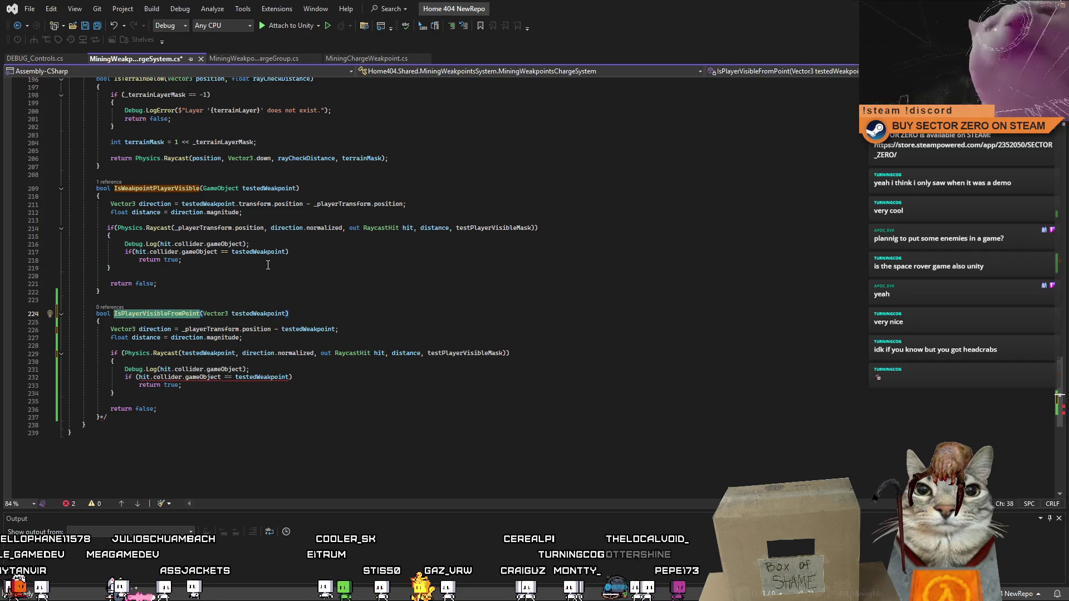
click(306, 287)
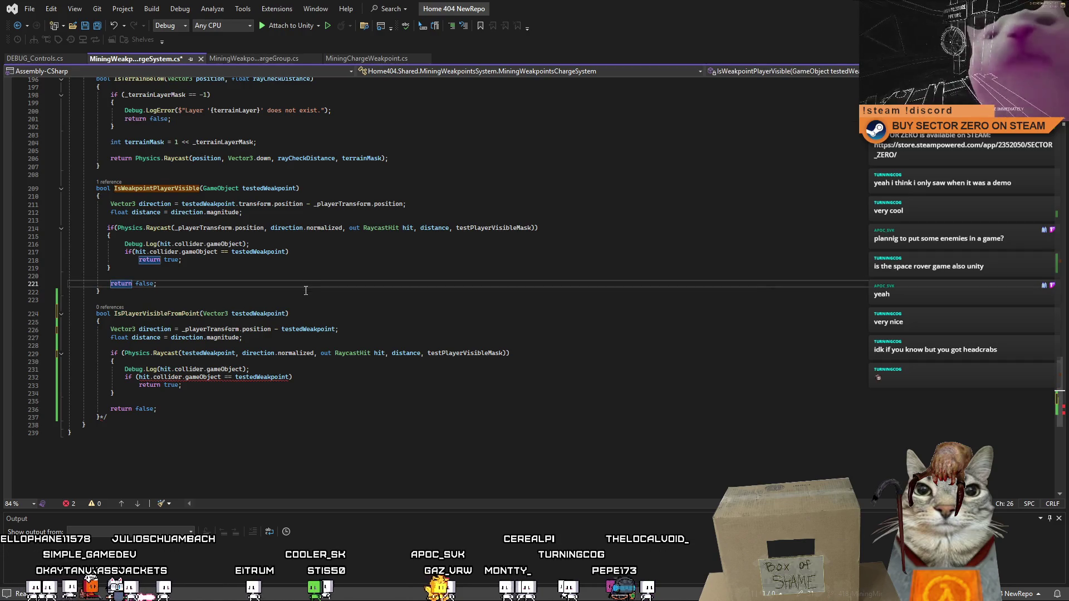
double_click(465, 353)
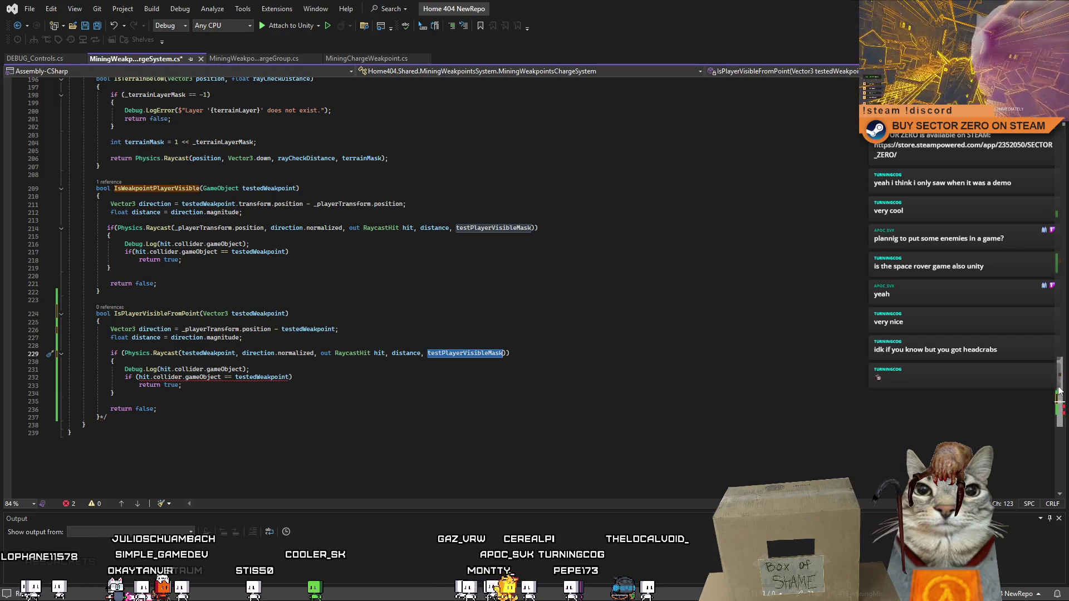
double_click(493, 228)
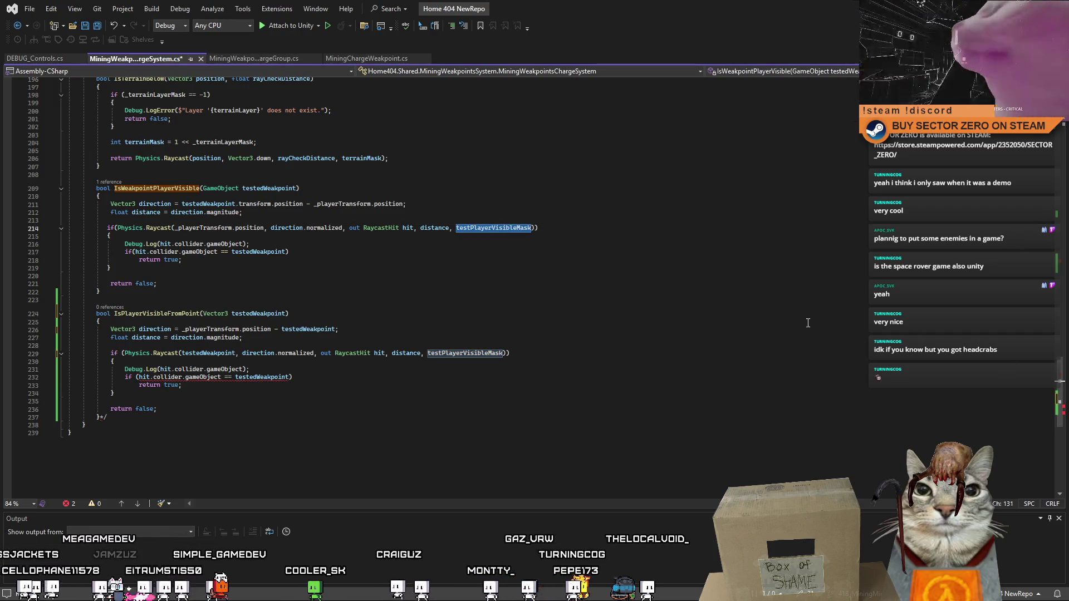
mouse_move(1067, 390)
mouse_down()
mouse_move(1044, 339)
mouse_move(1034, 84)
mouse_up()
click(229, 255)
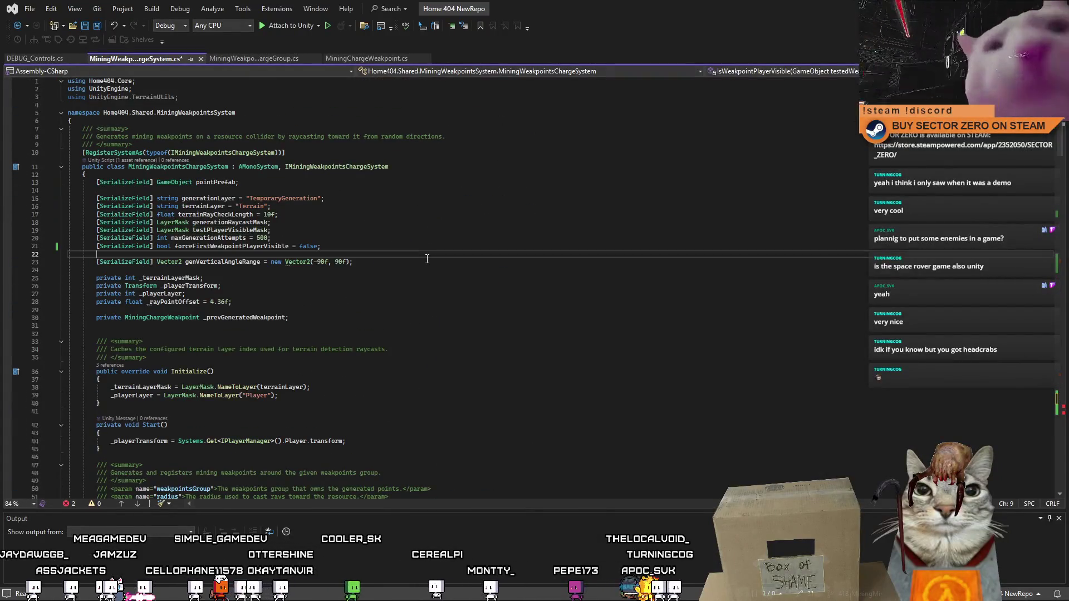
- Rename the line 19 field testPlayerVisibleMask to playerSeesWeakpointMask
double_click(230, 230)
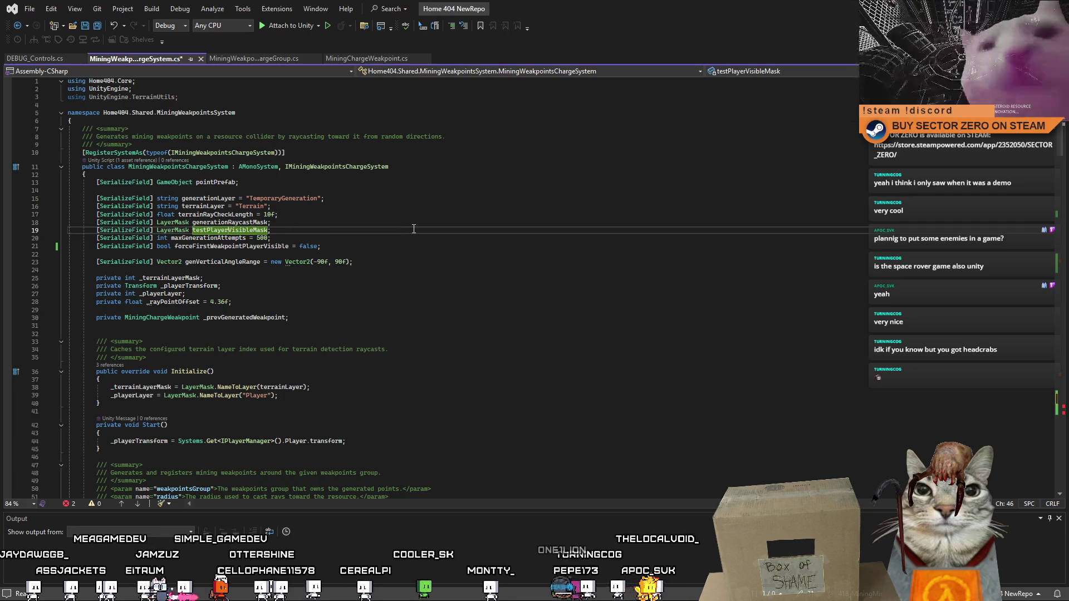
key(BackSpace)
key(BackSpace)
key(BackSpace)
key(Delete)
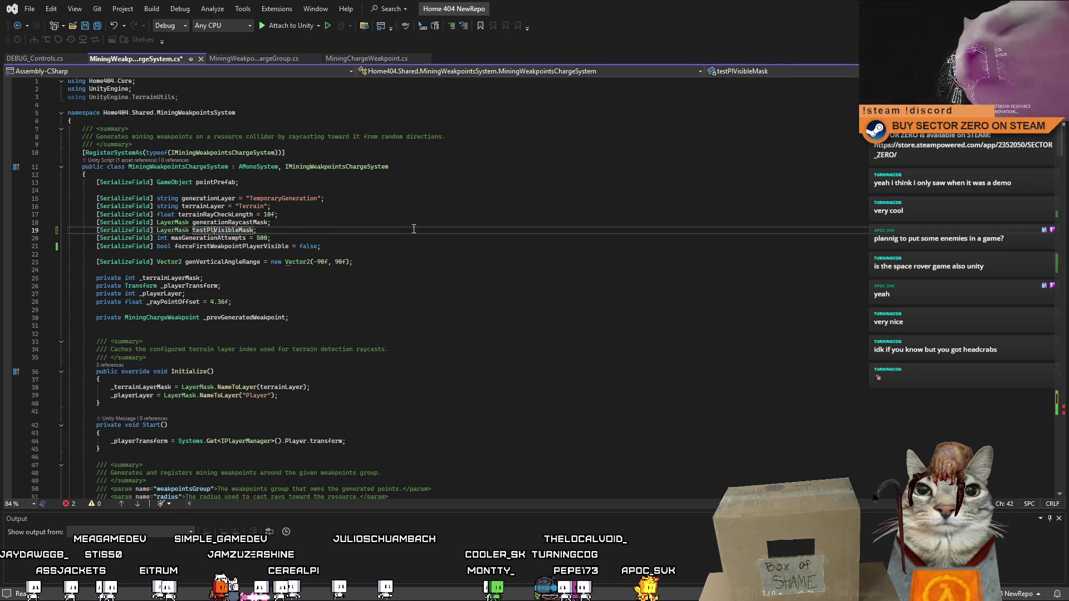
text(Weakpoint)
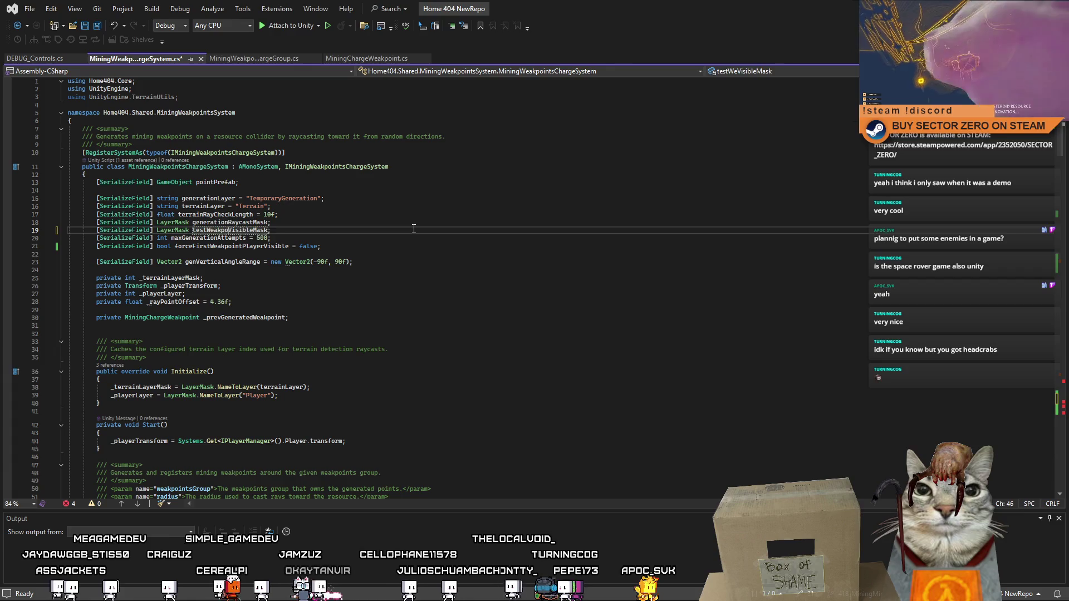
click(384, 231)
double_click(249, 230)
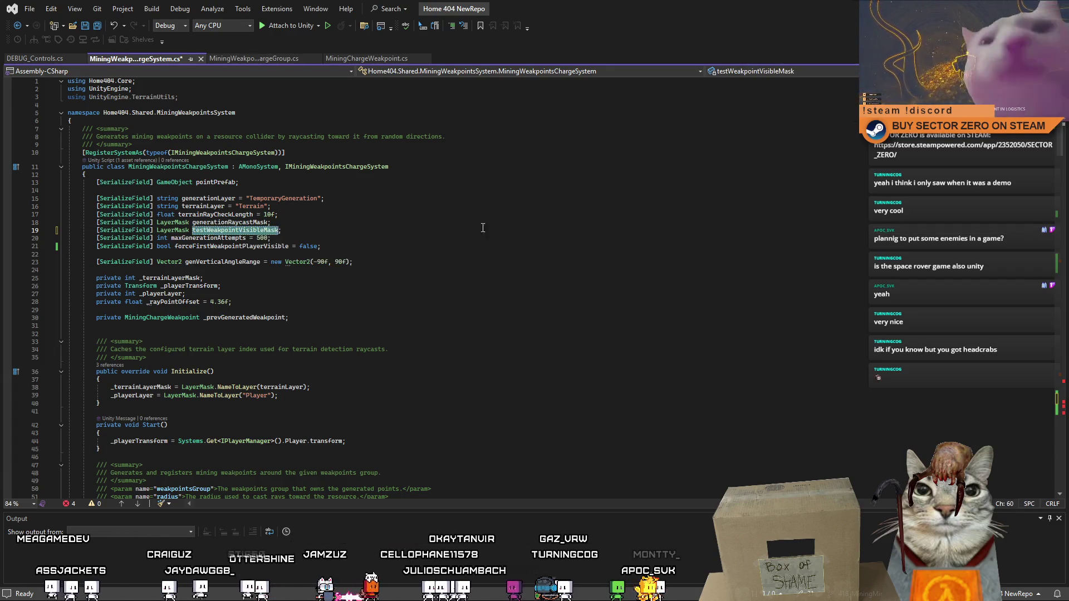
text(TestP)
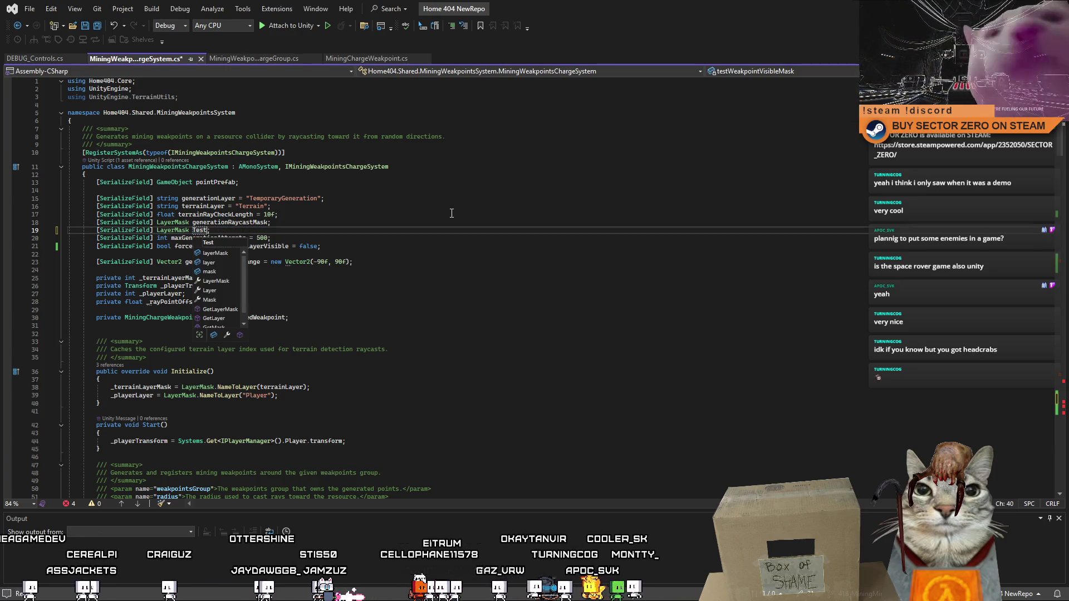
key(BackSpace)
key(BackSpace)
key(BackSpace)
text(st)
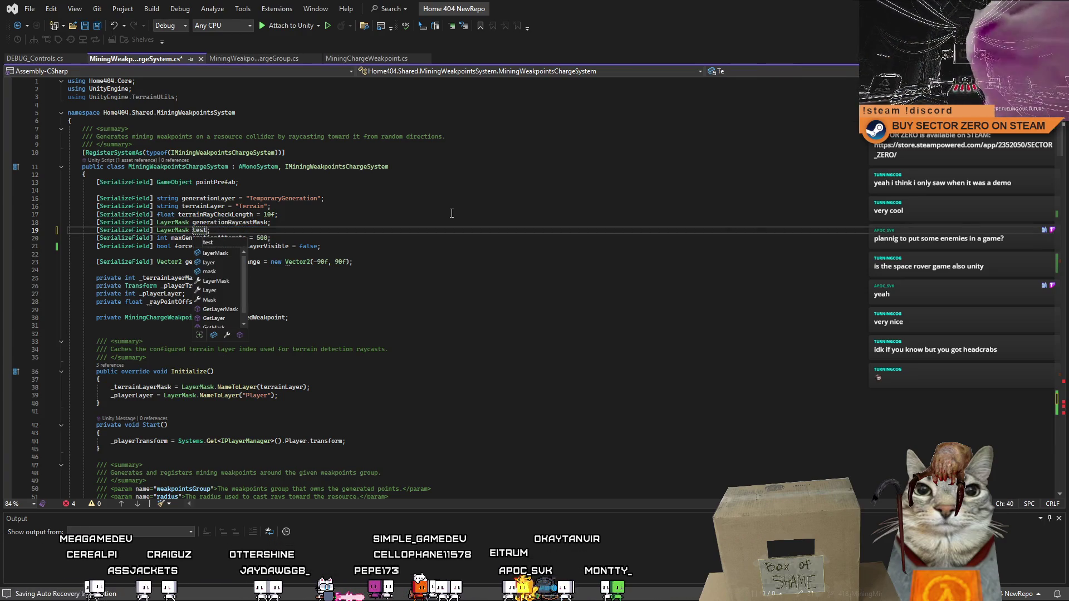
key(BackSpace)
text(playerSee)
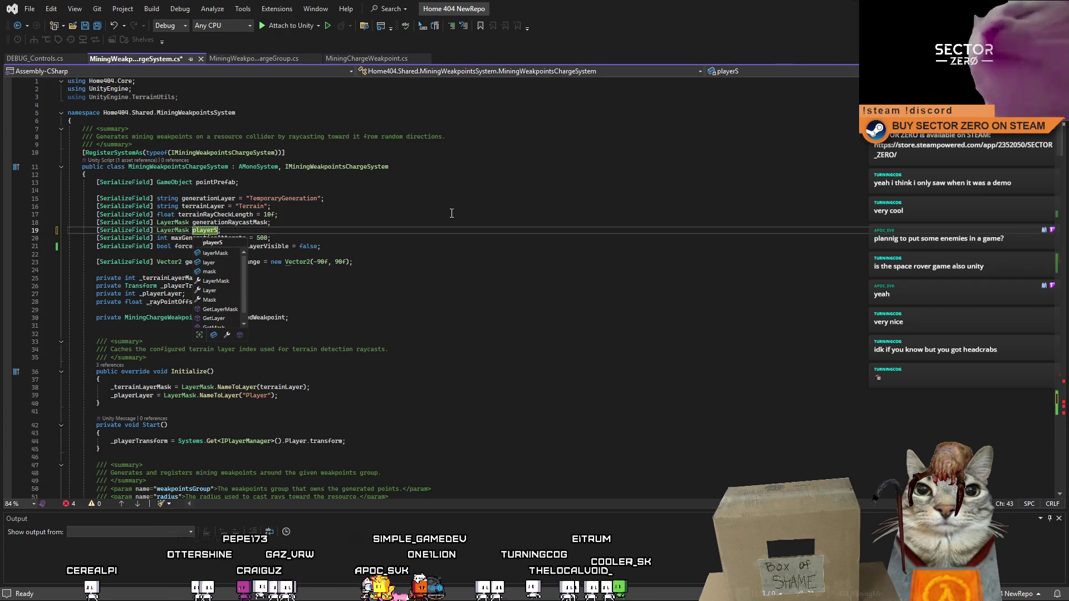
text(sWeakpoint)
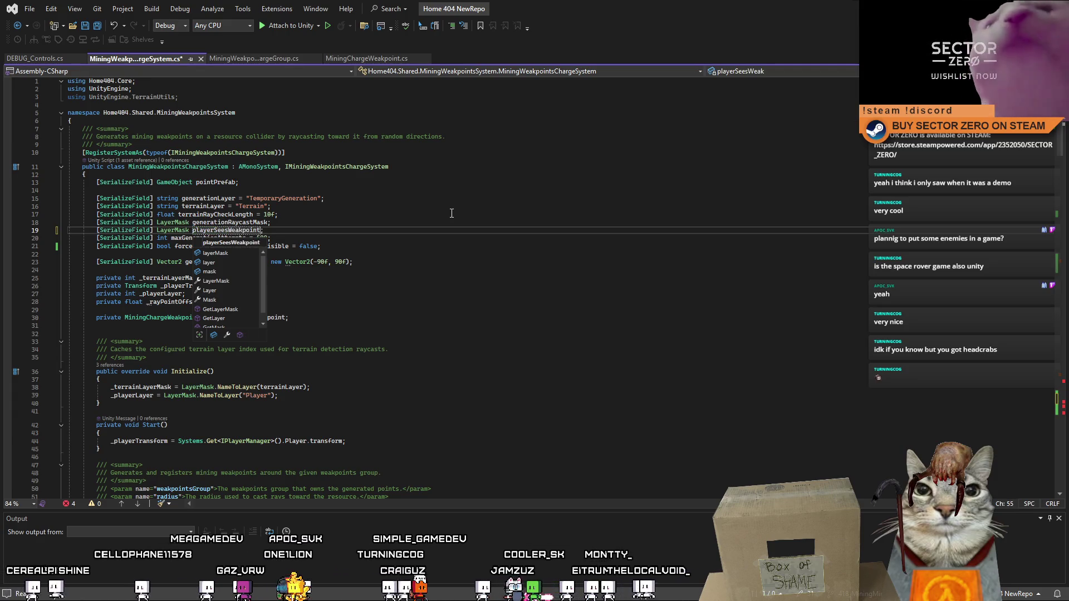
text(Mask)
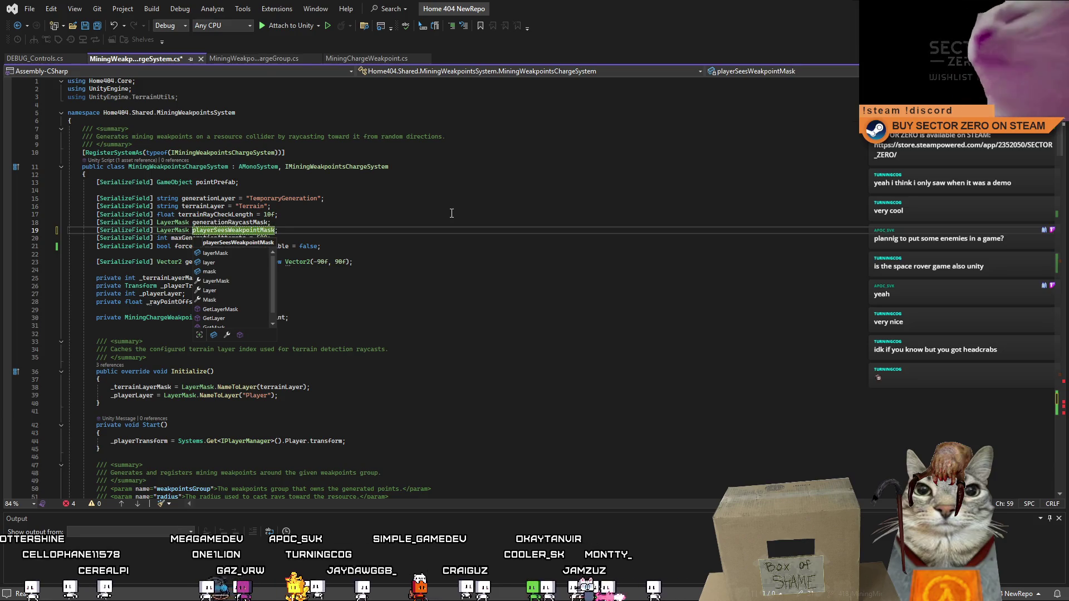
key(Return)
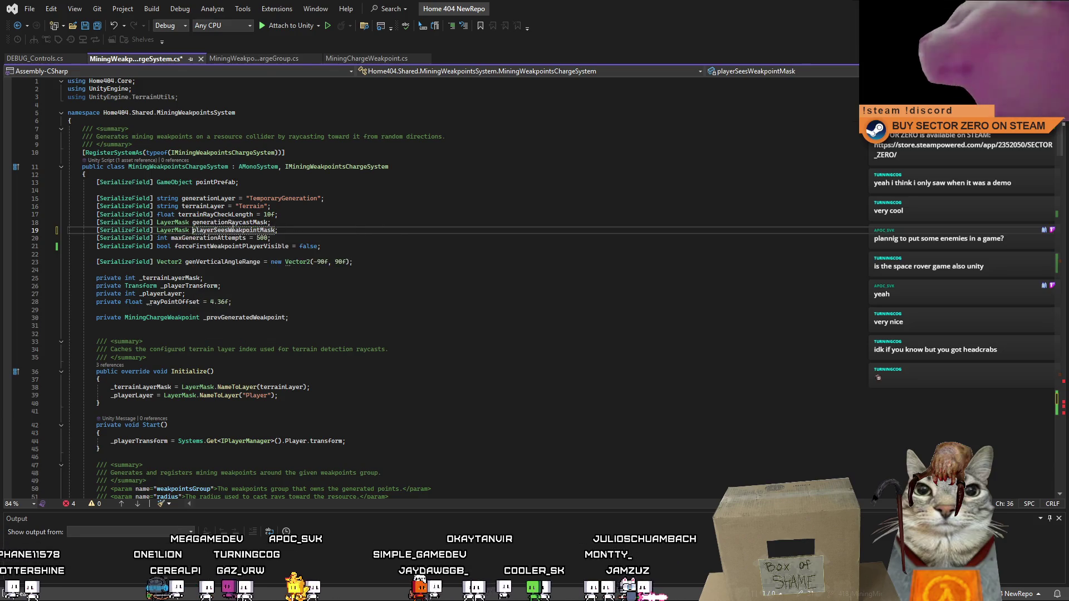
- Replace testPlayerVisibleMask with playerSeesWeakpointMask in the line 214 raycast
double_click(250, 229)
key(ctrl+c)
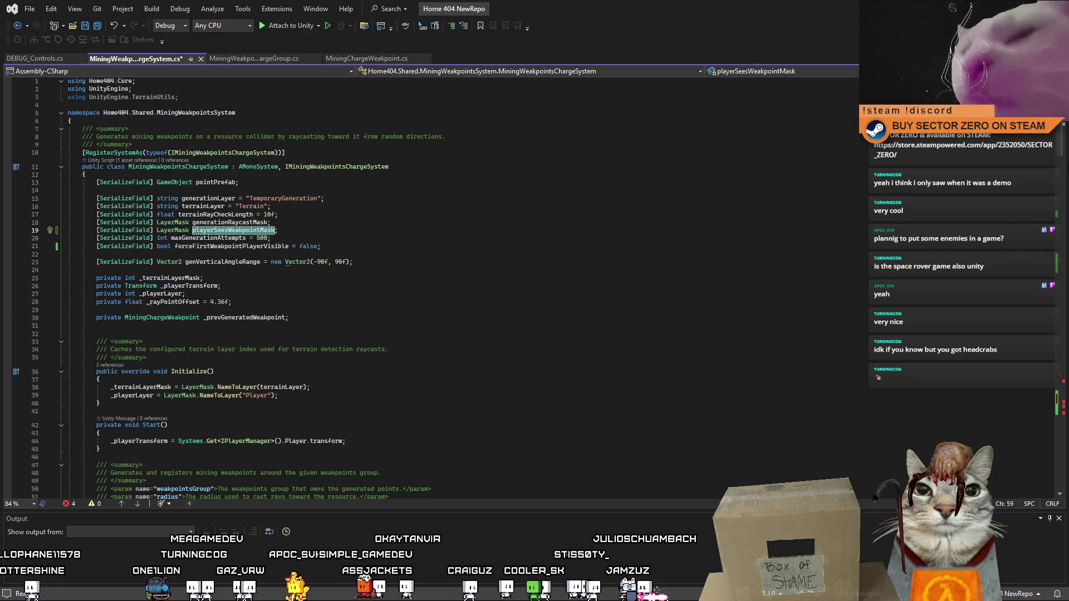
drag(1062, 123, 1061, 412)
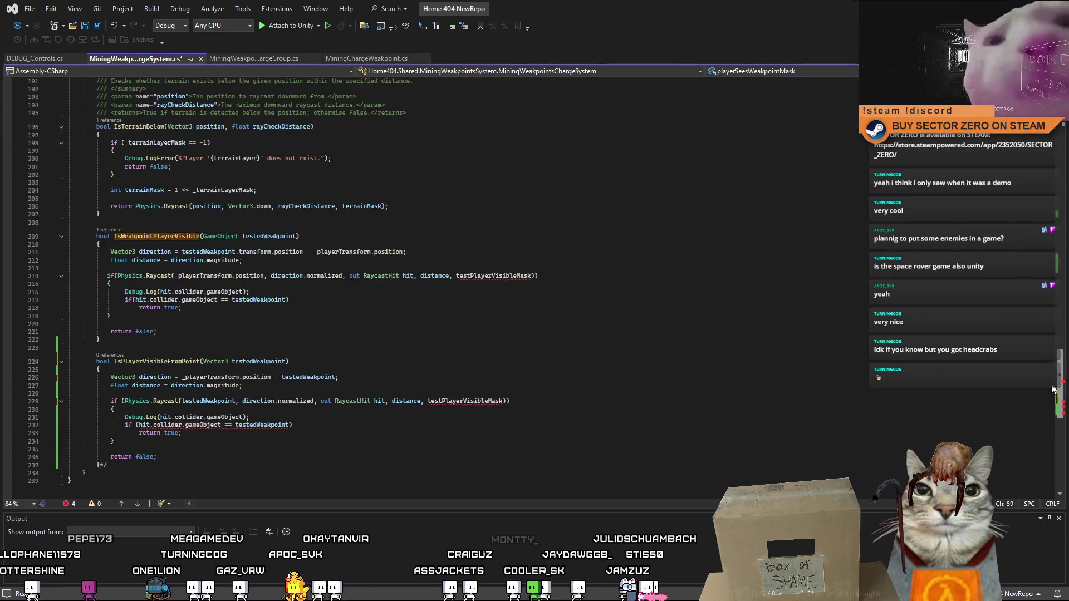
double_click(493, 276)
key(ctrl+v)
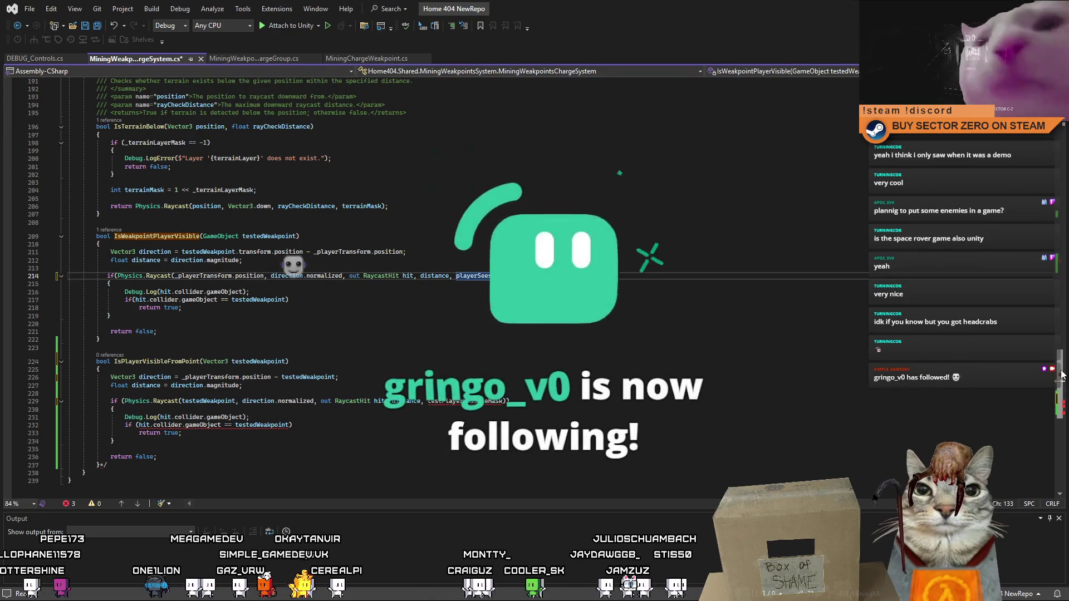
- Add a blank line after the playerSeesWeakpointMask declaration and copy that declaration line
scroll(1062, 382, down, 2)
drag(1062, 383, 1043, 83)
click(388, 230)
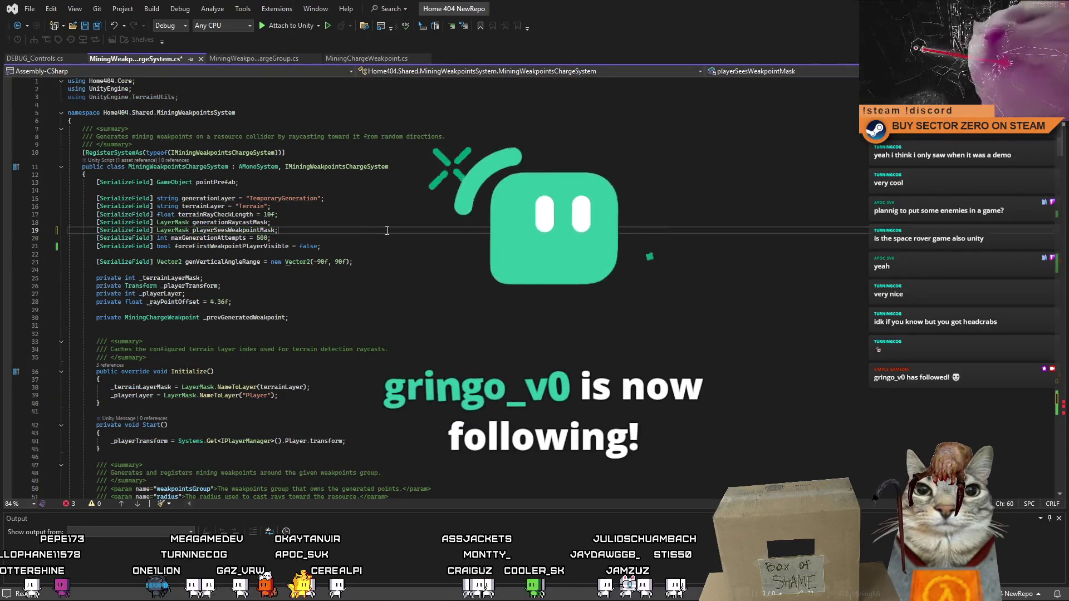
key(Return)
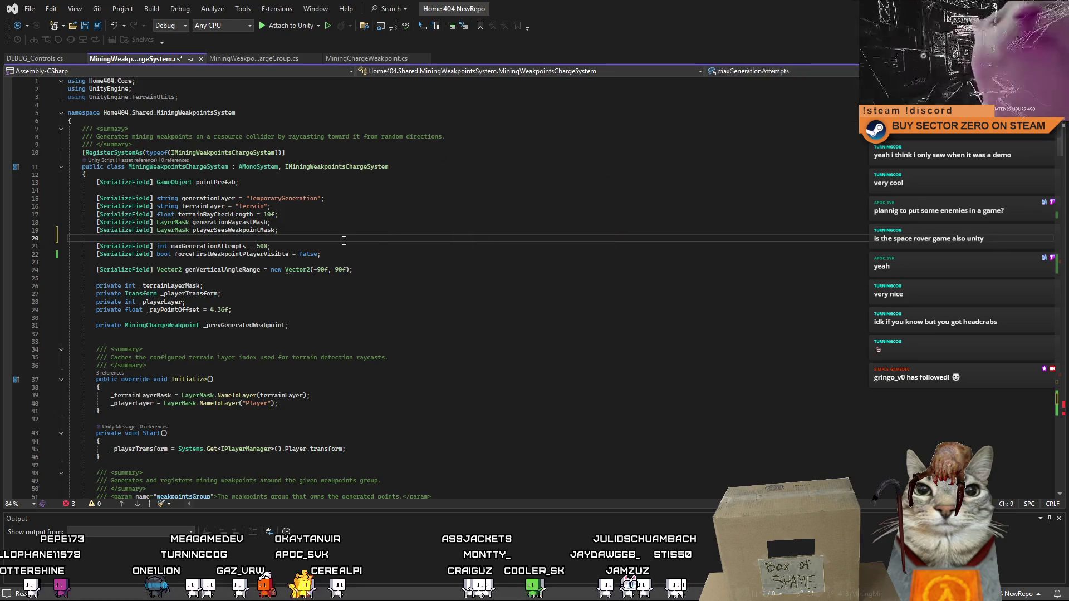
click(335, 232)
drag(336, 233, 44, 232)
key(ctrl+c)
key(Down)
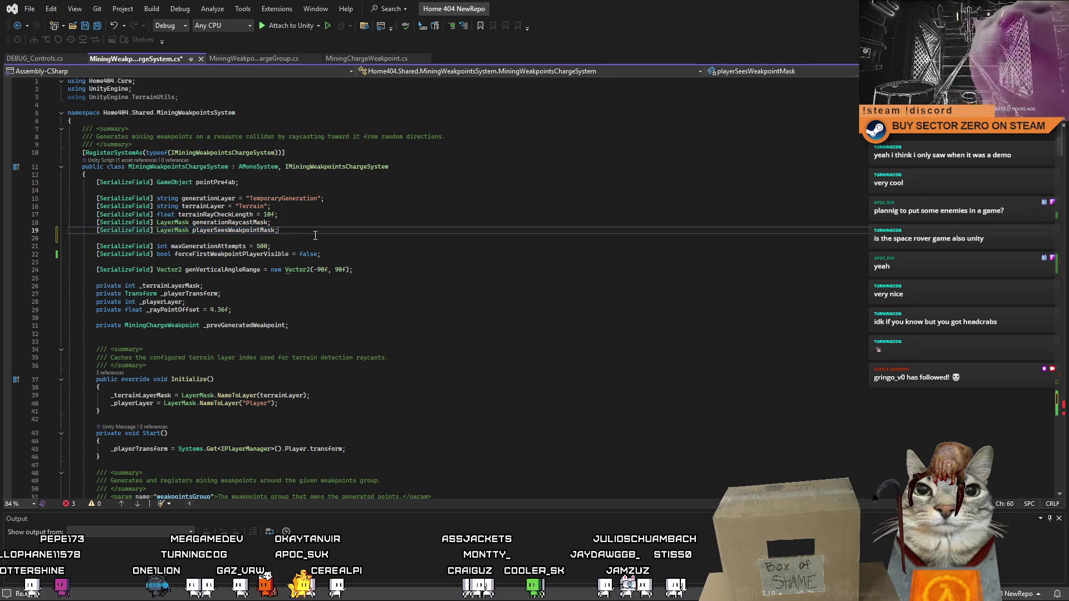